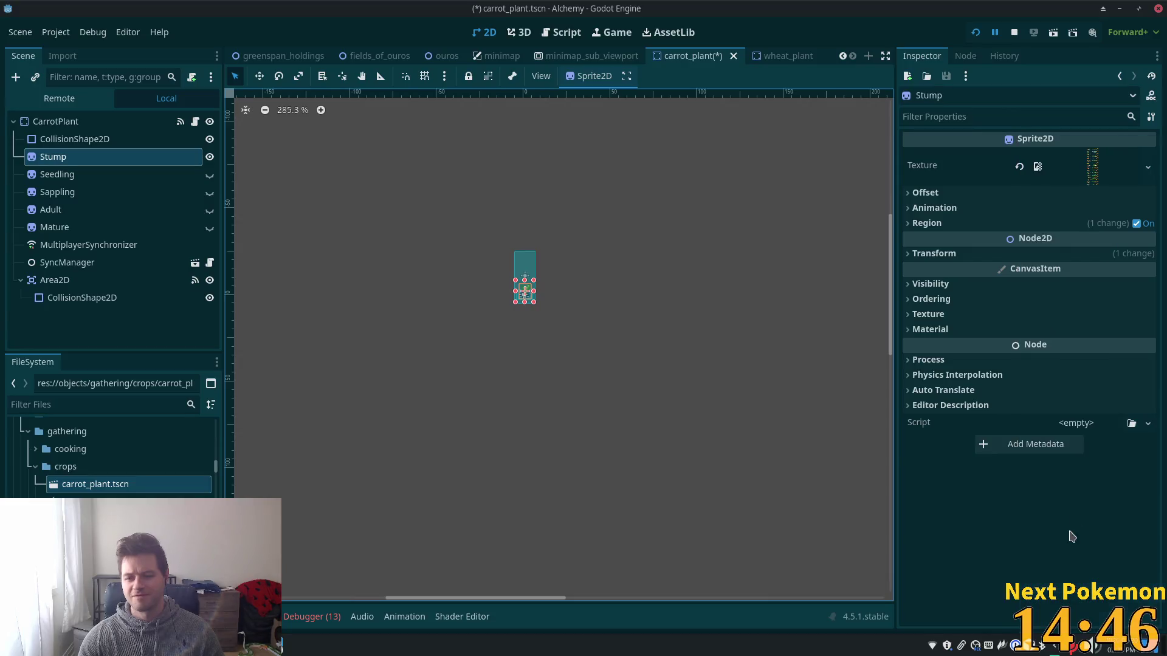
# Set the Stump sprite's region to the 7x7 carrot cell at x 53, y 85, and save carrot_plant.
pyautogui.click(997, 225)
pyautogui.click(1027, 301)
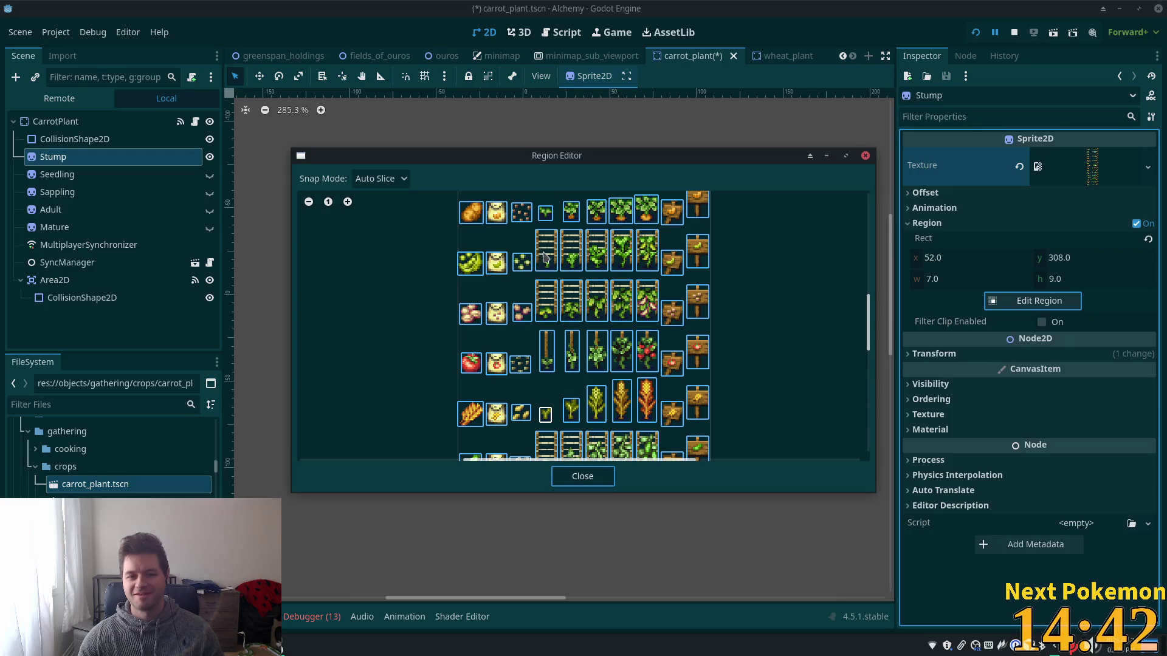
pyautogui.scroll(4, 561, 268)
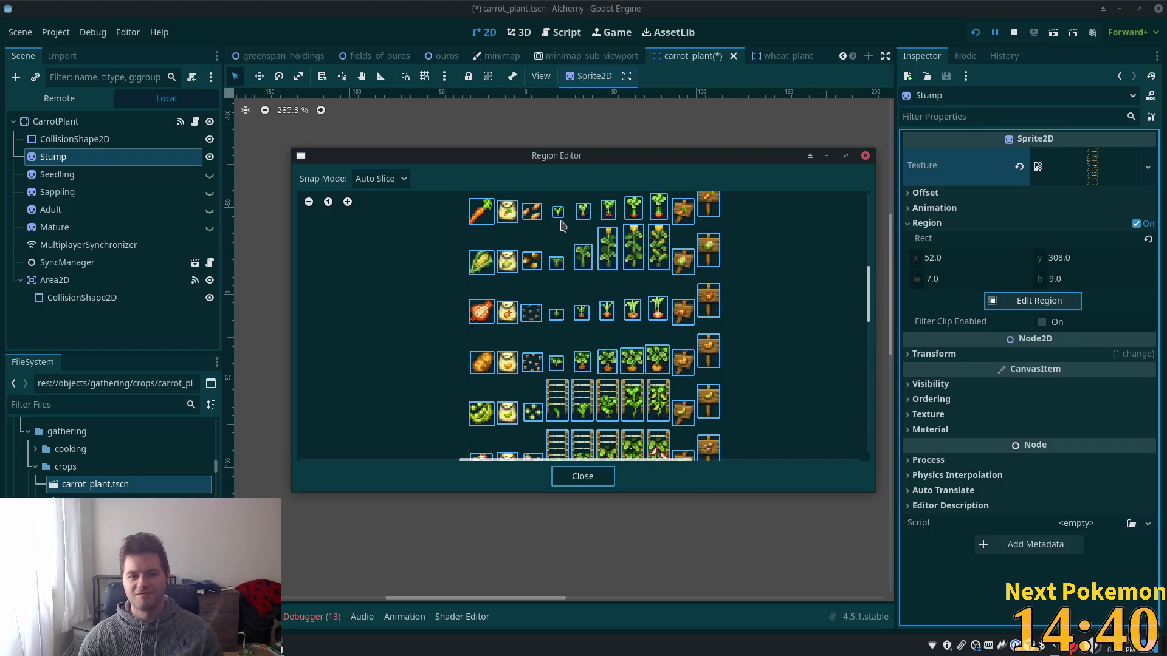
pyautogui.click(559, 212)
pyautogui.click(585, 477)
pyautogui.hotkey('ctrl', 's')
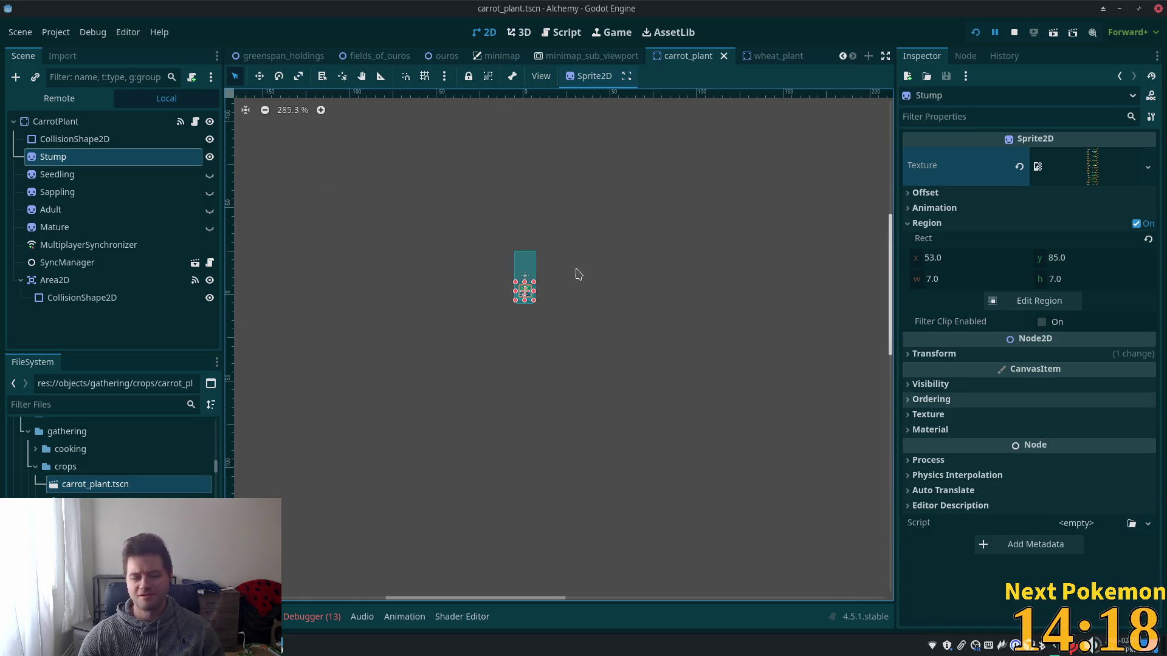
# Hide the Stump sprite, make the Mature stage visible, and save carrot_plant.
pyautogui.click(209, 157)
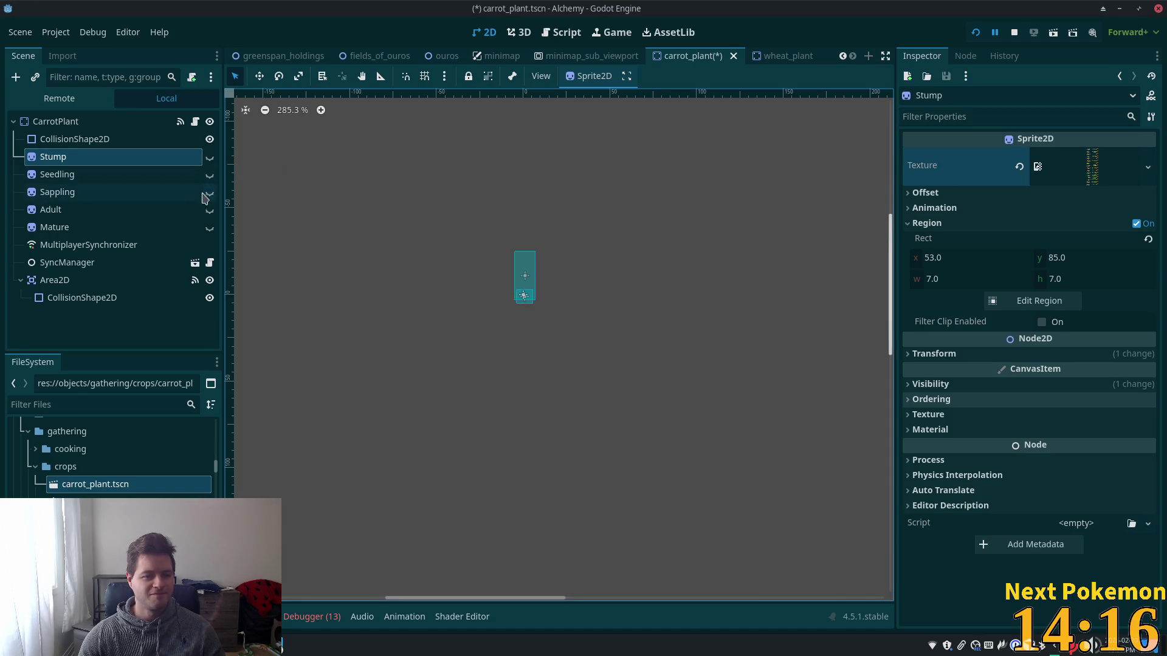
pyautogui.click(209, 227)
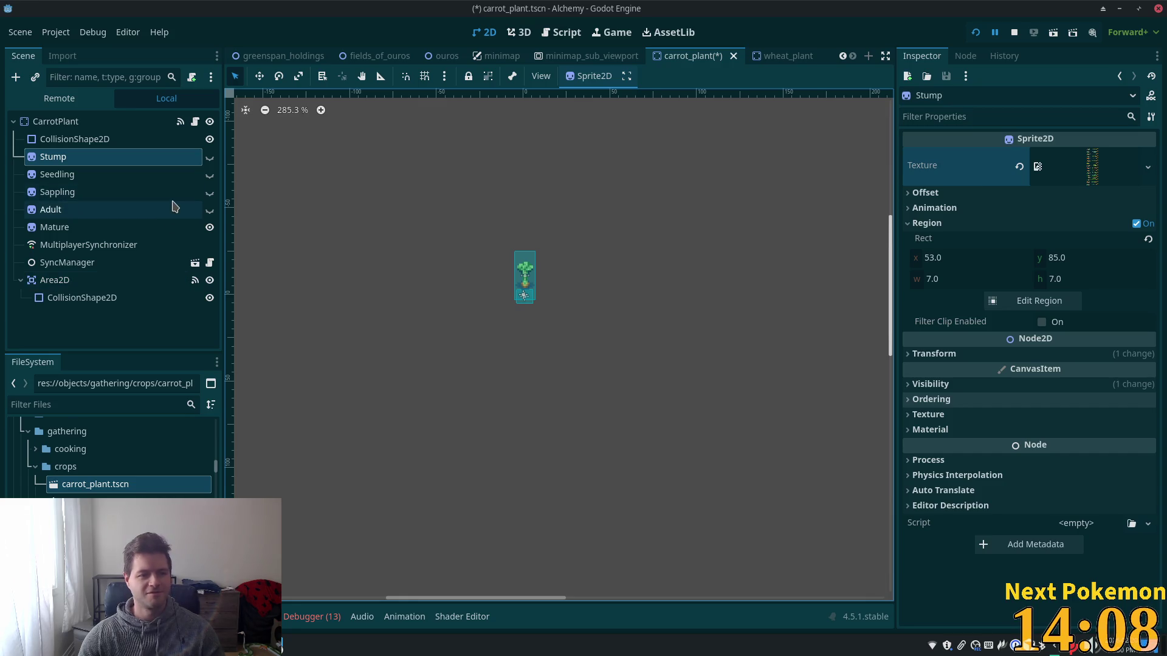
pyautogui.hotkey('ctrl', 's')
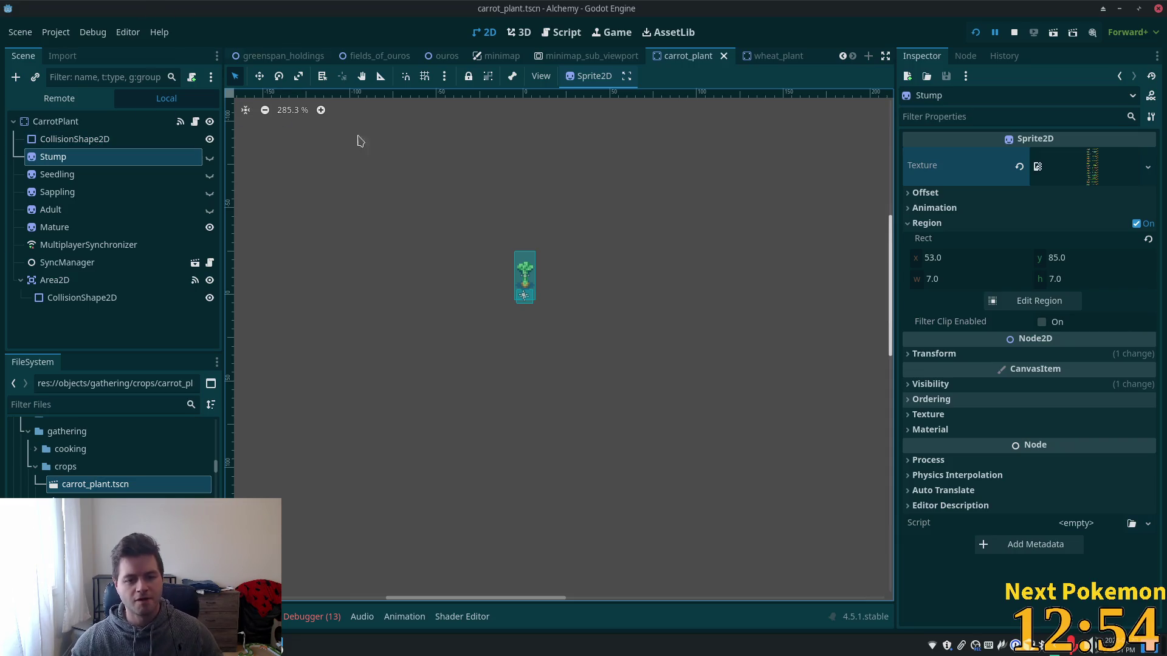
# Set the CarrotPlant root's Item Type to 101, save, and bring up the Quick Open resource list.
pyautogui.click(85, 122)
pyautogui.click(85, 138)
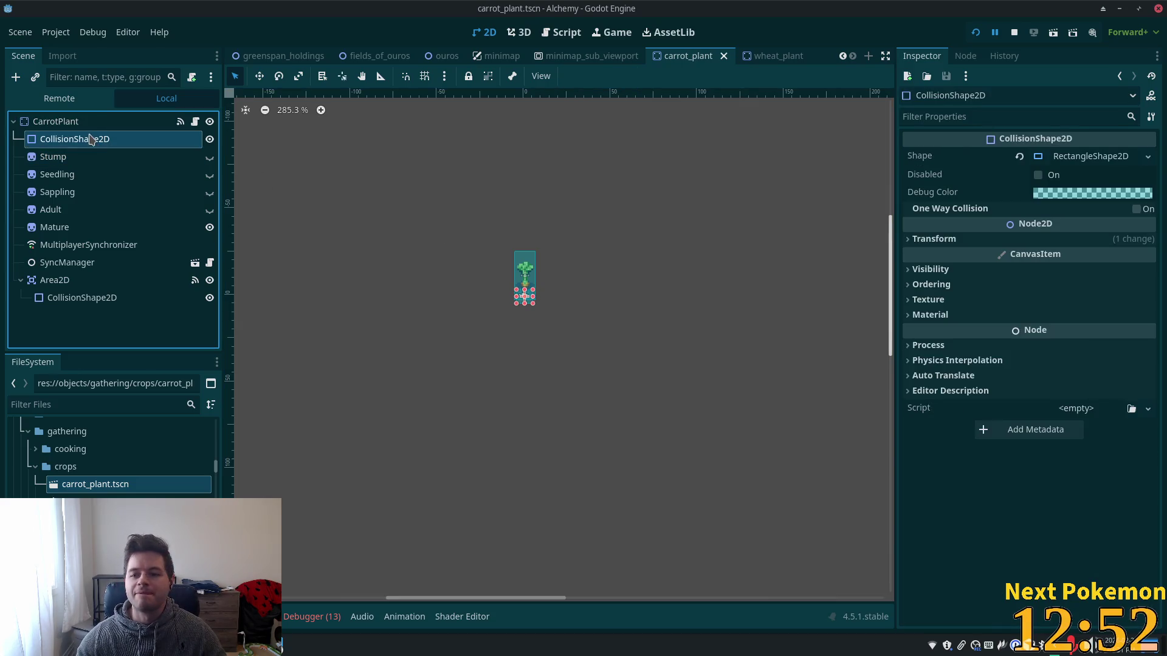
pyautogui.click(74, 121)
pyautogui.click(1048, 248)
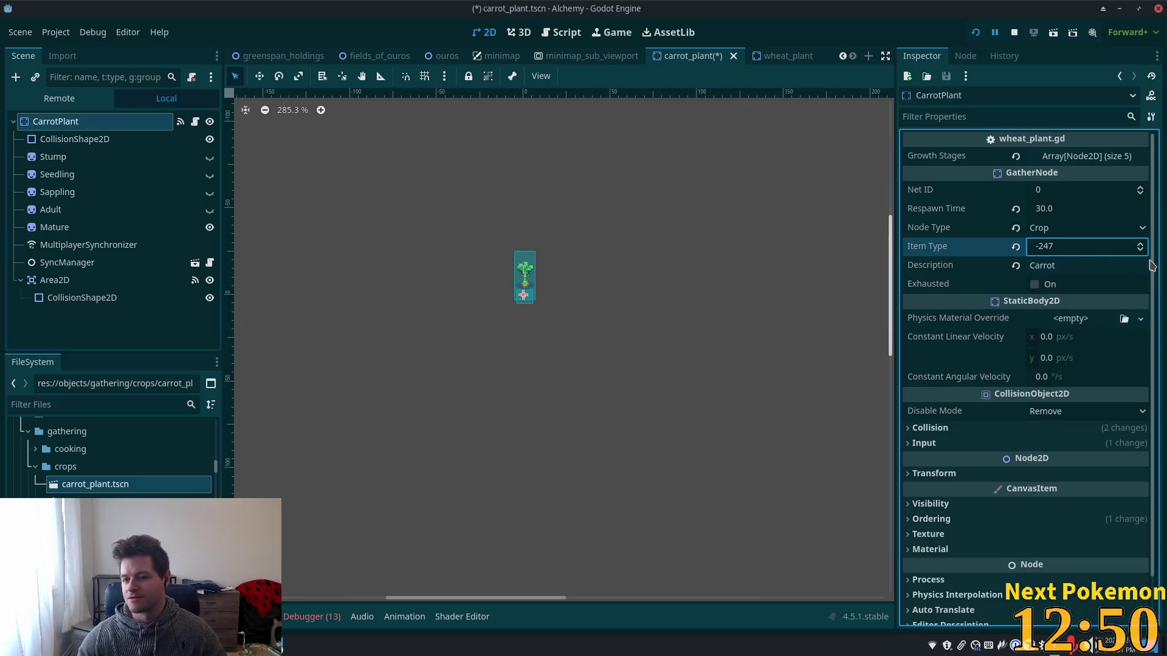
pyautogui.write('247')
pyautogui.write('1010')
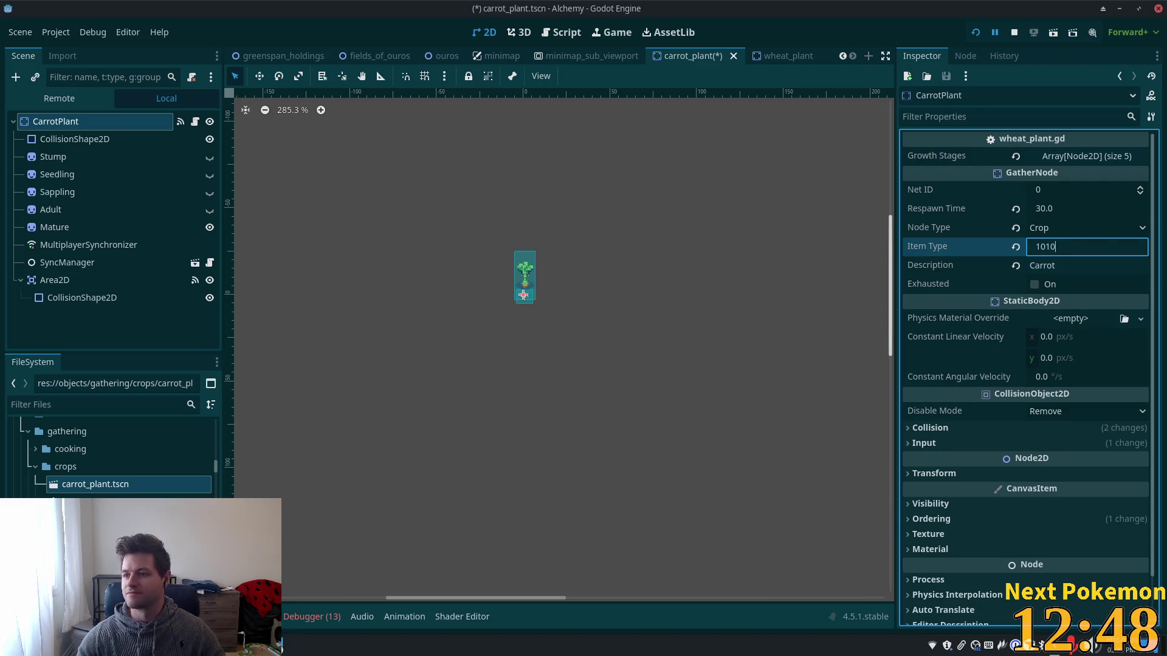
pyautogui.press('BackSpace')
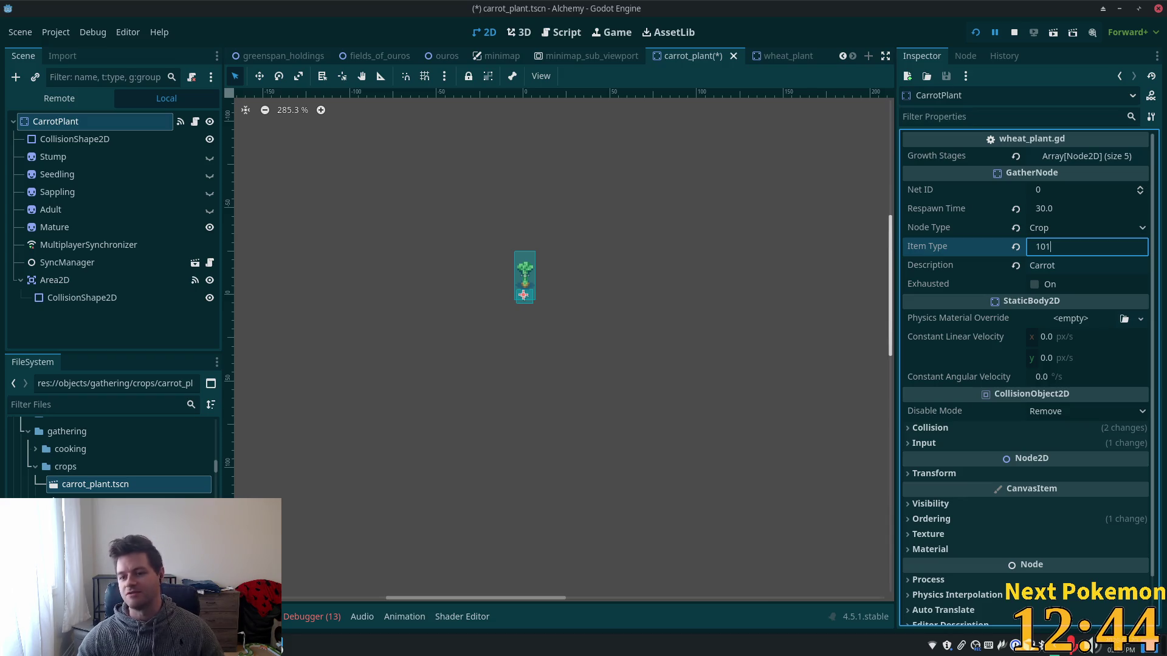
pyautogui.press('Tab')
pyautogui.hotkey('ctrl', 's')
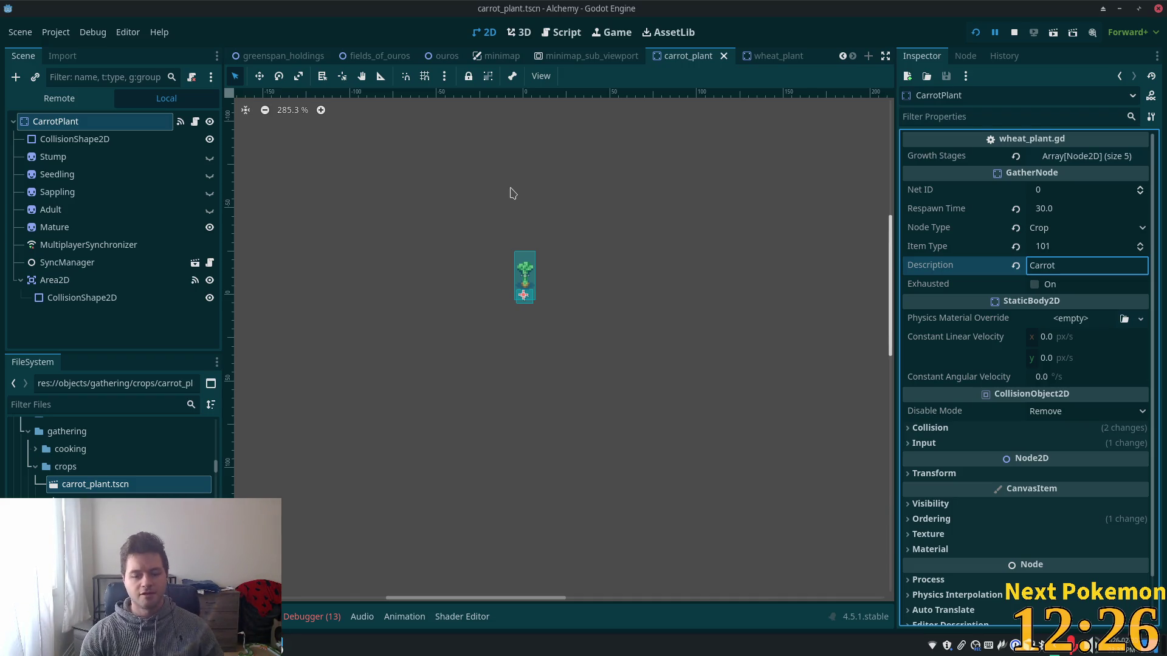
pyautogui.hotkey('shift', 'alt', 'o')
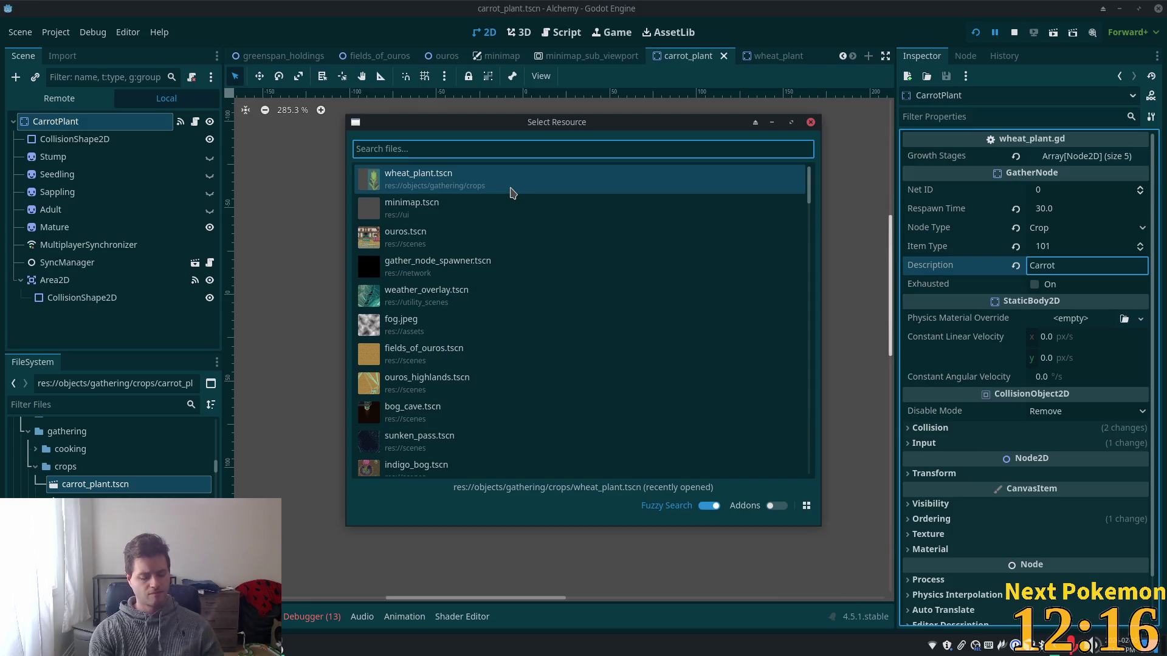
# Add carrot_plant.tscn as Element 39 of gather_node_spawner's Auto Spawn List and save the scene.
pyautogui.doubleClick(443, 262)
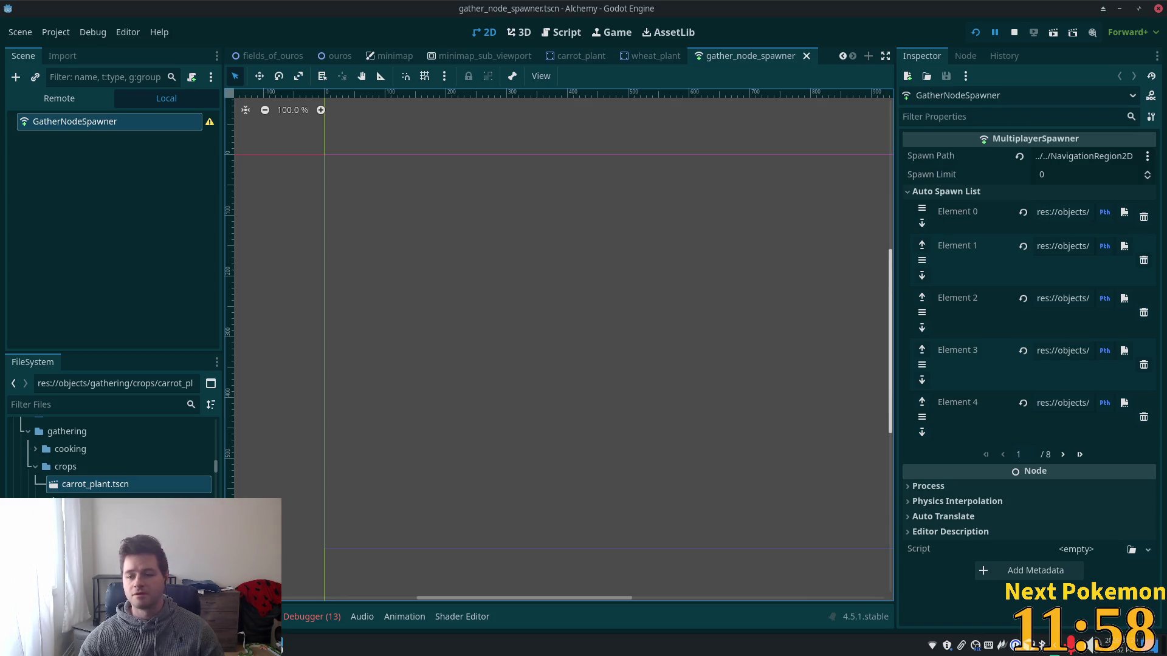
pyautogui.click(1080, 455)
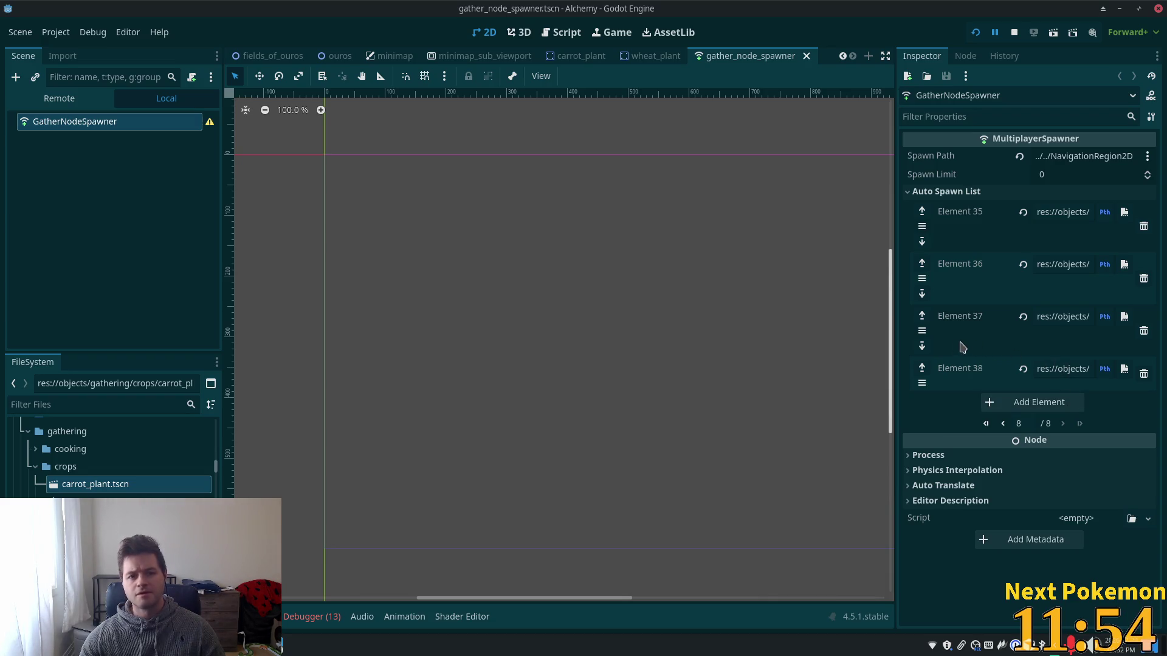
pyautogui.moveTo(895, 346); pyautogui.dragTo(472, 341)
pyautogui.click(863, 405)
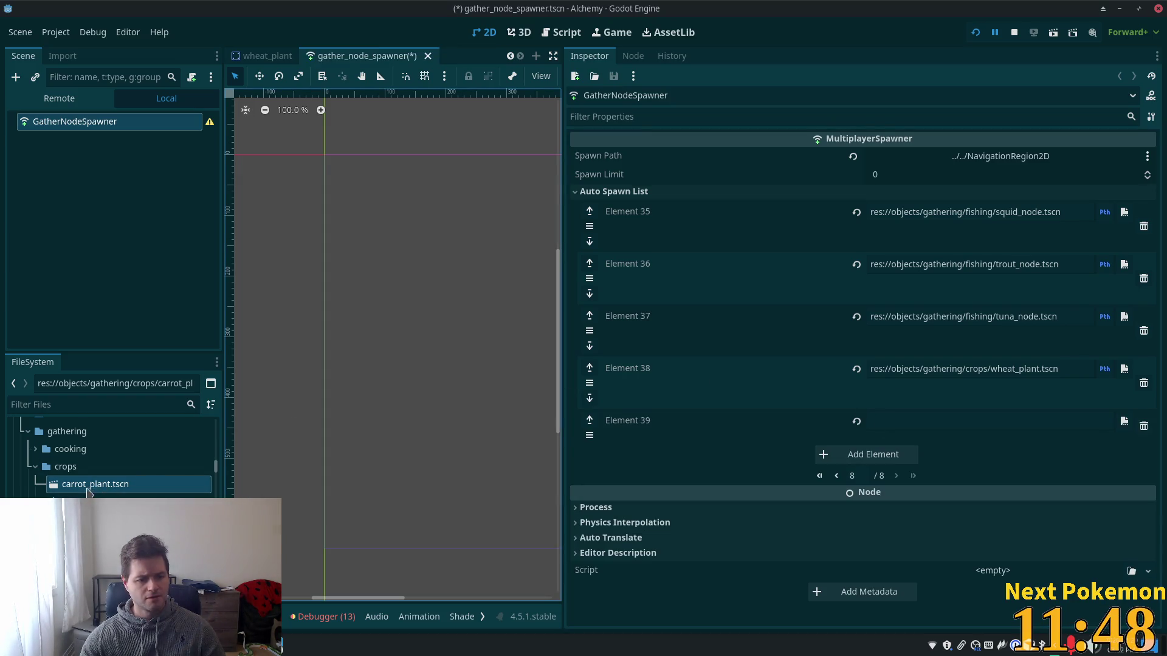
pyautogui.moveTo(78, 486)
pyautogui.mouseDown()
pyautogui.moveTo(879, 461)
pyautogui.moveTo(1079, 415)
pyautogui.mouseUp()
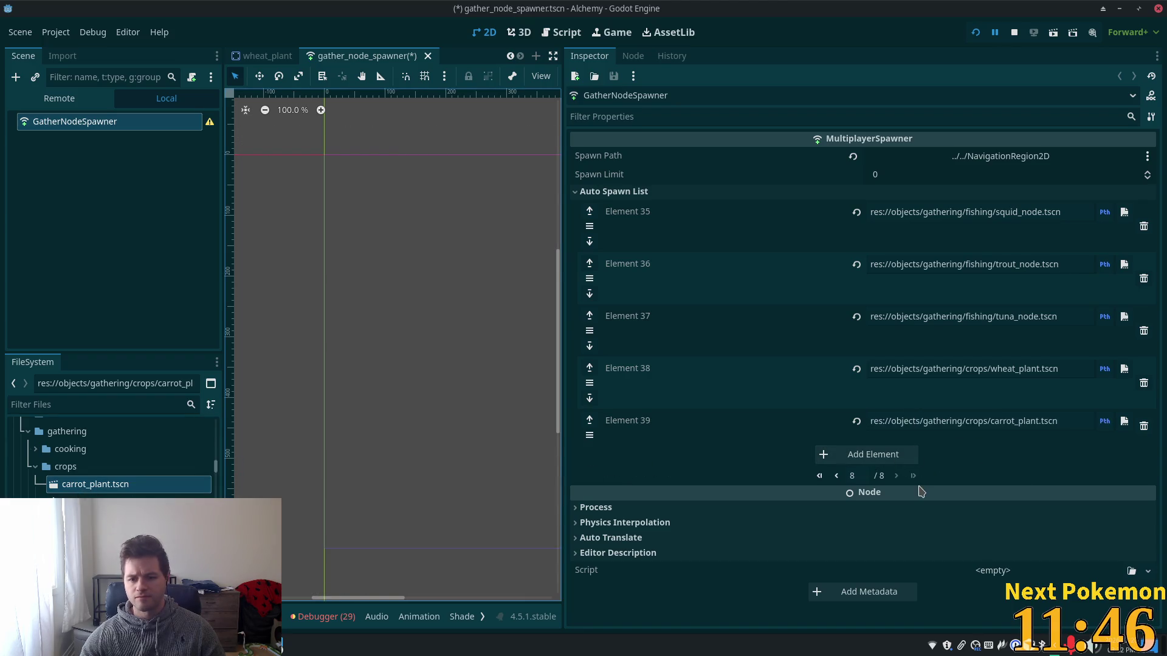
pyautogui.hotkey('ctrl', 's')
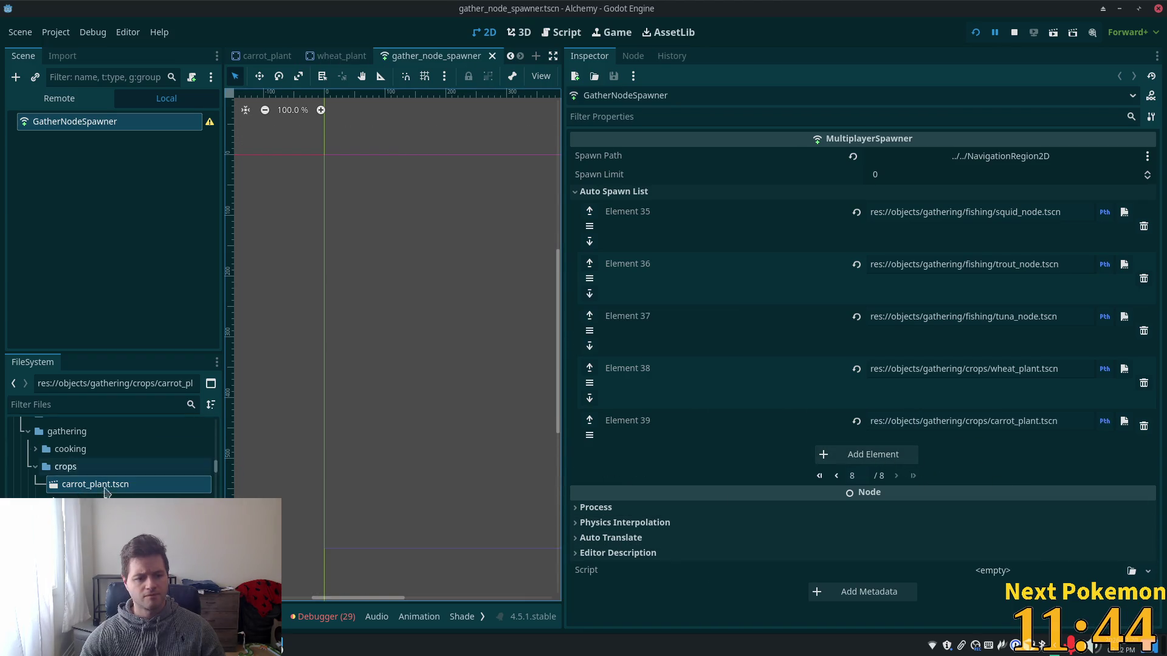
pyautogui.hotkey('ctrl', 'F3')
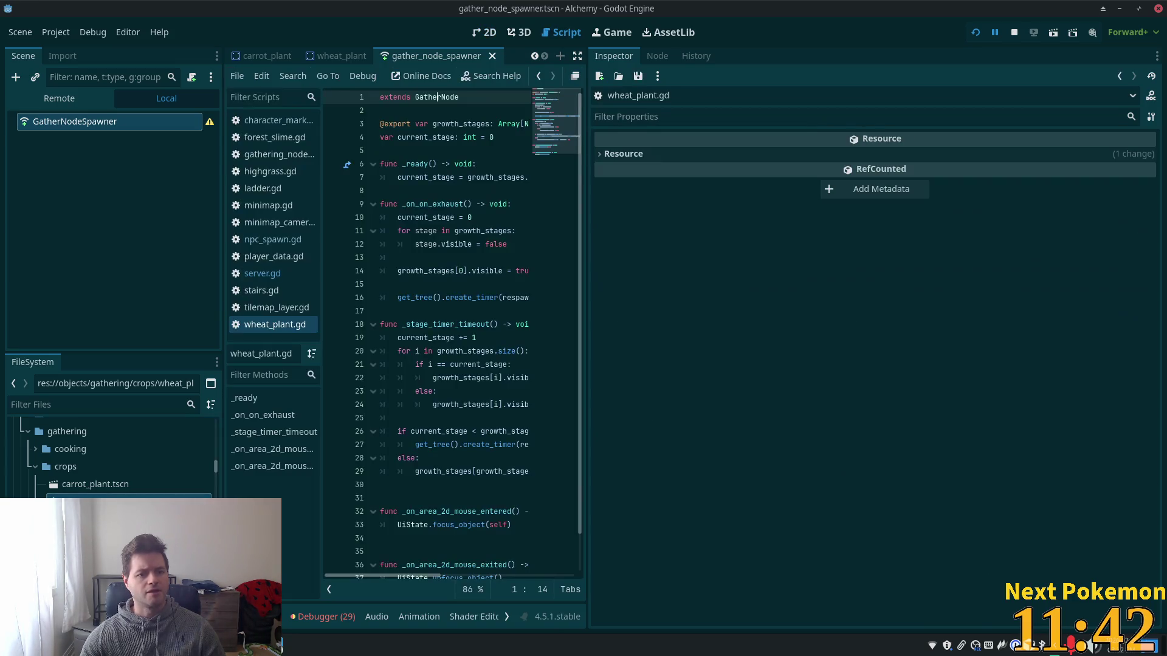
# Widen the code editor and read through wheat_plant.gd's exhaust handler and growth-stage functions.
pyautogui.moveTo(588, 334); pyautogui.dragTo(1029, 334)
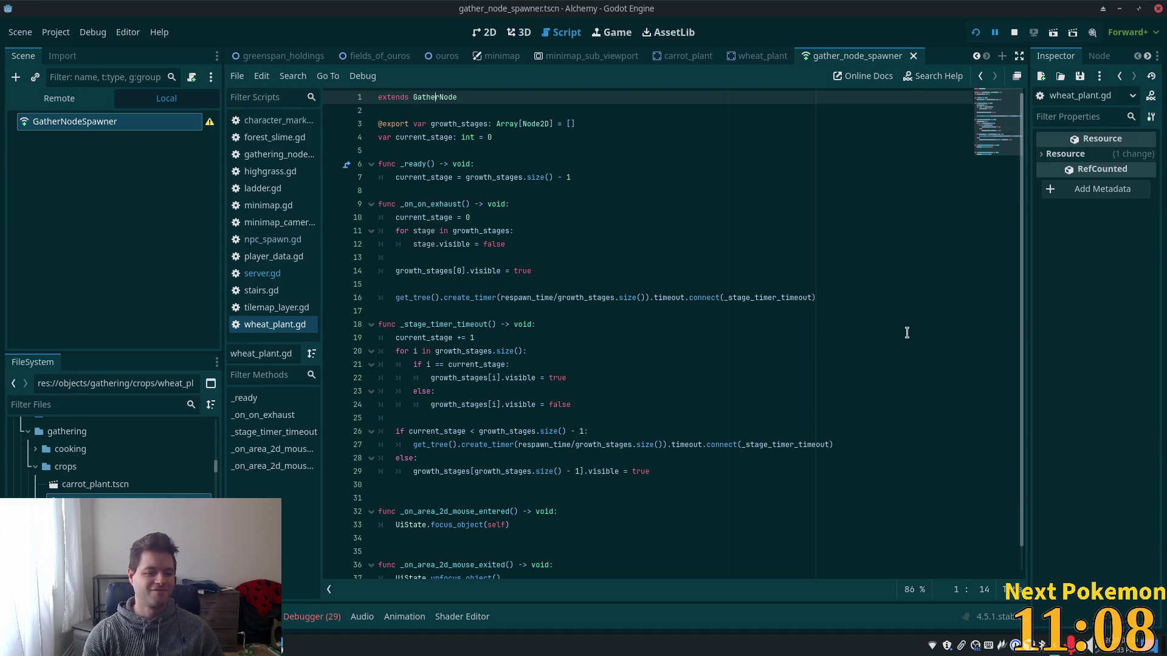
pyautogui.click(452, 218)
pyautogui.moveTo(418, 218); pyautogui.dragTo(556, 306)
pyautogui.scroll(-1, 556, 304)
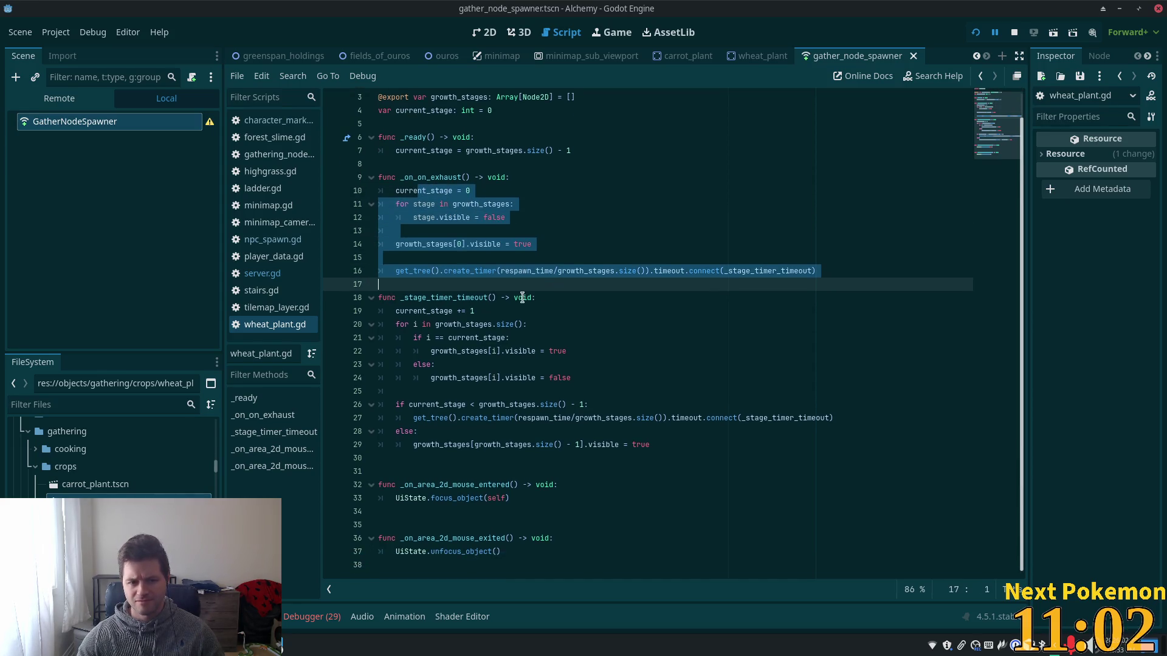
pyautogui.click(437, 310)
pyautogui.moveTo(437, 311)
pyautogui.mouseDown()
pyautogui.moveTo(513, 498)
pyautogui.moveTo(631, 550)
pyautogui.mouseUp()
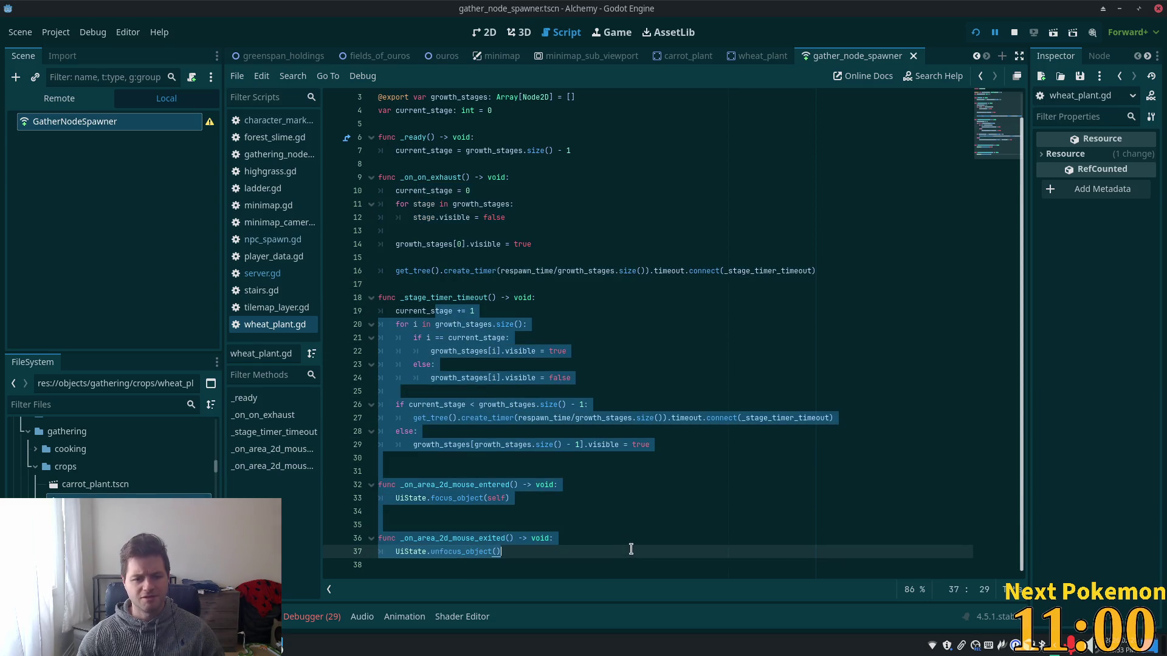
pyautogui.scroll(1, 506, 383)
pyautogui.scroll(1, 506, 383)
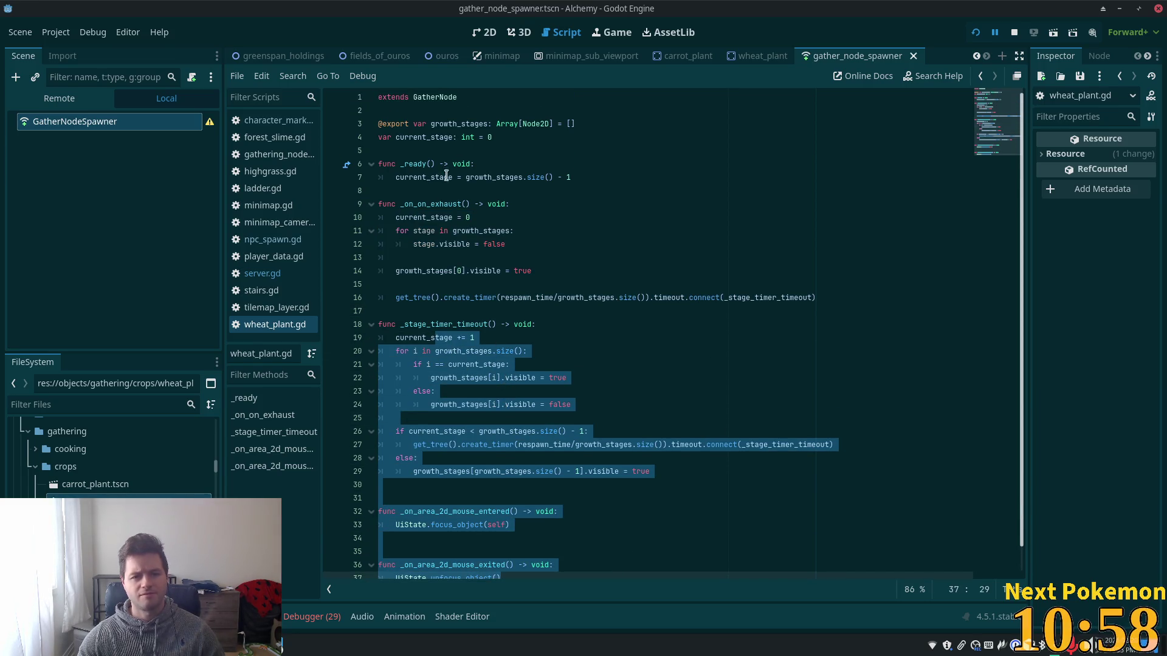
pyautogui.doubleClick(438, 97)
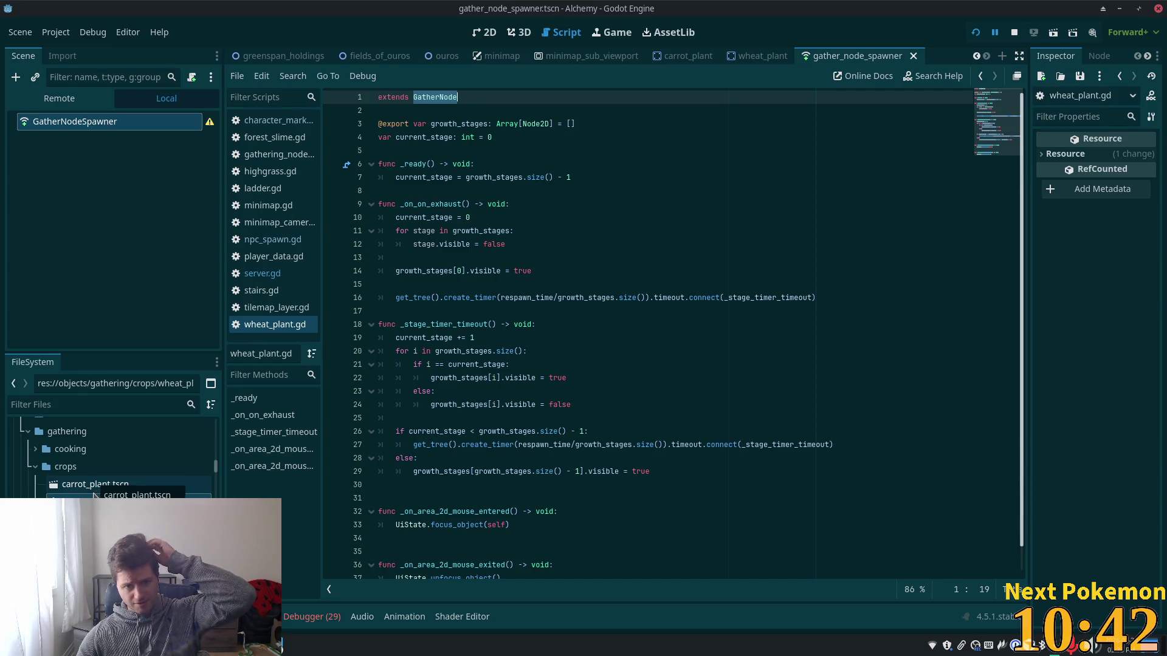
# Browse to the shaders folder in FileSystem and select all of the wheat_plant.gd code.
pyautogui.scroll(-5, 113, 456)
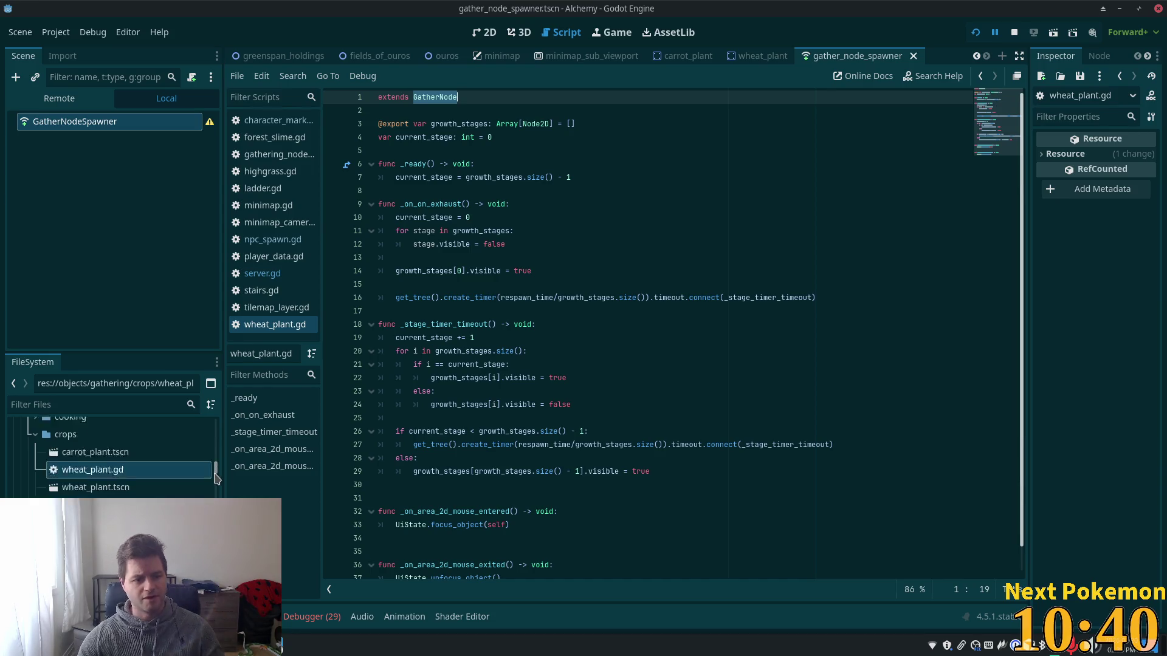
pyautogui.scroll(10, 42, 483)
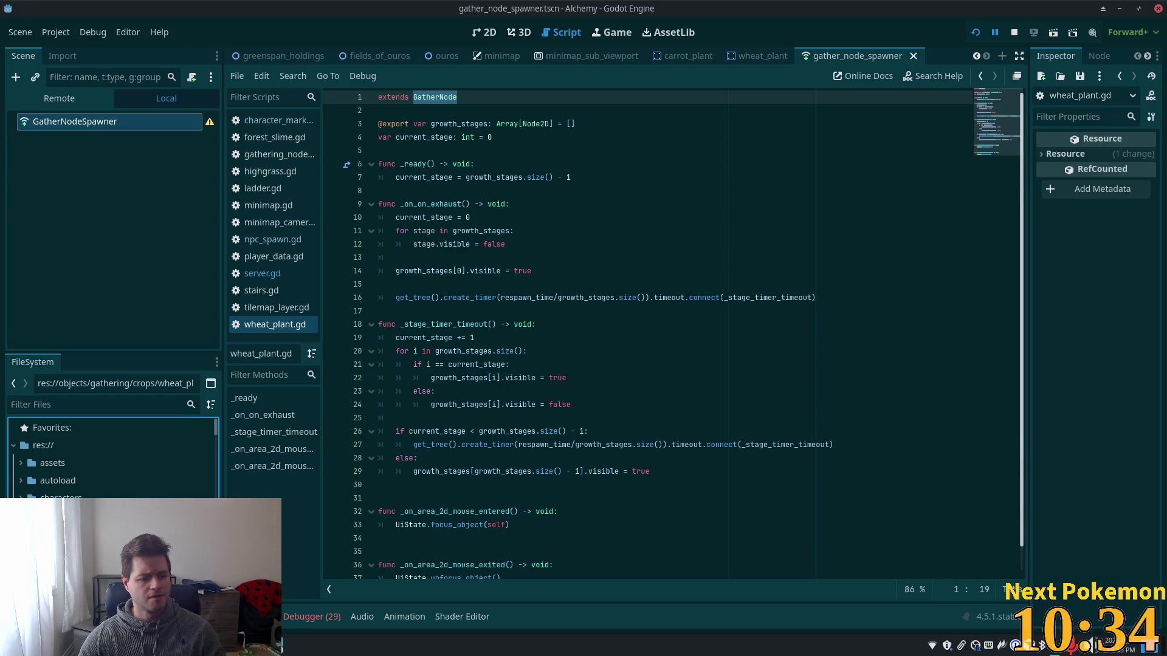
pyautogui.scroll(-3, 113, 456)
pyautogui.click(56, 484)
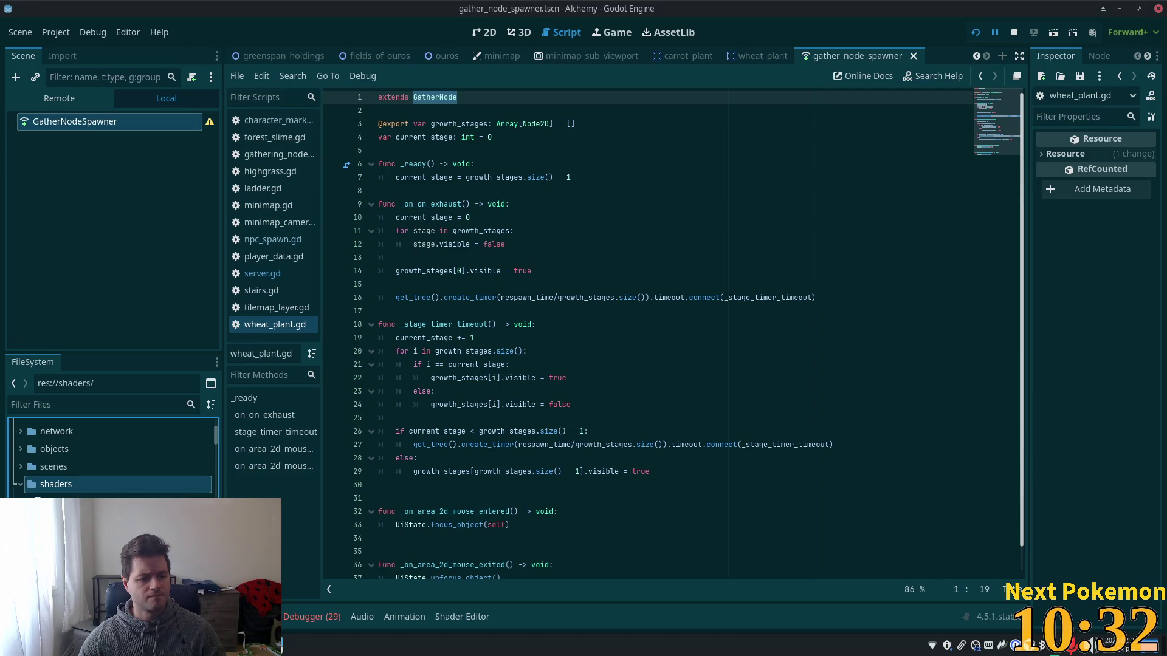
pyautogui.click(539, 390)
pyautogui.hotkey('ctrl', 'a')
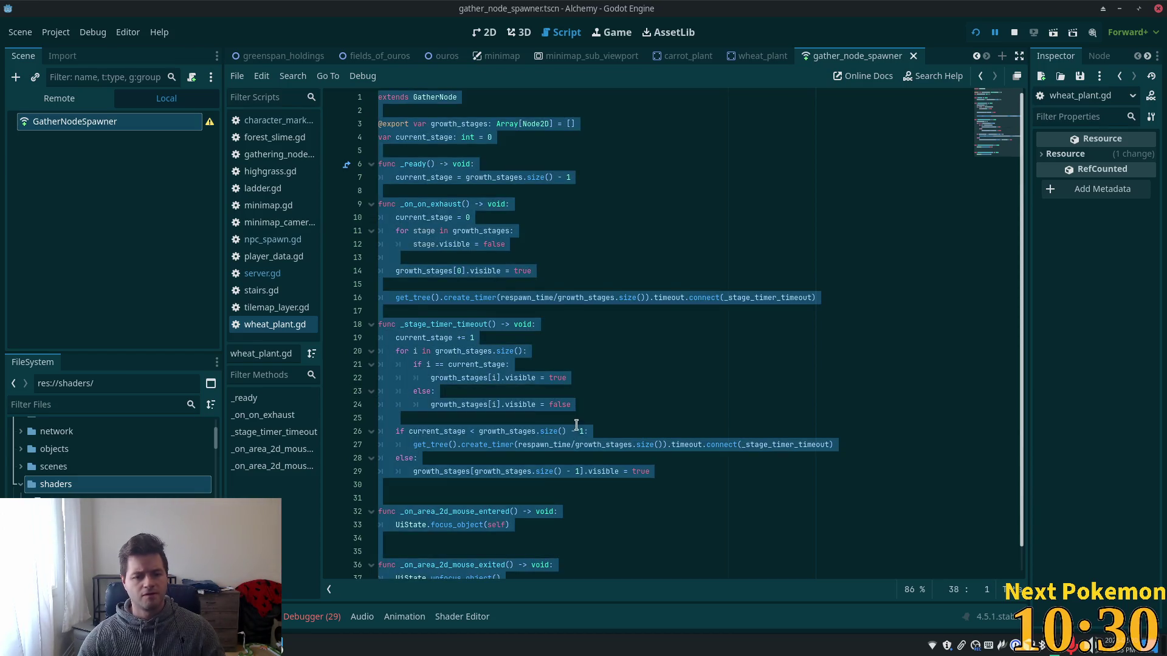
pyautogui.scroll(-1, 112, 456)
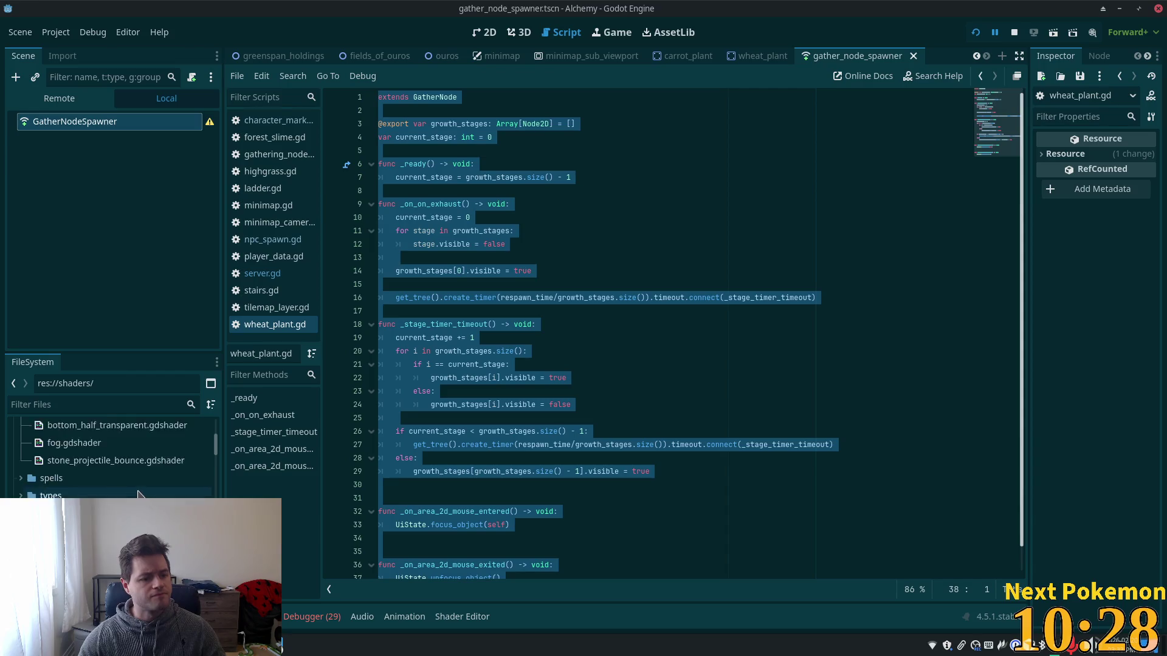
# Select the types folder, scroll the FileSystem dock, and open the Quick Open resource search.
pyautogui.click(54, 504)
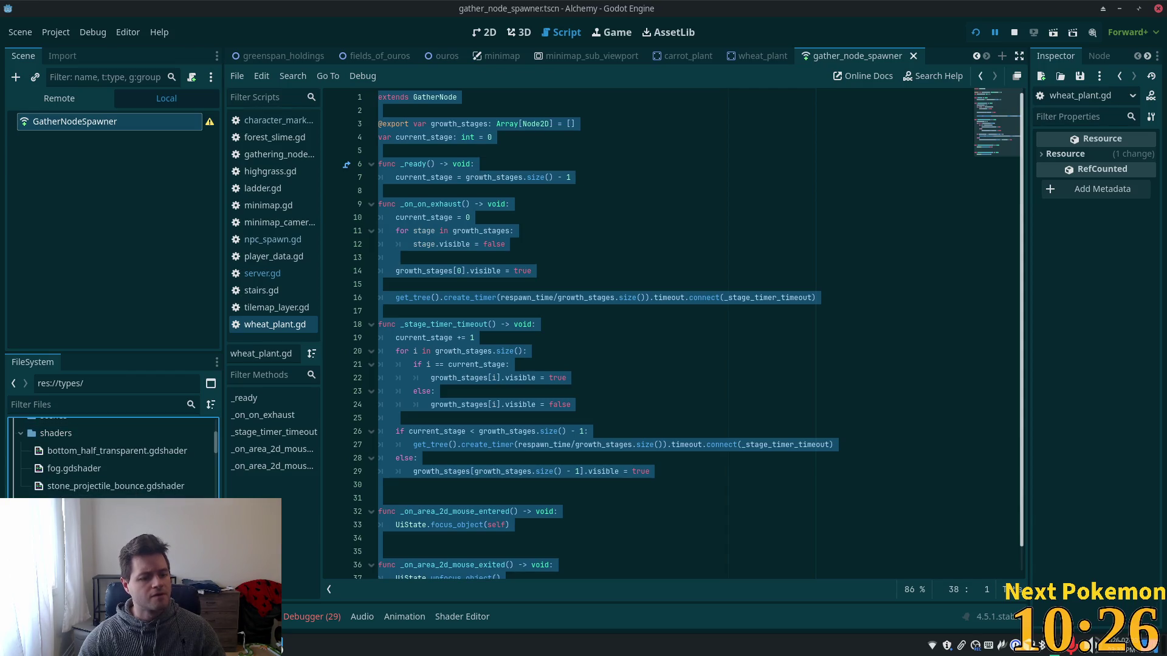
pyautogui.scroll(-3, 132, 487)
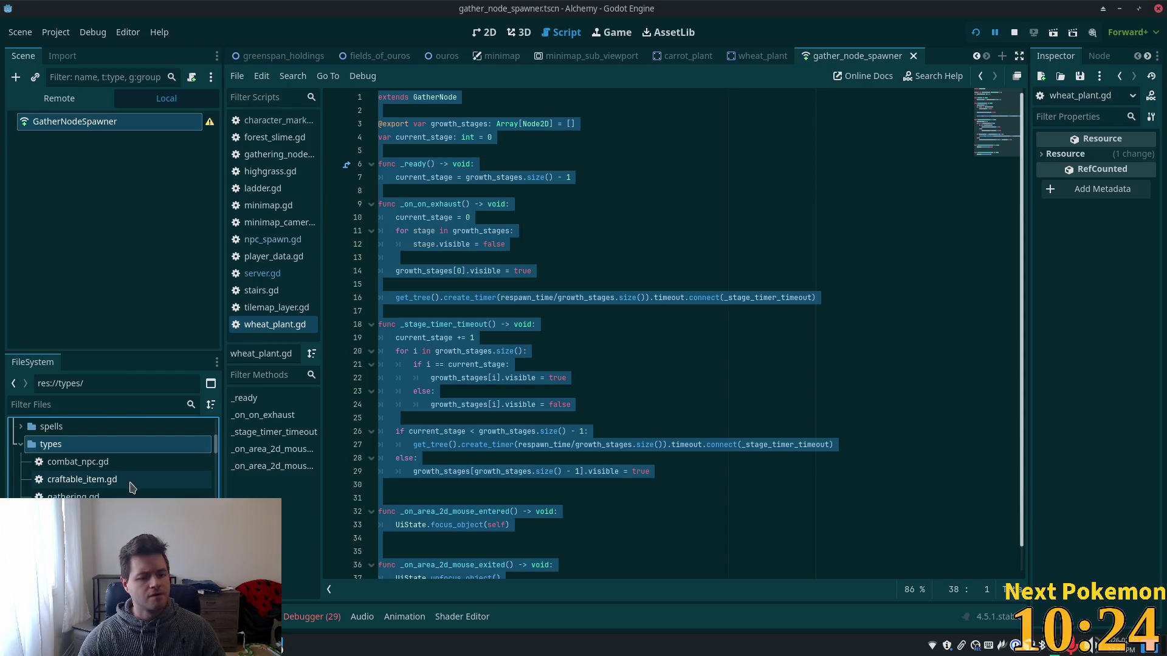
pyautogui.scroll(-3, 133, 490)
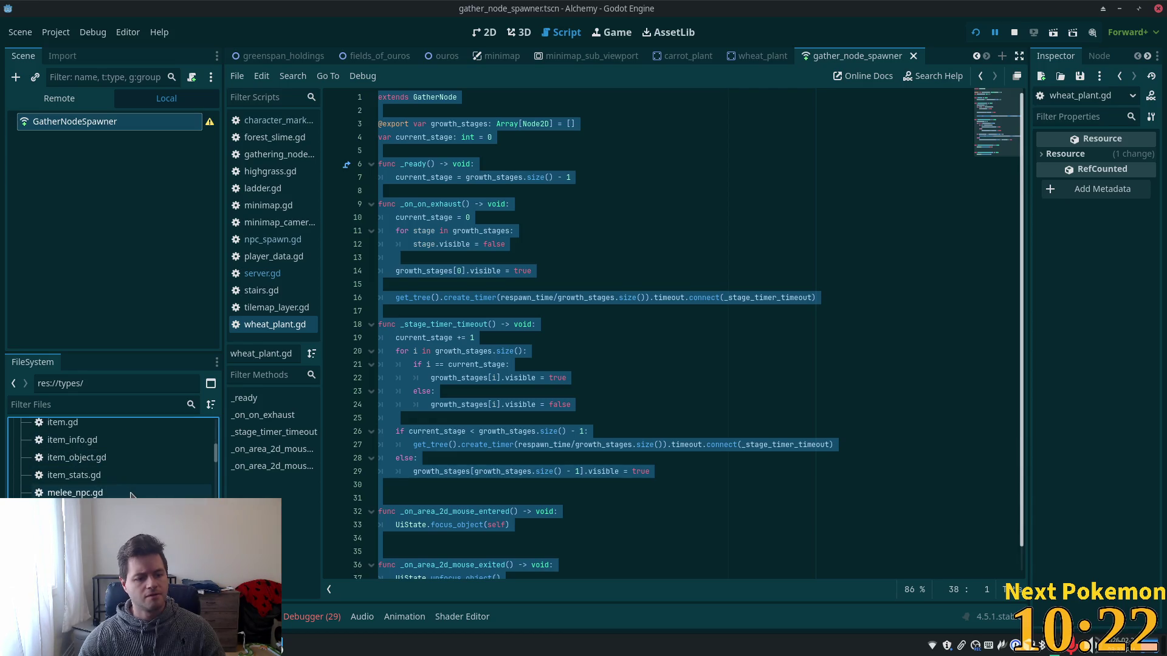
pyautogui.scroll(-5, 133, 492)
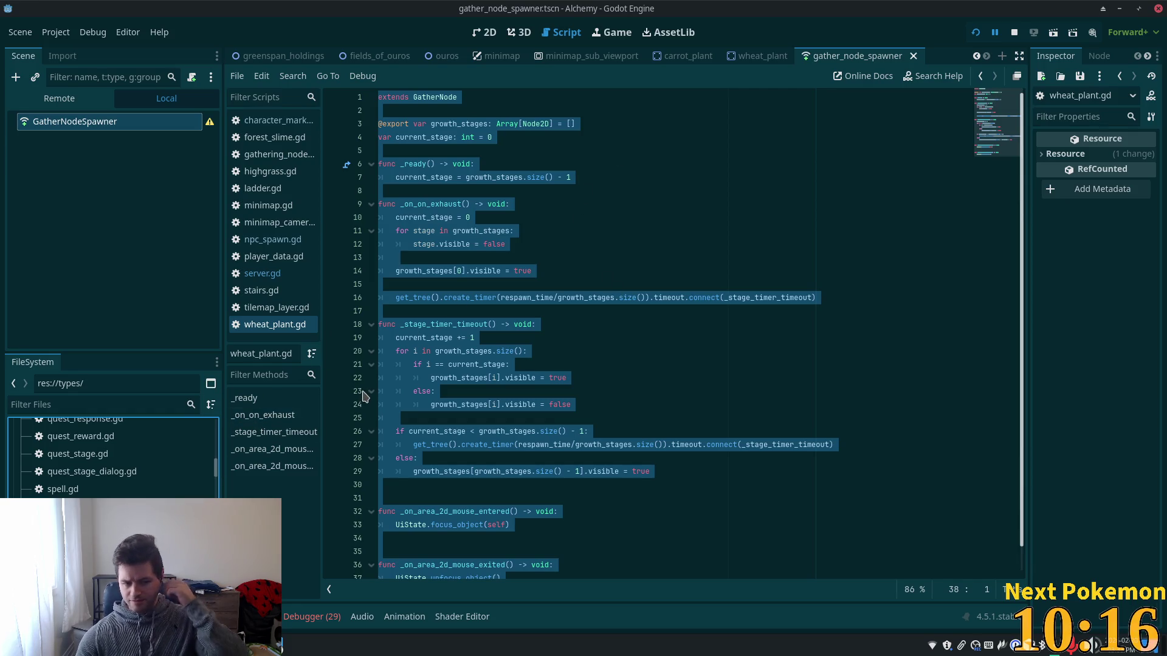
pyautogui.moveTo(216, 472); pyautogui.dragTo(220, 433)
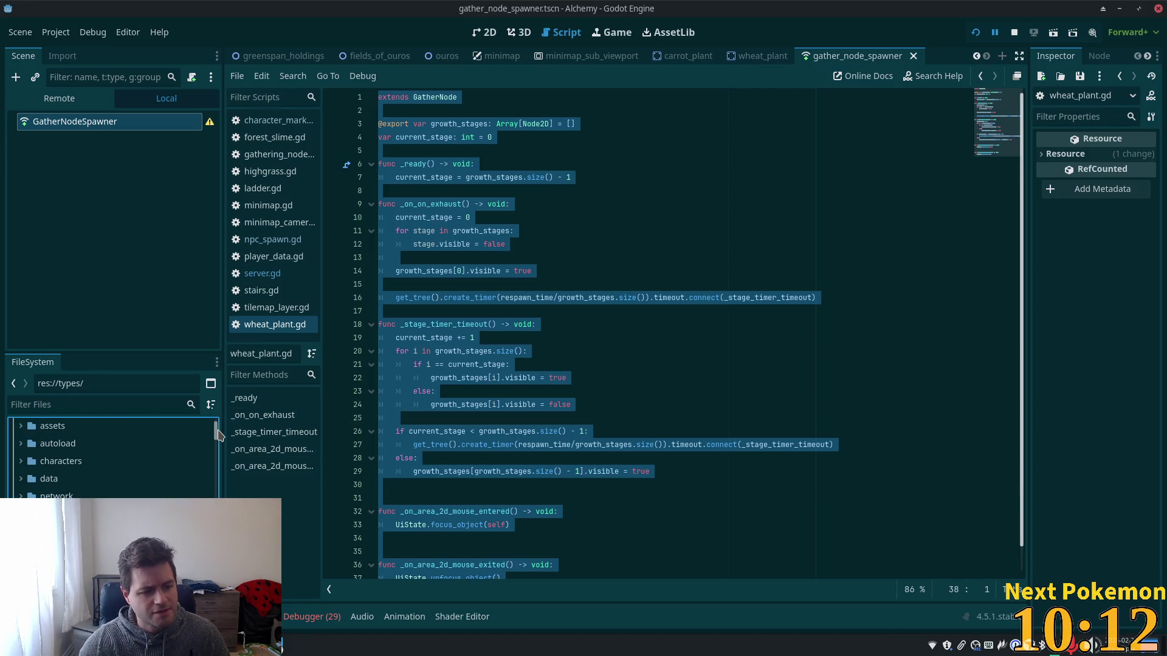
pyautogui.hotkey('shift', 'alt', 'o')
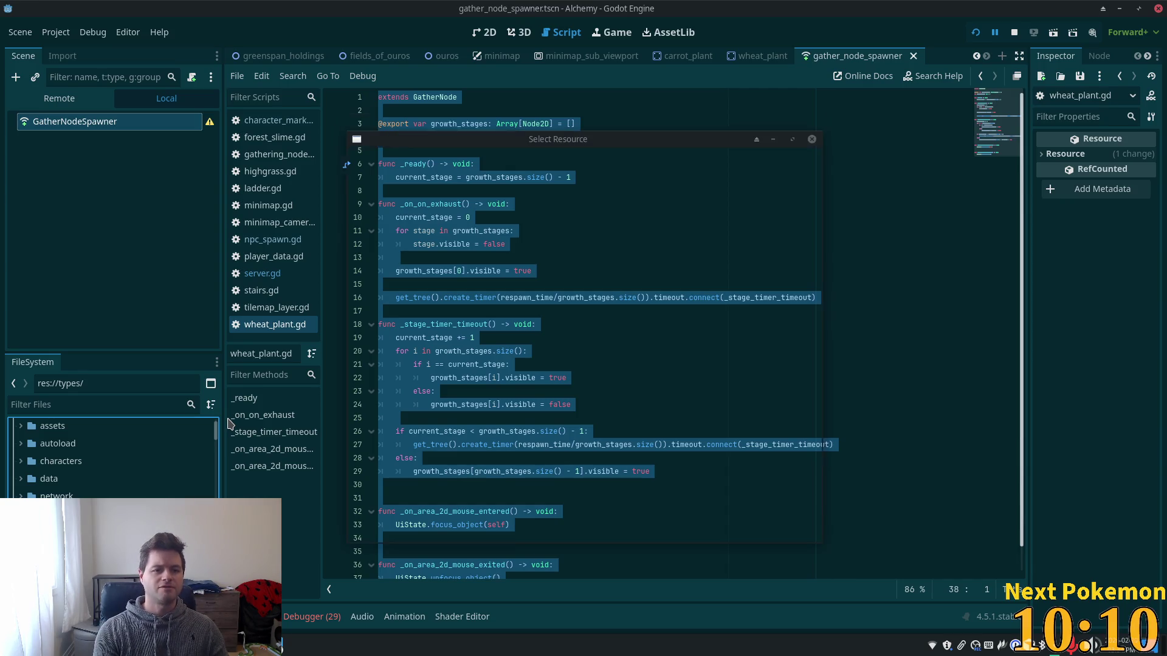
# Search 'tree' and open blue_birch_tree.tscn along with its tree.gd script.
pyautogui.write('tree')
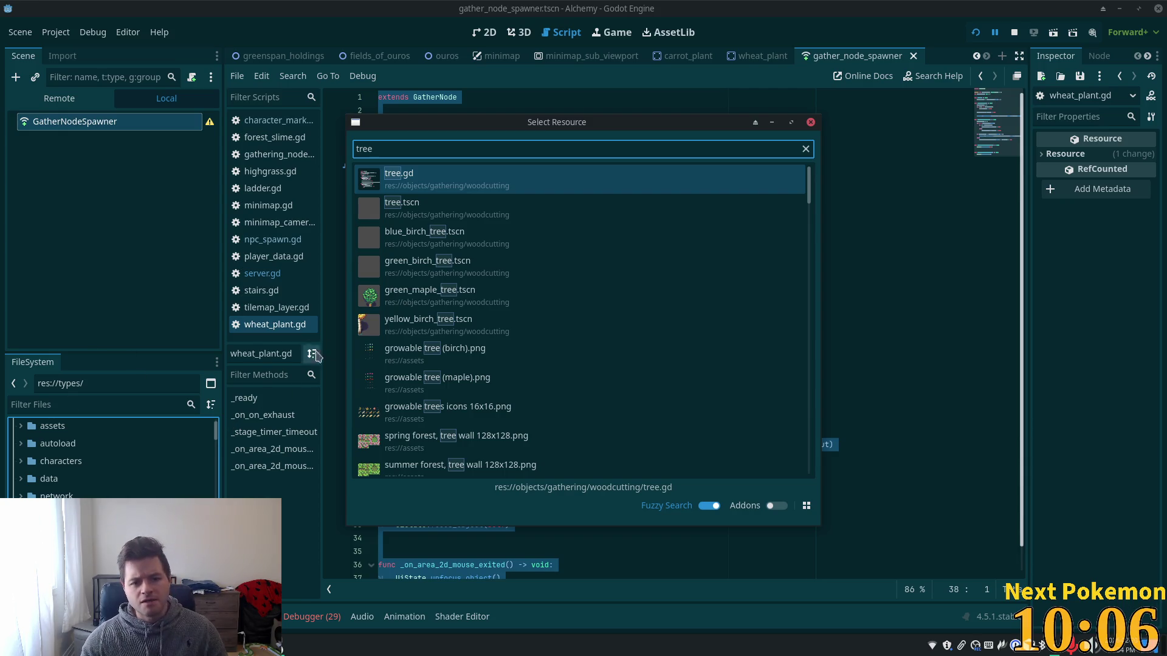
pyautogui.doubleClick(404, 241)
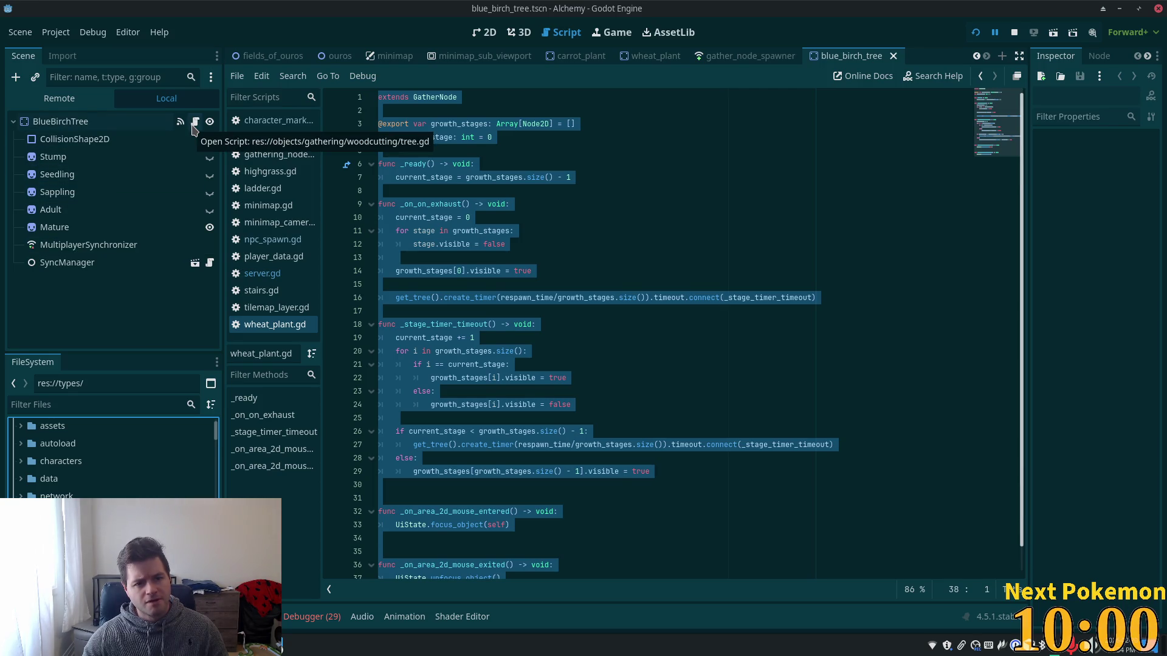
pyautogui.click(195, 127)
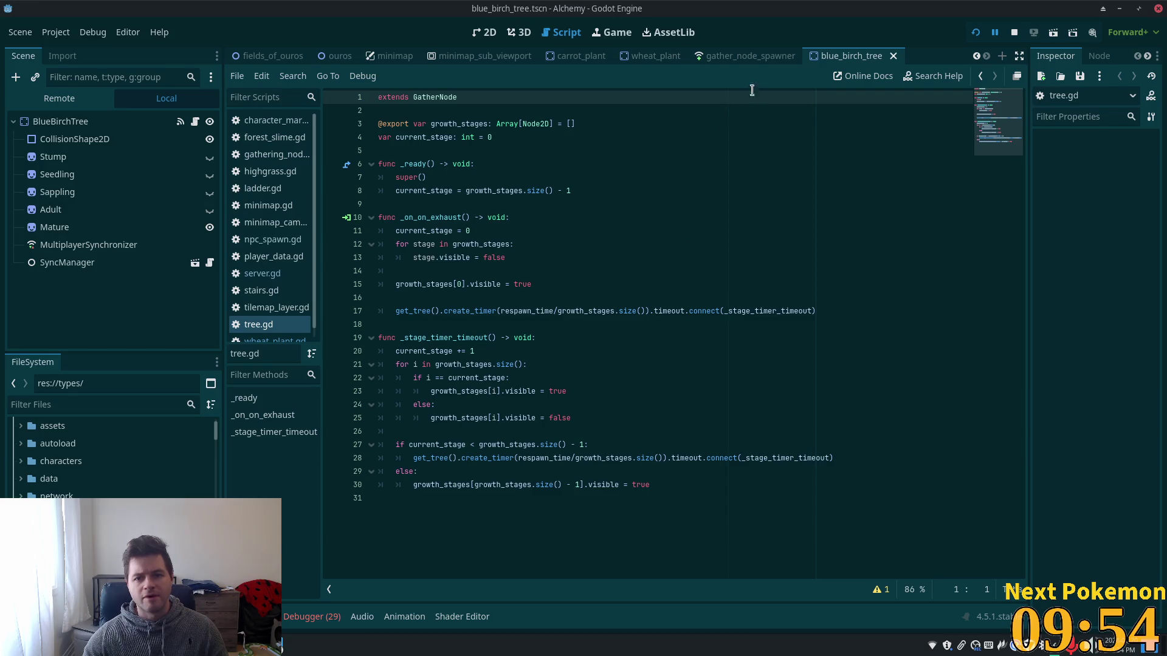
pyautogui.scroll(-1, 311, 316)
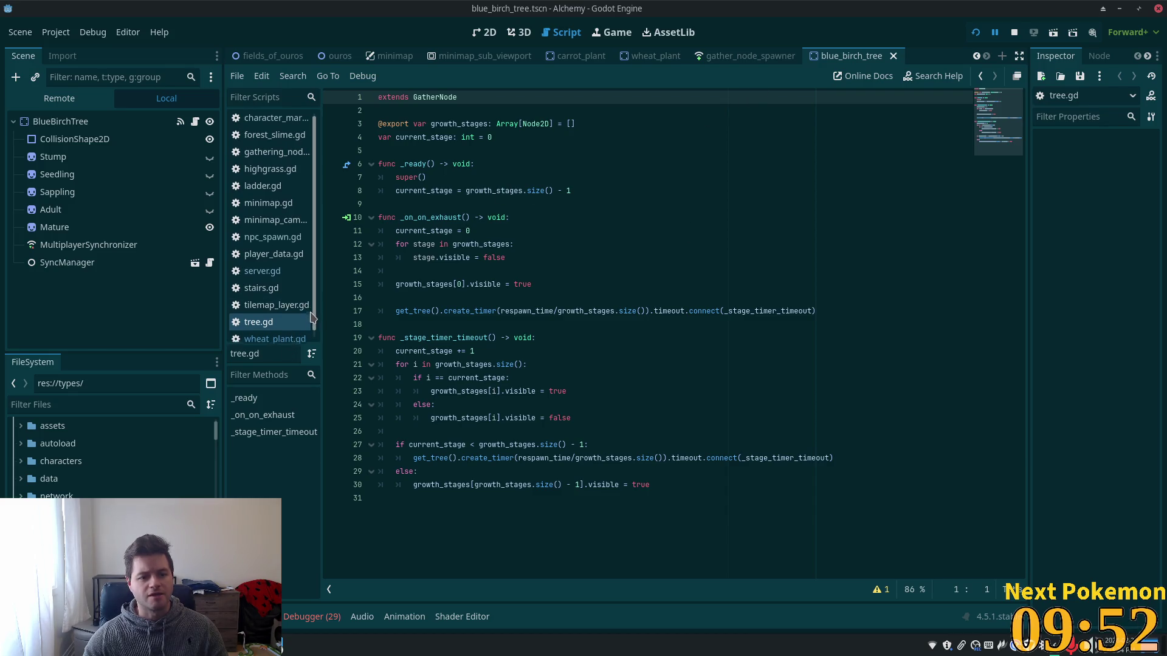
pyautogui.scroll(-1, 294, 333)
# Compare wheat_plant.gd with tree.gd, flipping between the two scripts, including tree.gd's super() call.
pyautogui.click(290, 332)
pyautogui.hotkey('ctrl', 'a')
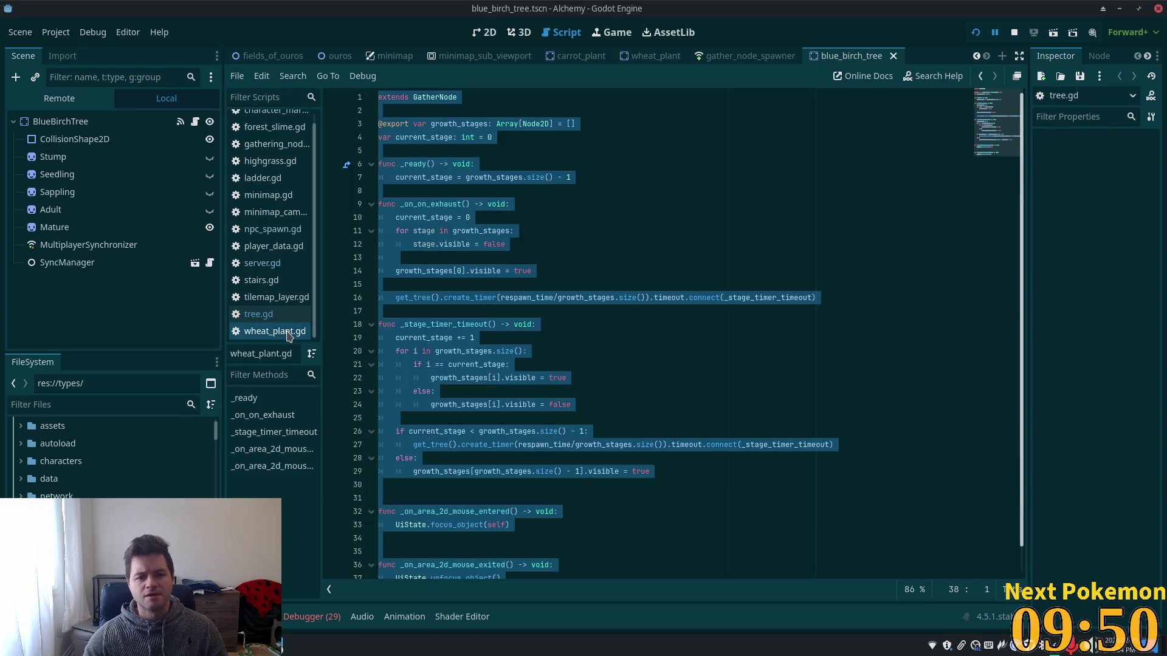
pyautogui.scroll(-1, 650, 267)
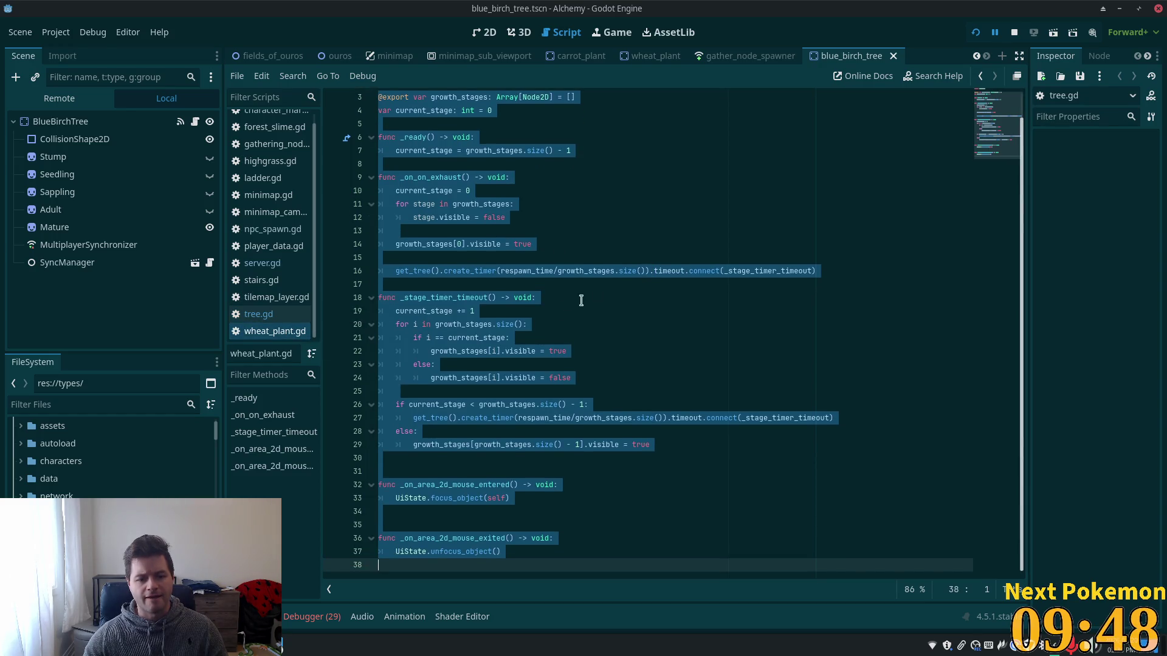
pyautogui.scroll(1, 535, 322)
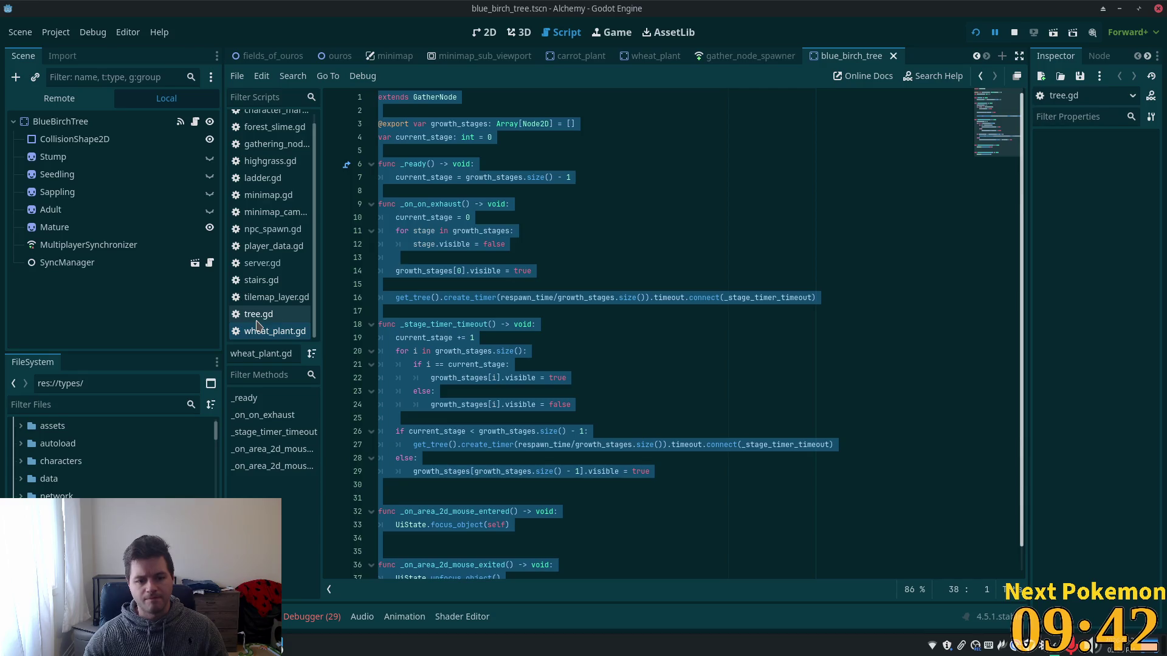
pyautogui.click(255, 326)
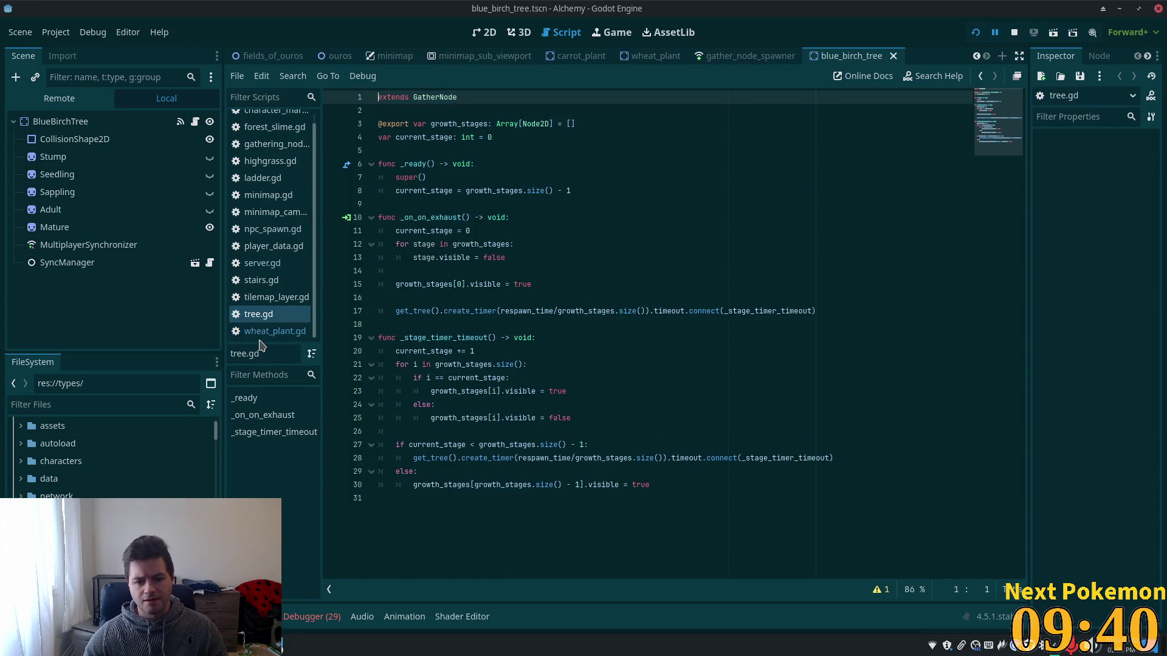
pyautogui.click(258, 322)
pyautogui.click(271, 332)
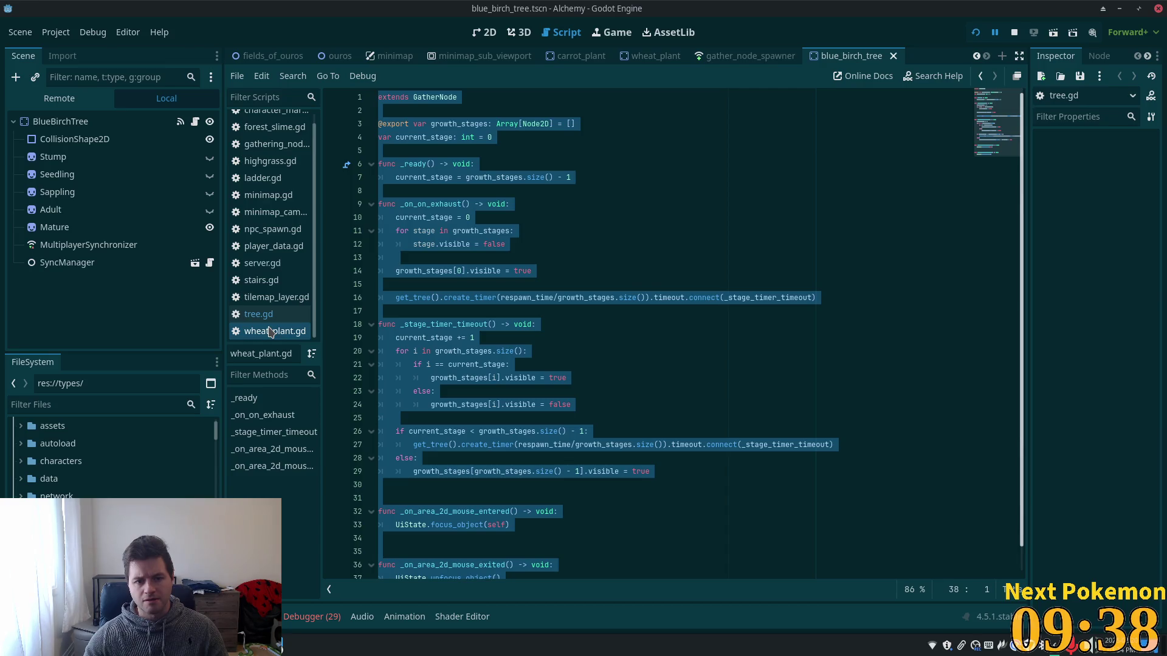
pyautogui.click(282, 314)
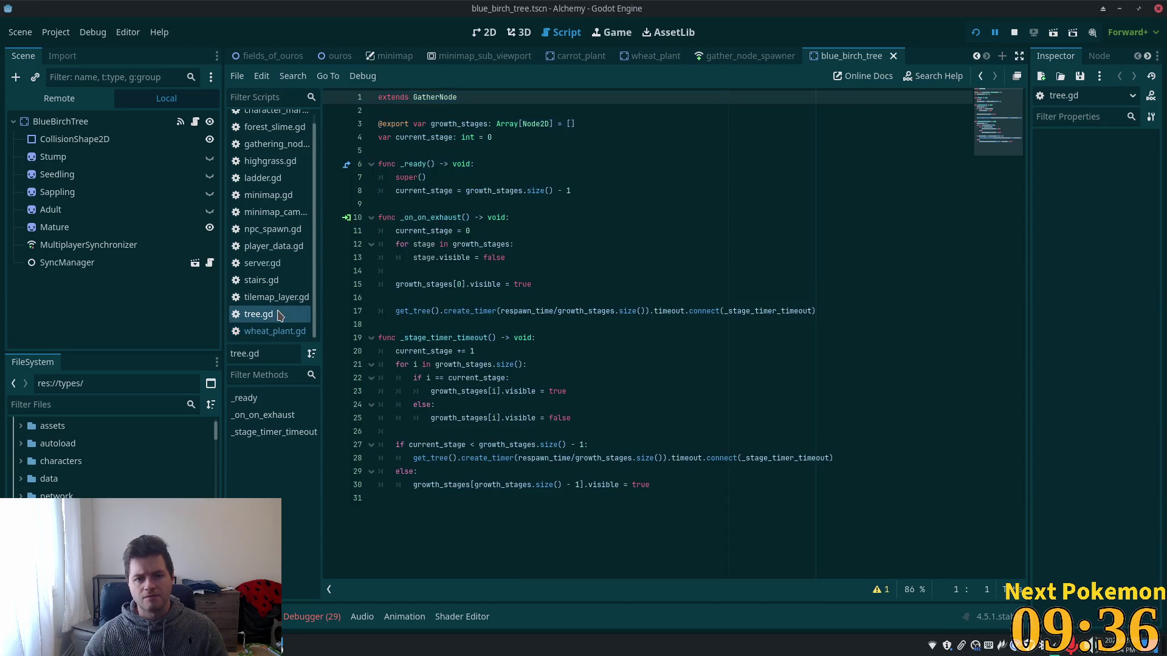
pyautogui.click(273, 333)
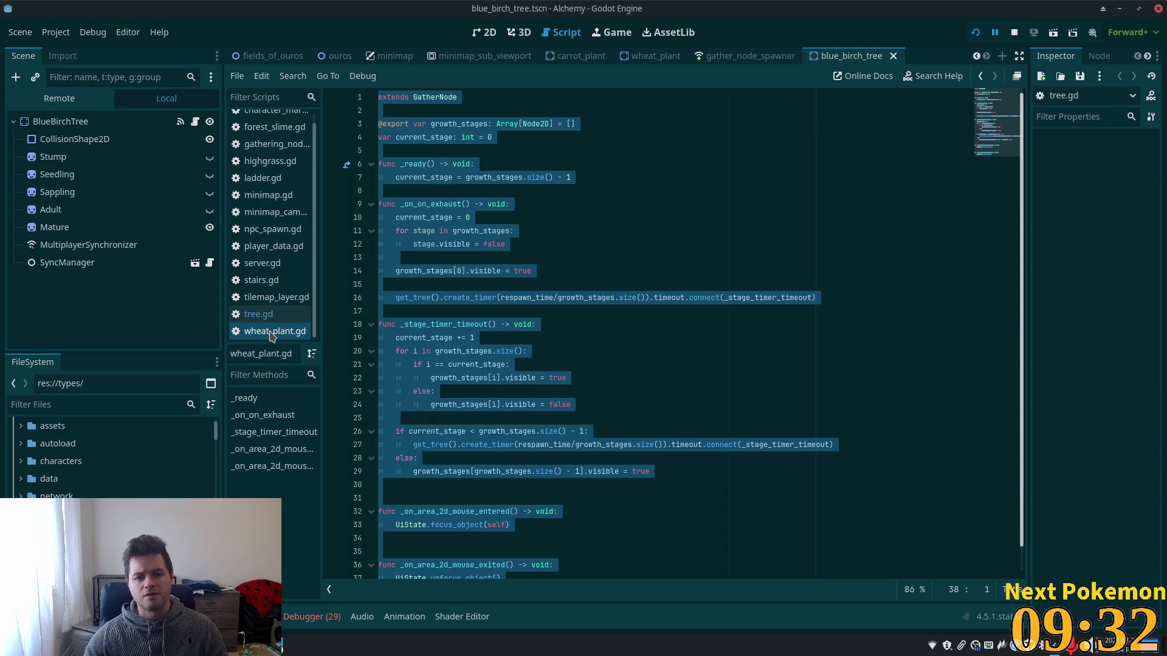
pyautogui.click(267, 315)
pyautogui.click(268, 334)
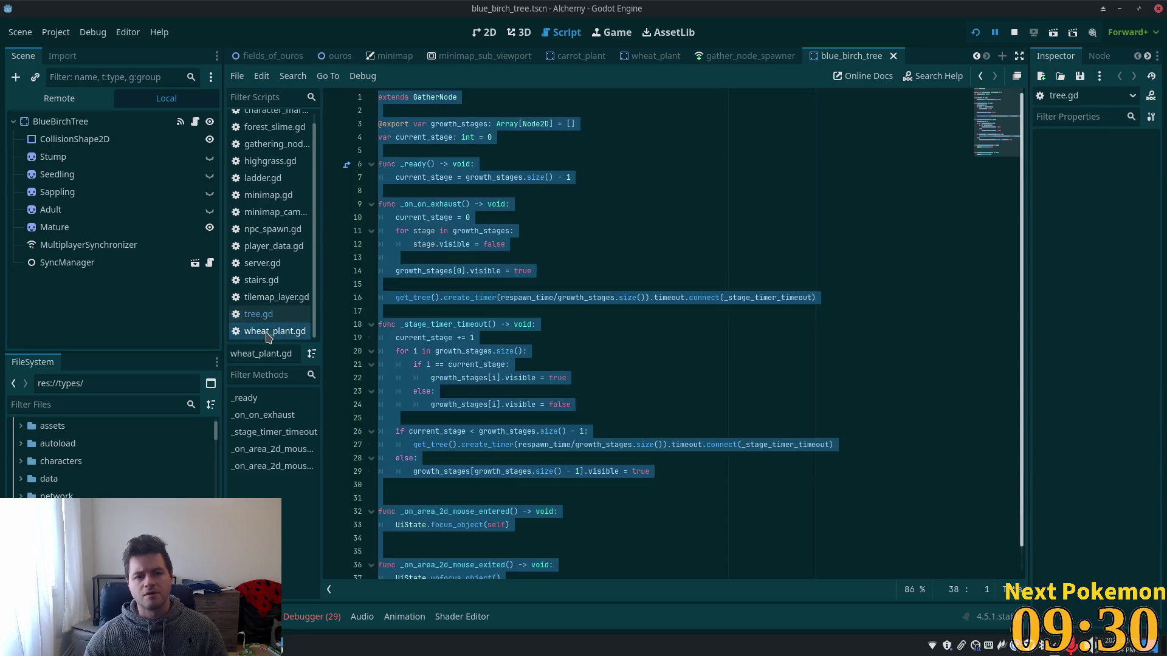
pyautogui.click(268, 316)
pyautogui.click(271, 330)
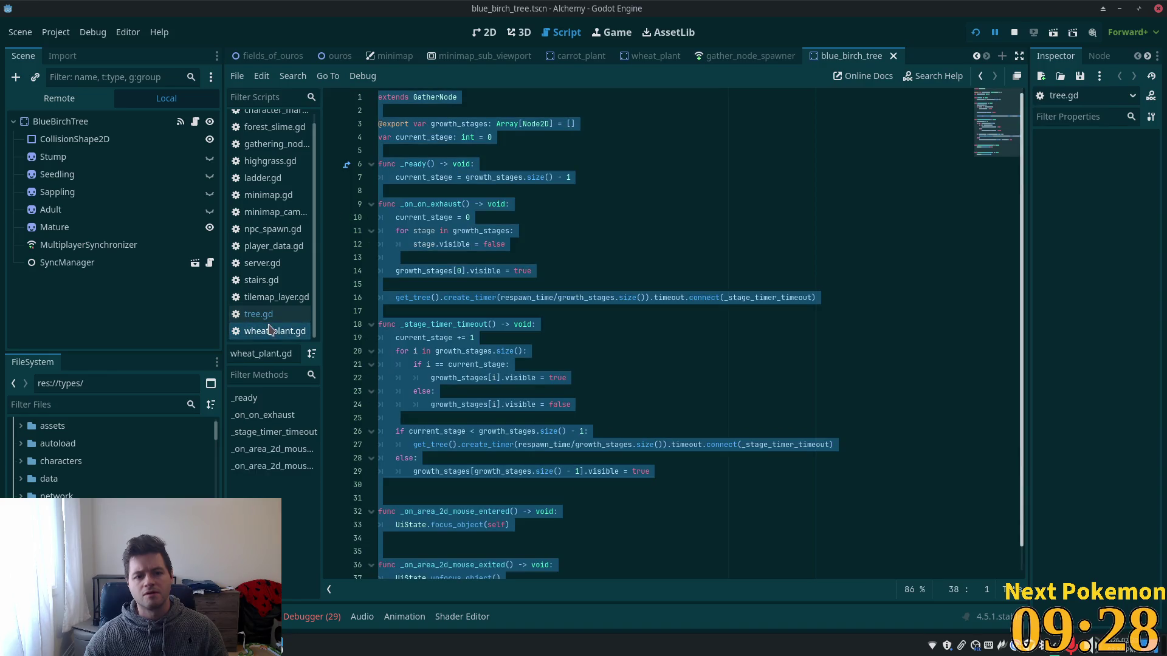
pyautogui.click(266, 321)
pyautogui.click(268, 329)
pyautogui.click(265, 322)
pyautogui.click(267, 330)
pyautogui.click(265, 322)
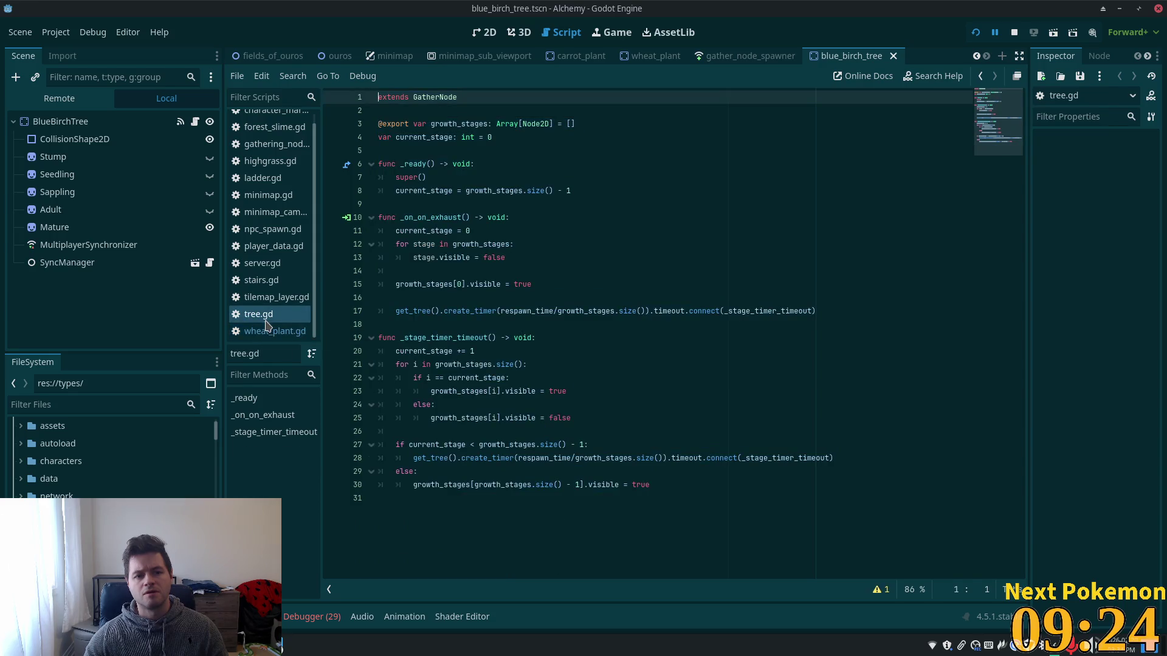
pyautogui.click(267, 332)
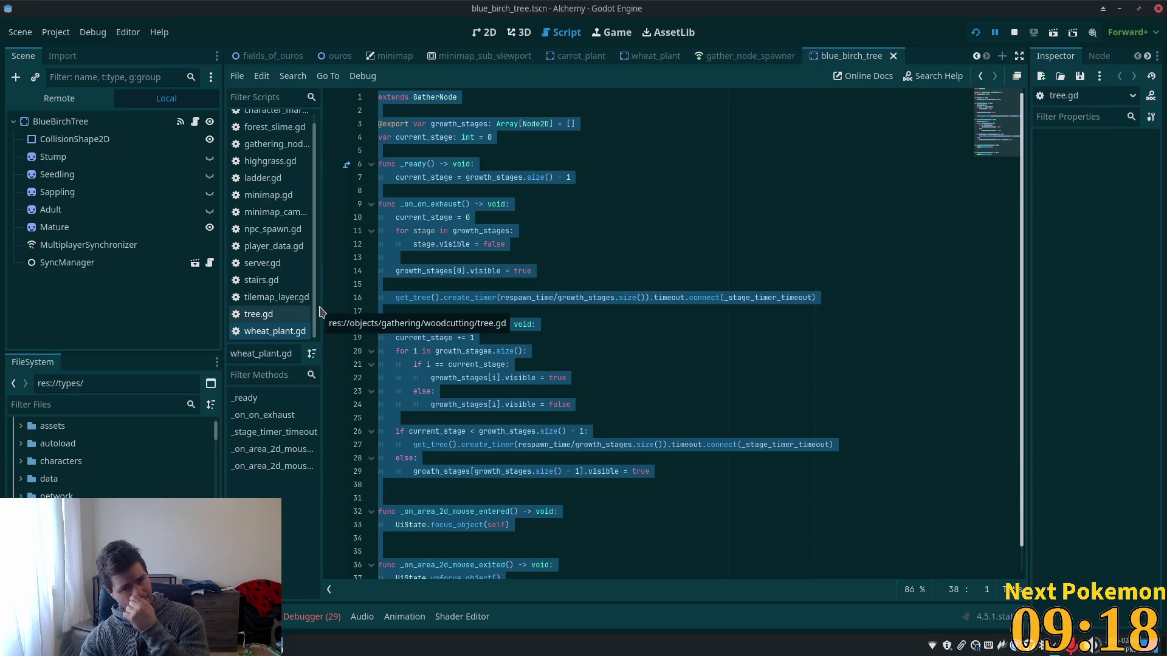
# Check the ends of lines 6, 12 and 20 in wheat_plant.gd, then select all its code.
pyautogui.click(505, 177)
pyautogui.click(495, 164)
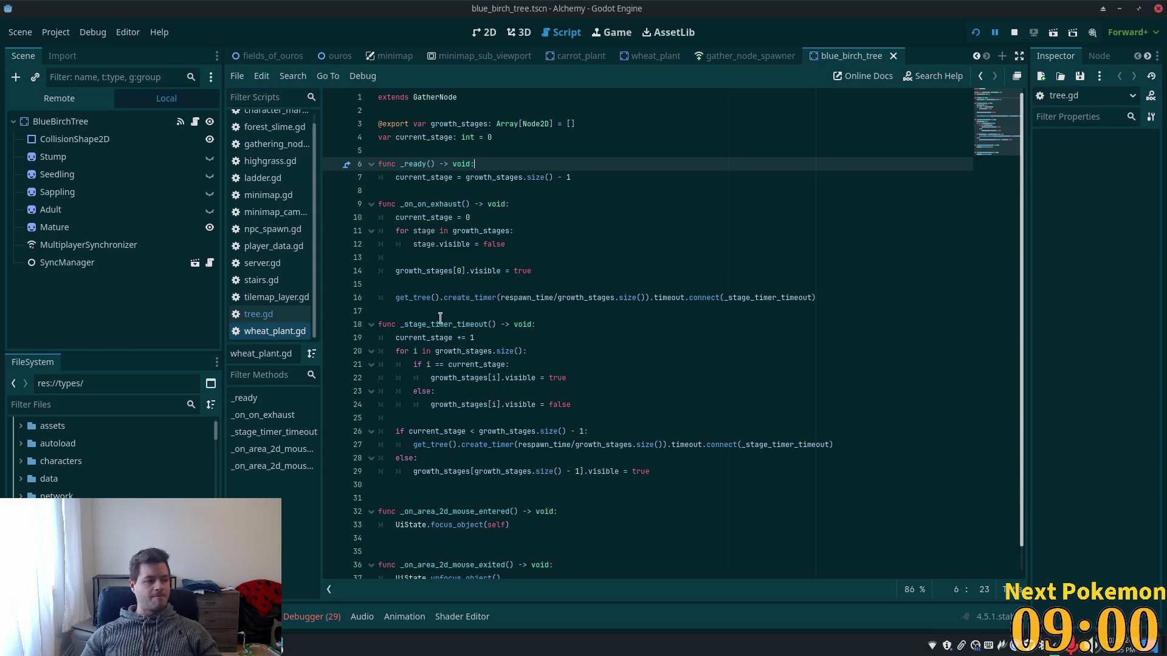
pyautogui.click(506, 245)
pyautogui.scroll(-1, 518, 341)
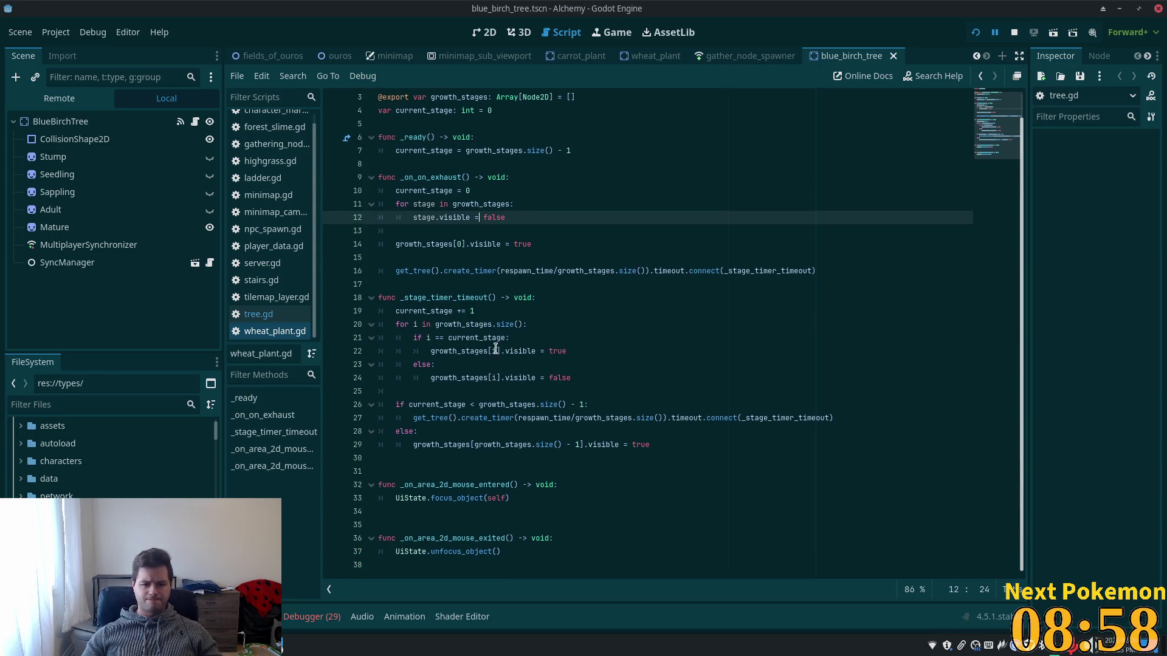
pyautogui.click(526, 327)
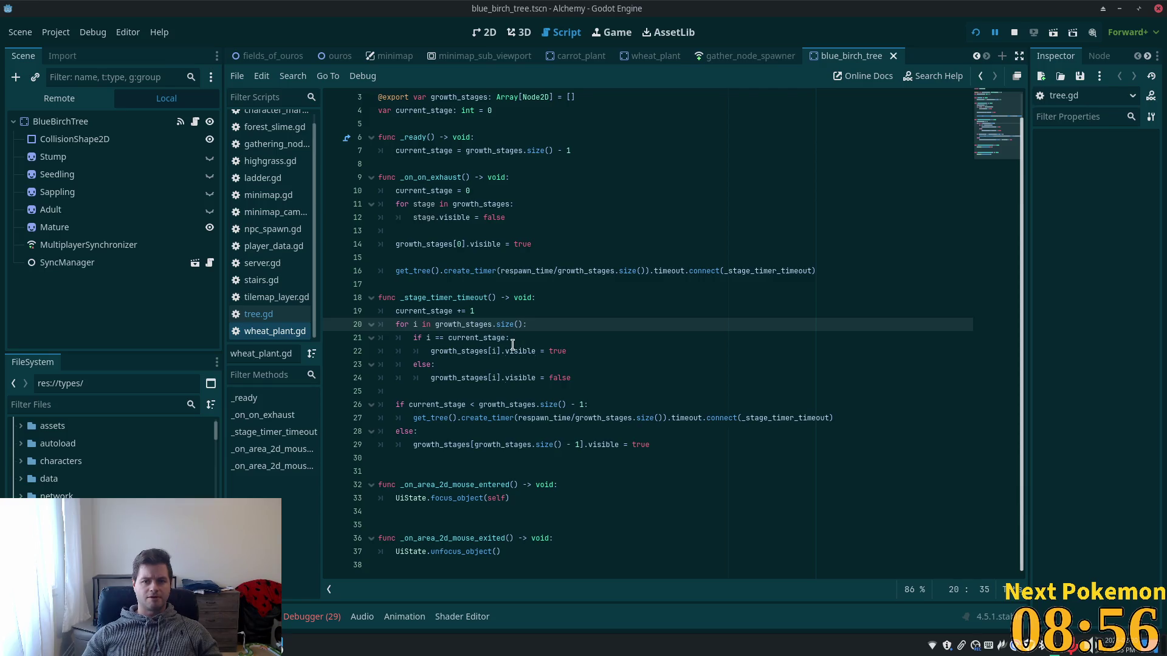
pyautogui.hotkey('ctrl', 'a')
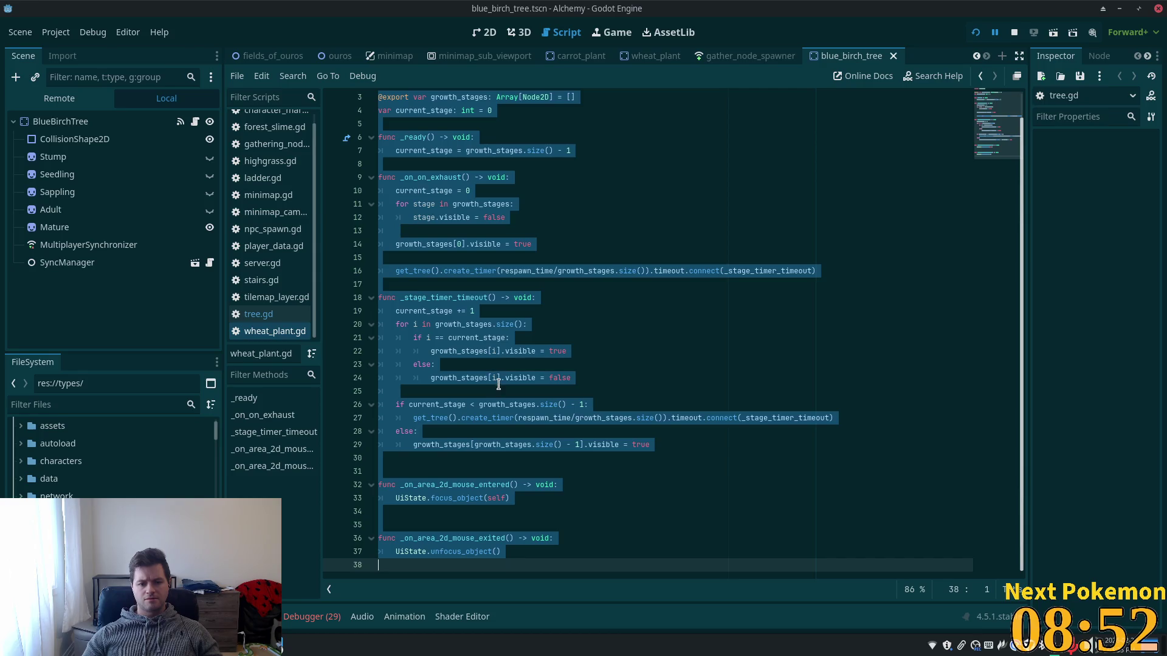
# Scroll through the script and FileSystem dock, then bring up the types folder's context menu.
pyautogui.scroll(1, 495, 386)
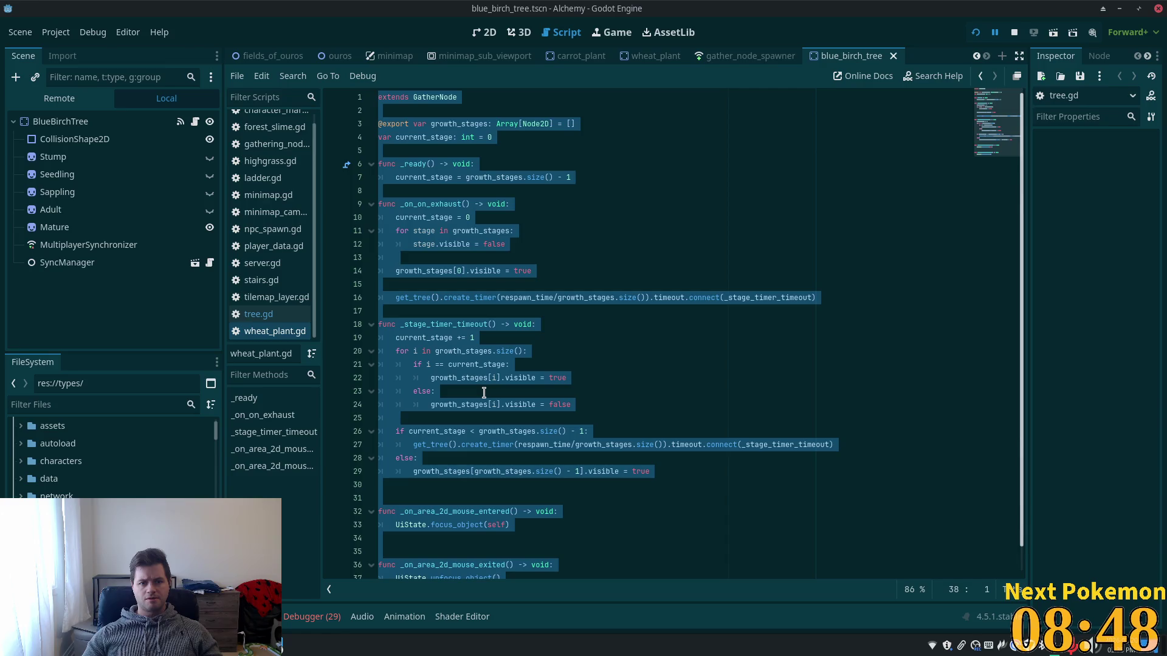
pyautogui.scroll(-1, 484, 393)
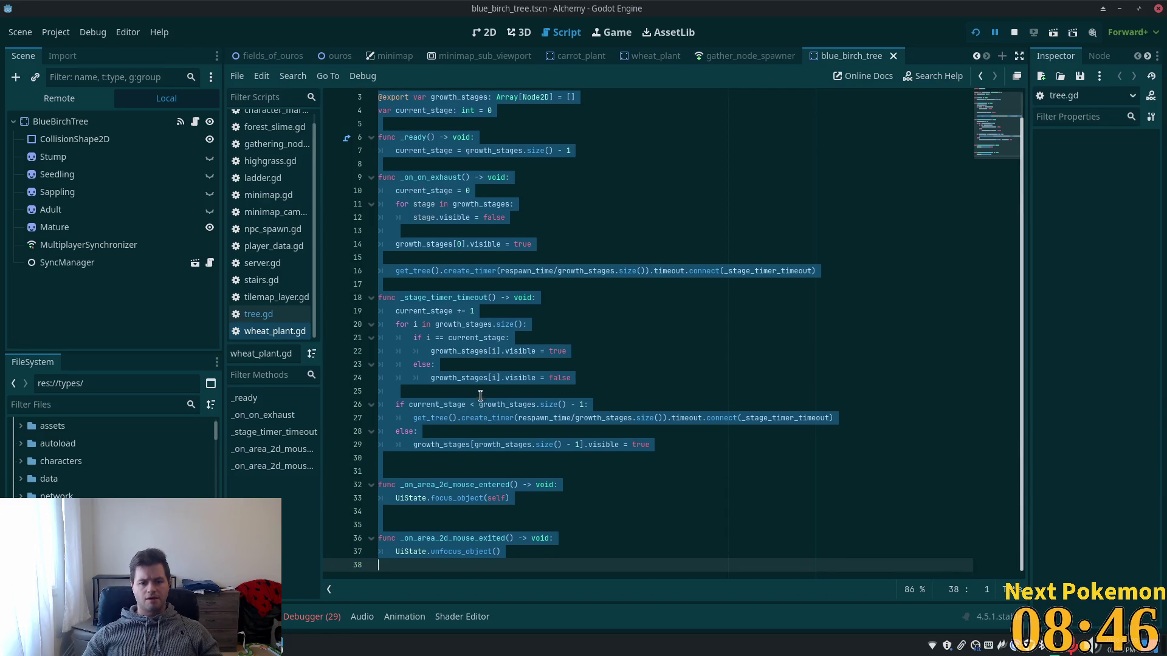
pyautogui.scroll(-5, 112, 456)
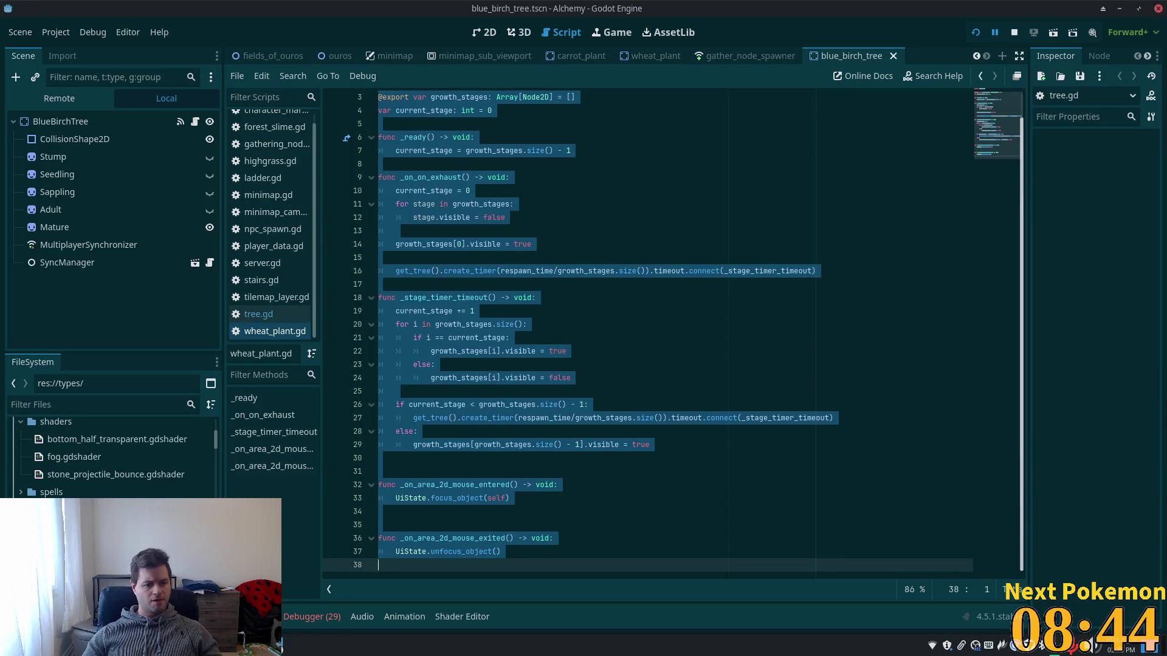
pyautogui.scroll(-5, 113, 455)
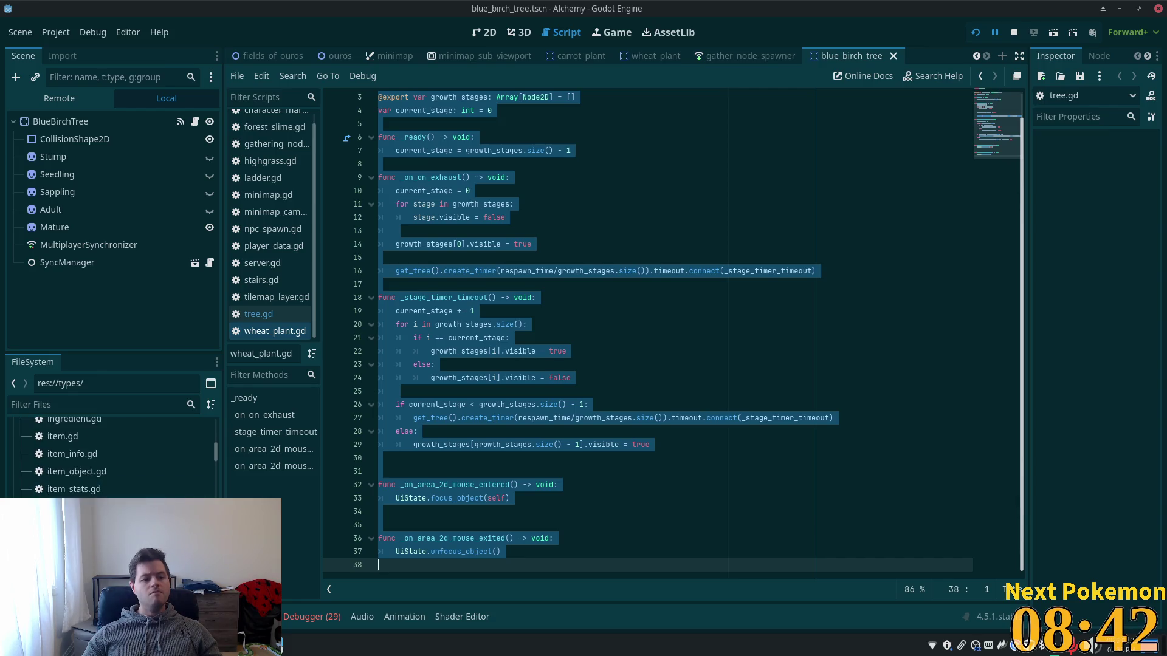
pyautogui.scroll(-2, 217, 462)
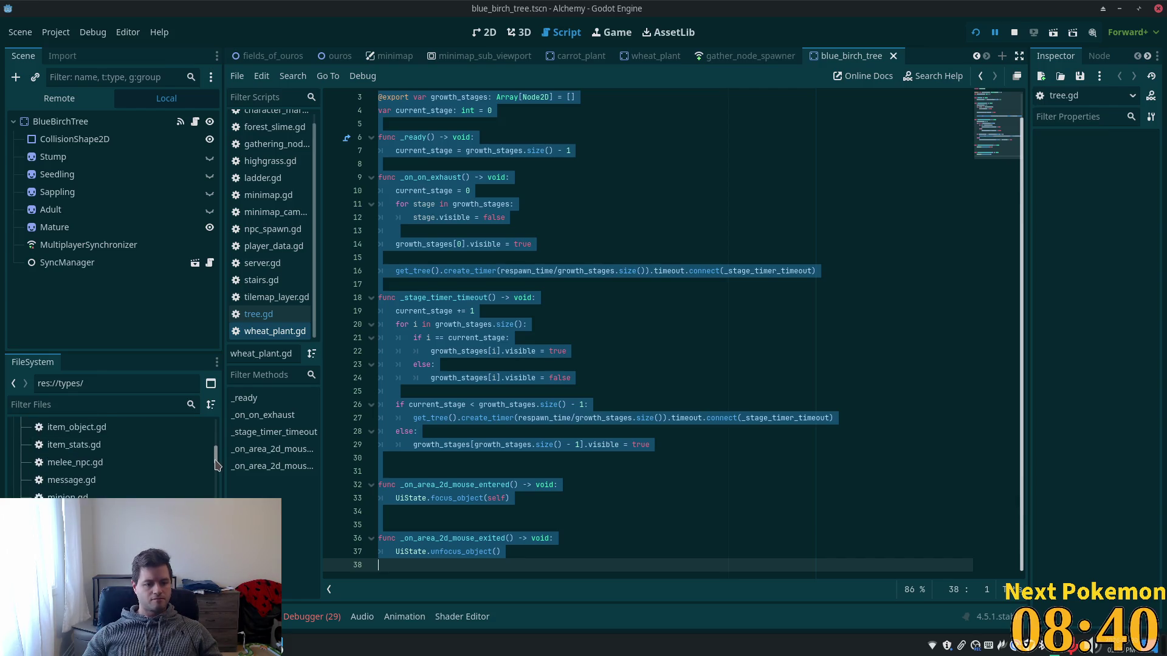
pyautogui.scroll(-5, 217, 462)
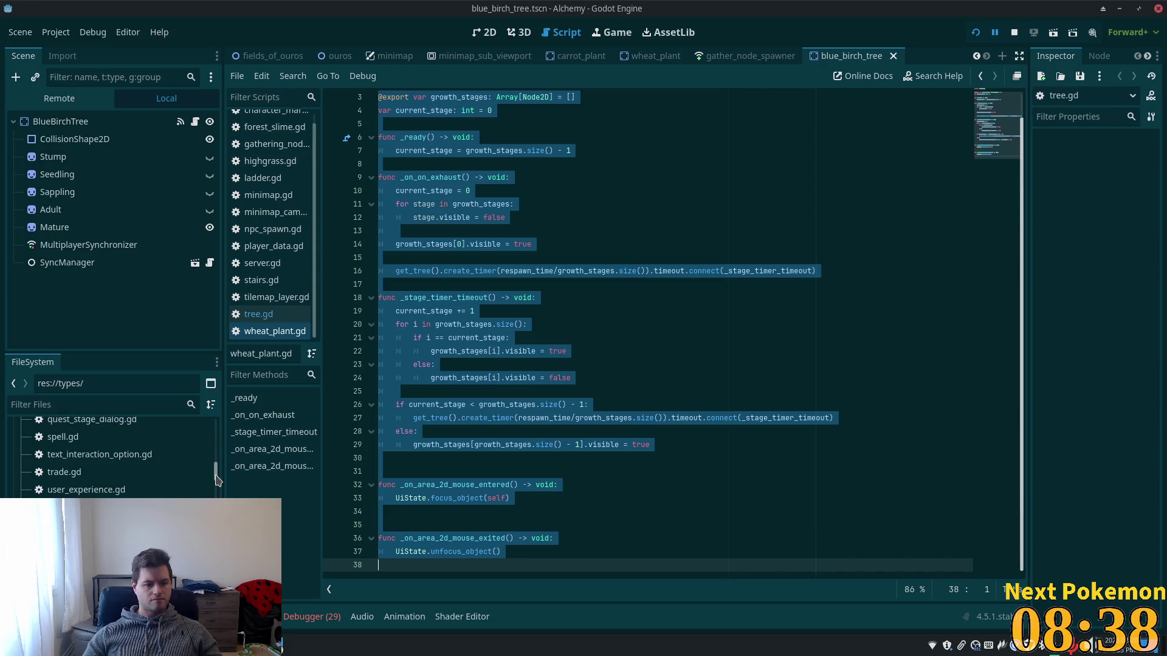
pyautogui.scroll(2, 217, 481)
pyautogui.moveTo(217, 479); pyautogui.dragTo(217, 447)
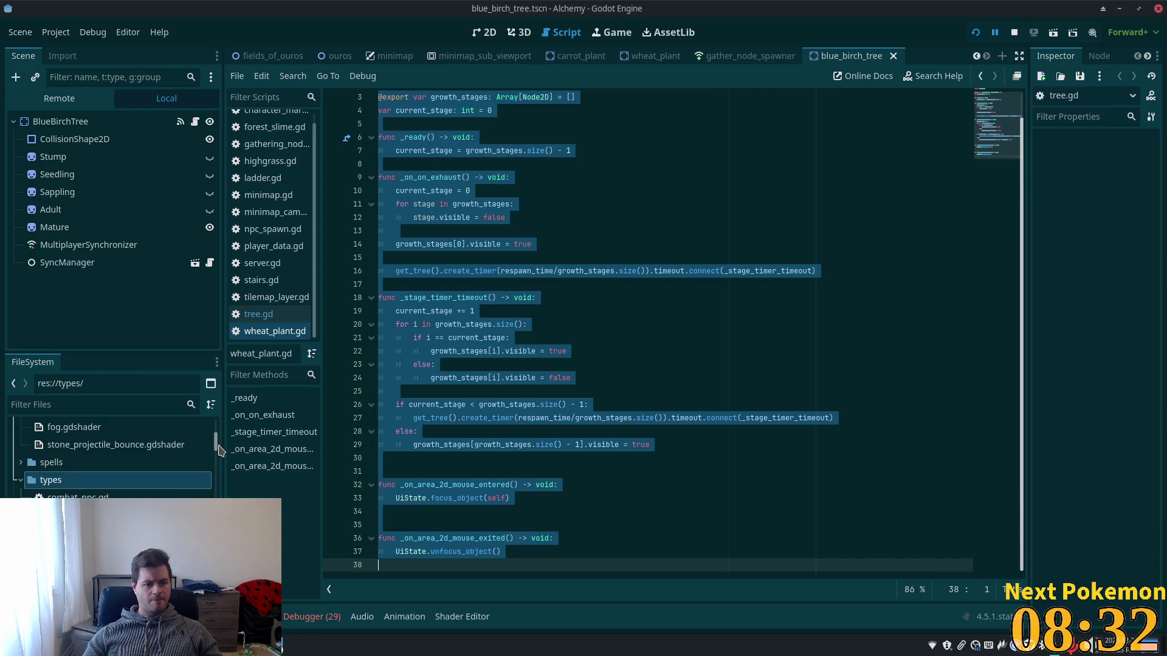
pyautogui.rightClick(64, 485)
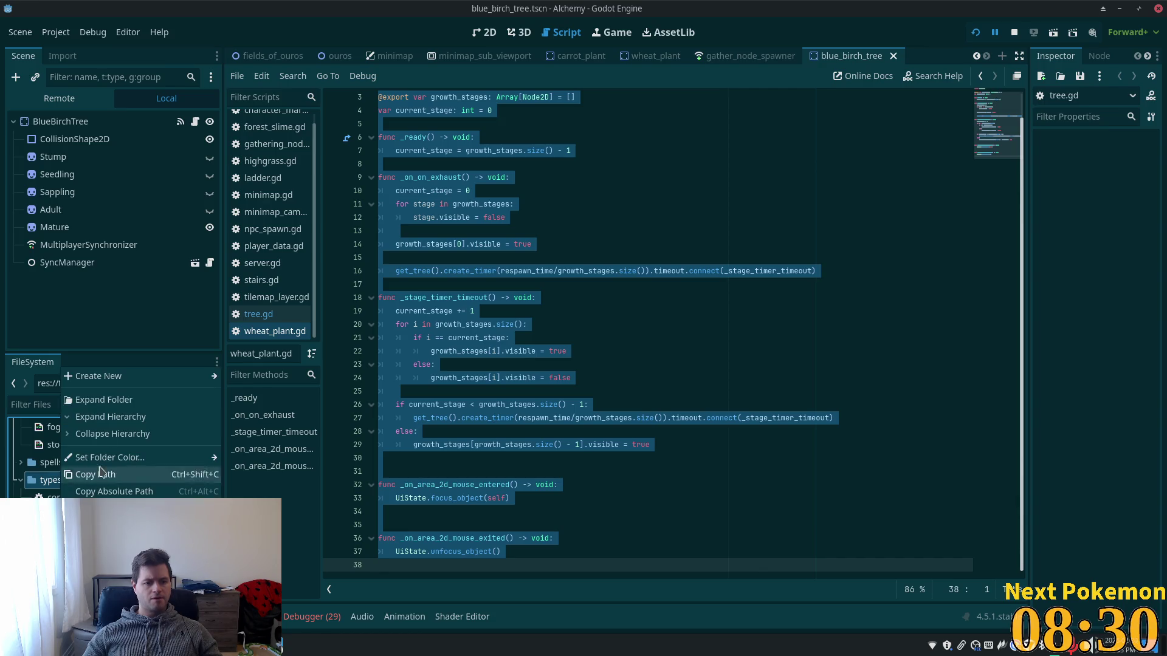
# Look at the farming crops asset folder in the file browser, then return to the editor.
pyautogui.moveTo(151, 382)
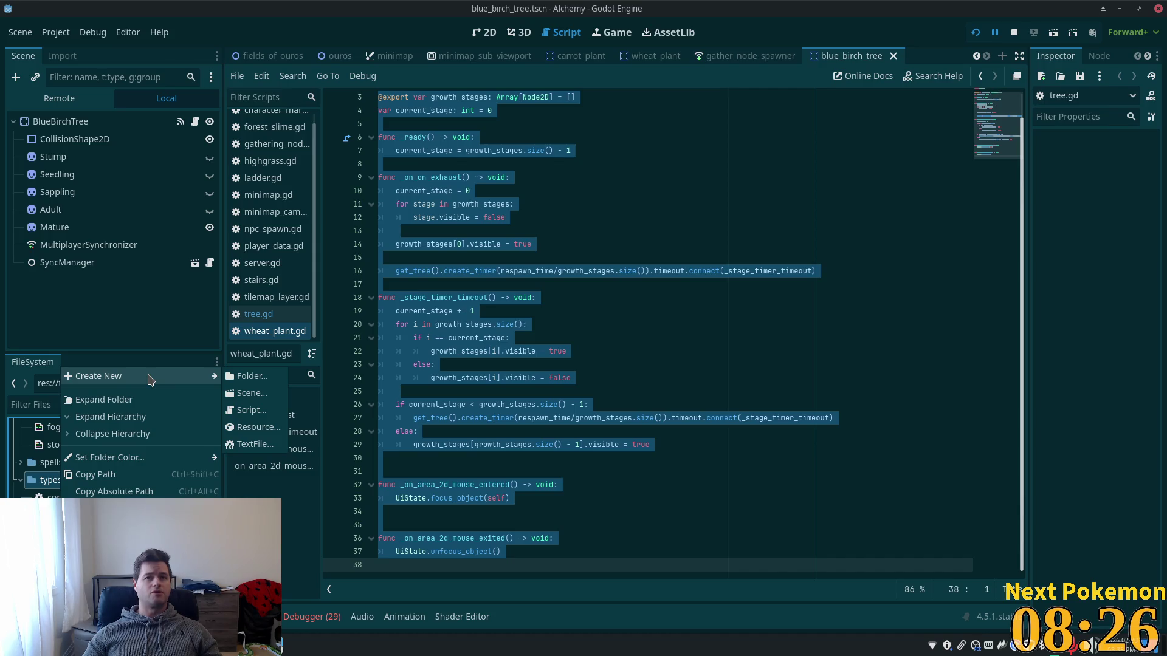
pyautogui.click(274, 646)
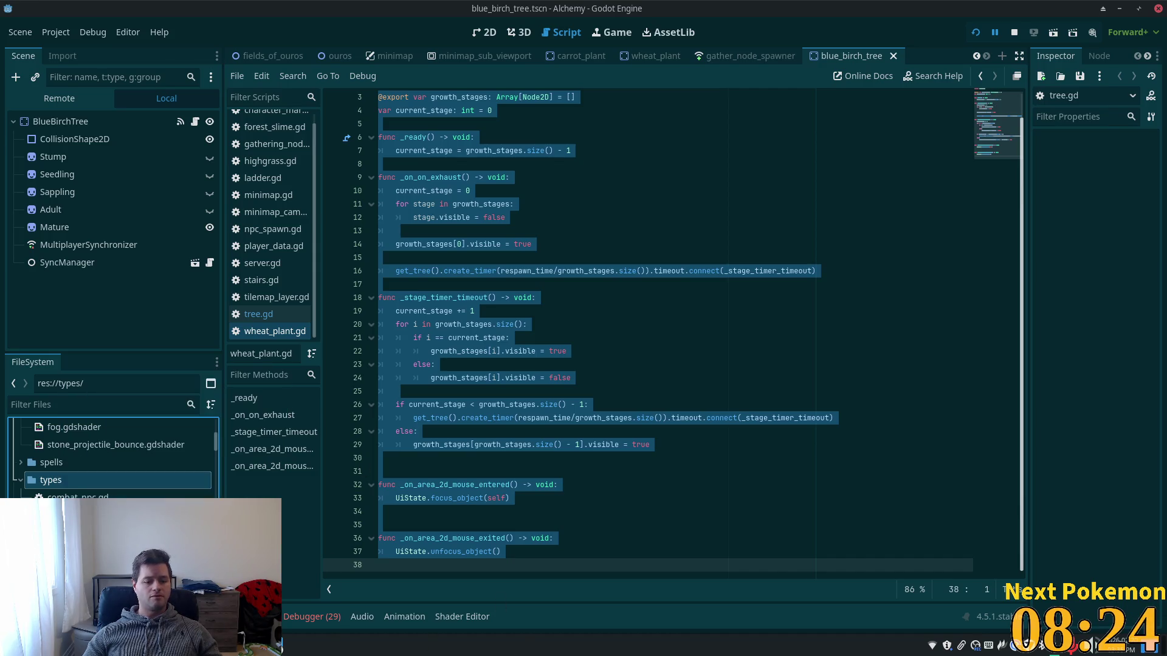
pyautogui.click(304, 598)
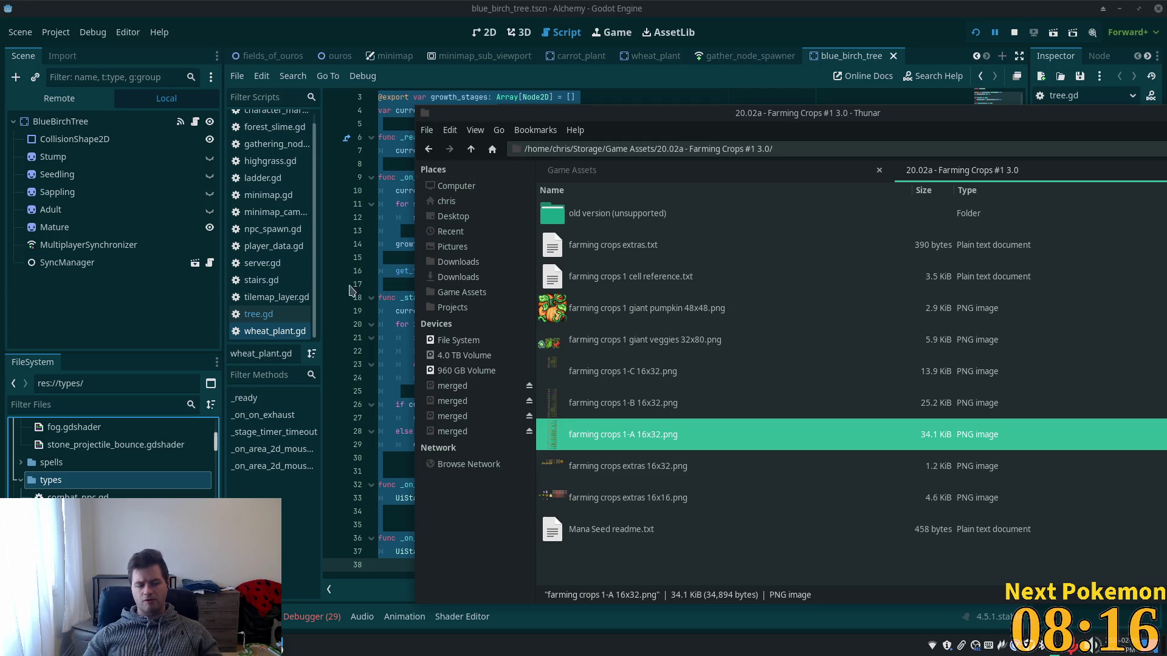
pyautogui.click(90, 482)
# Create a new script res://types/growable_plant.gd from the types folder's Create New menu.
pyautogui.rightClick(89, 482)
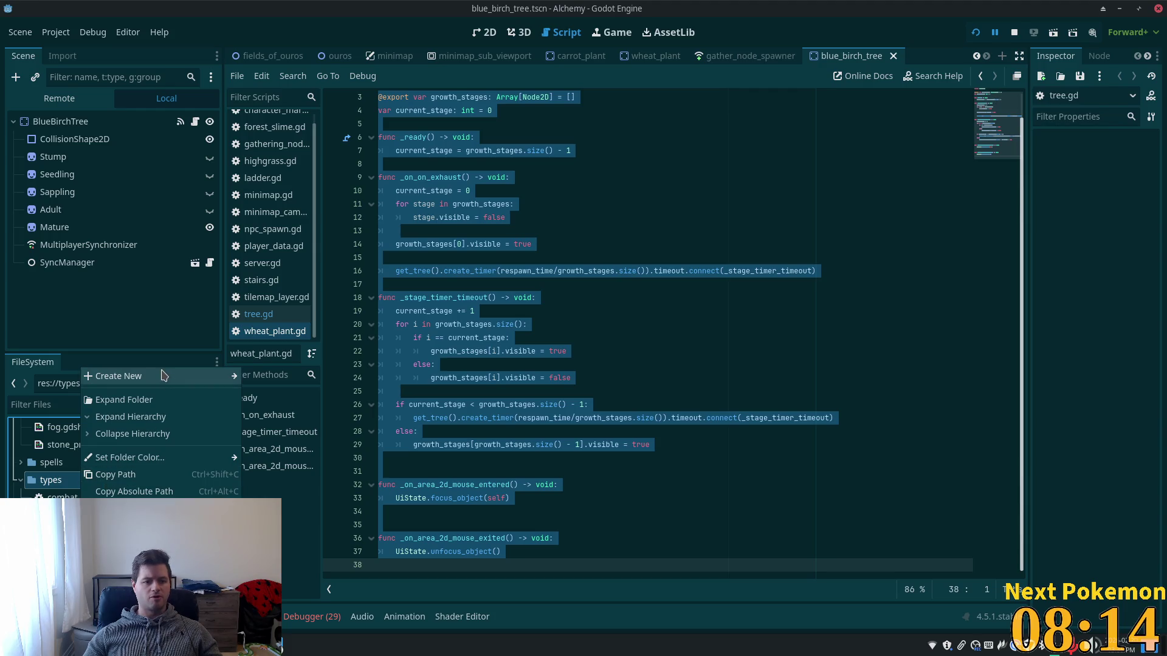
pyautogui.moveTo(163, 376)
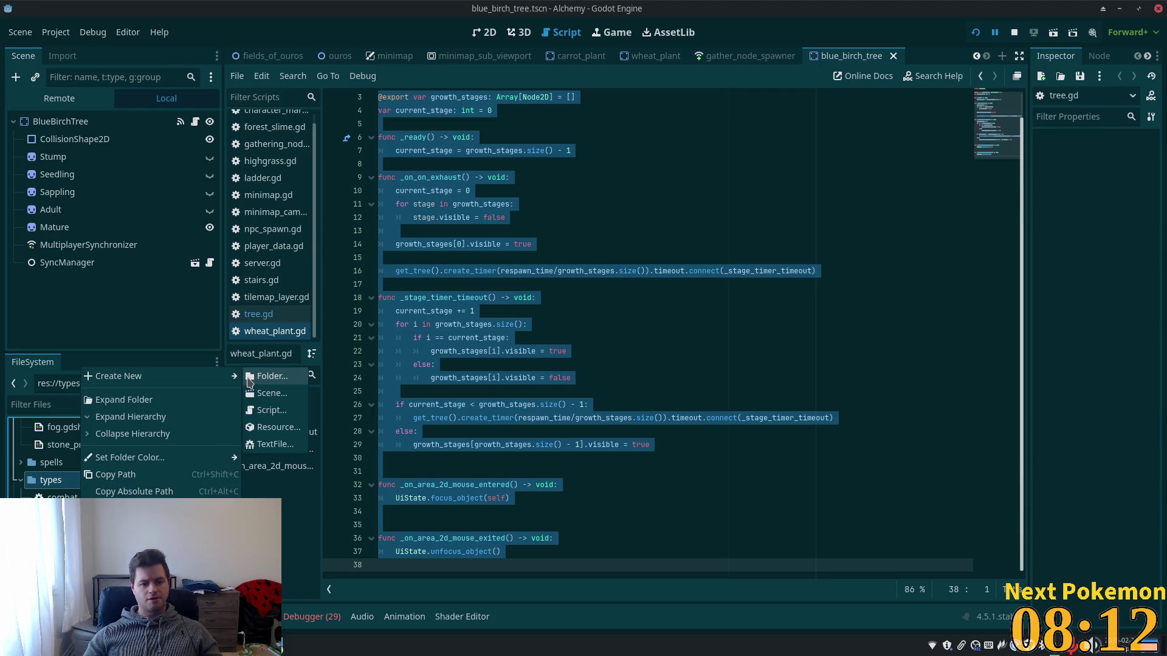
pyautogui.click(279, 411)
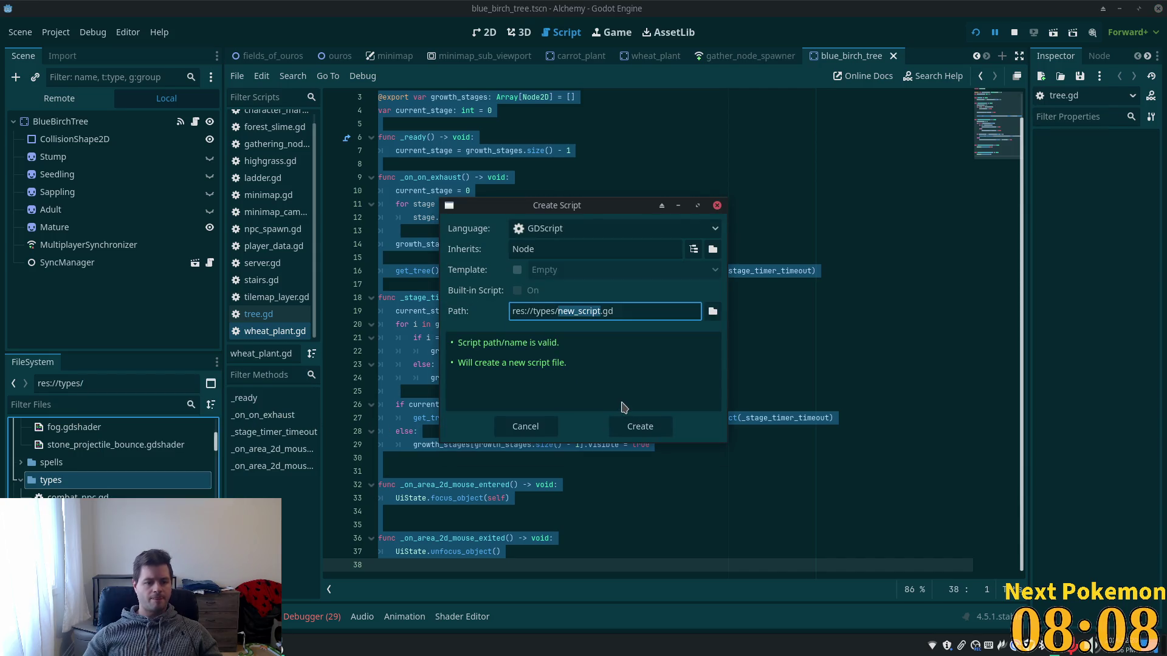
pyautogui.write('able_')
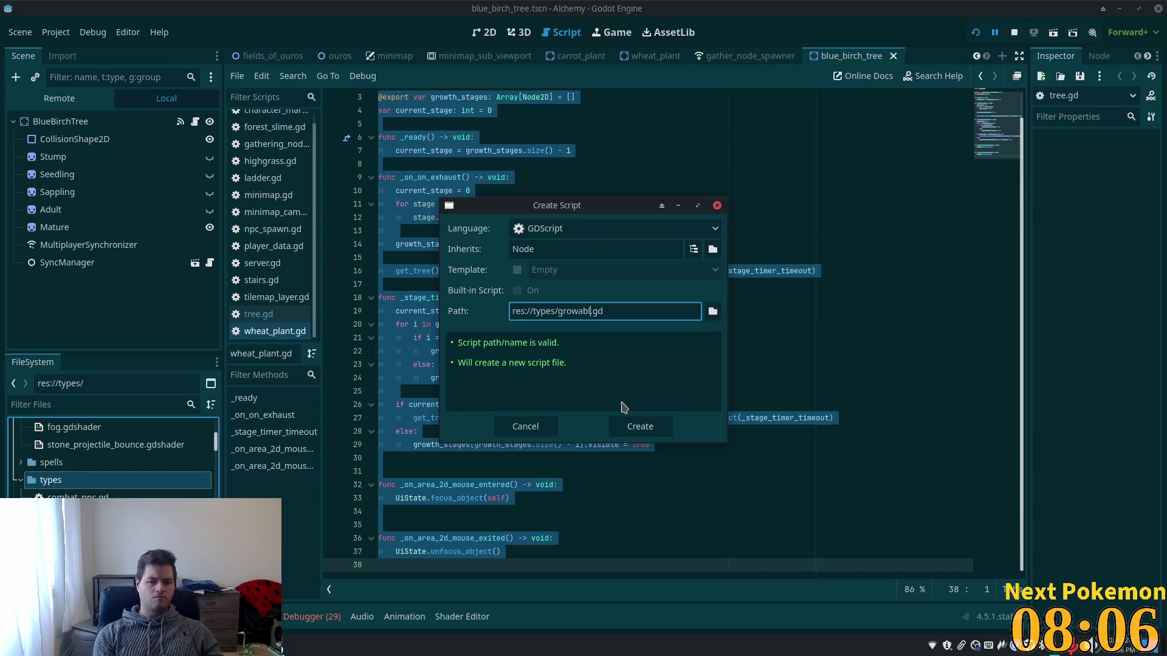
pyautogui.write('plant')
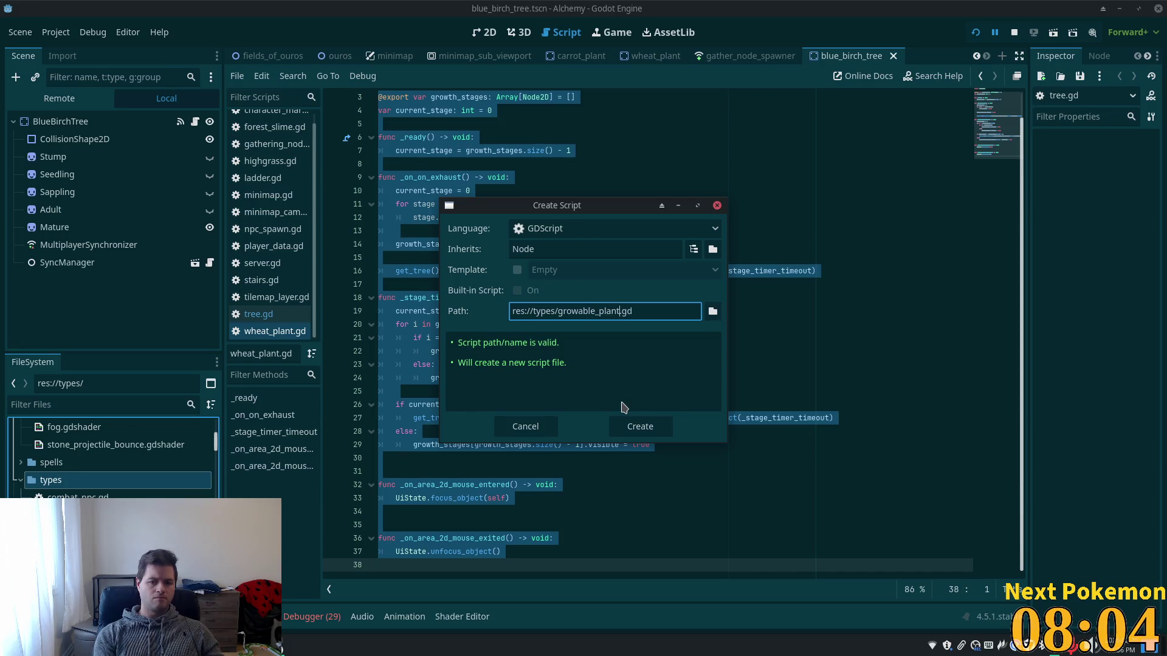
pyautogui.press('Return')
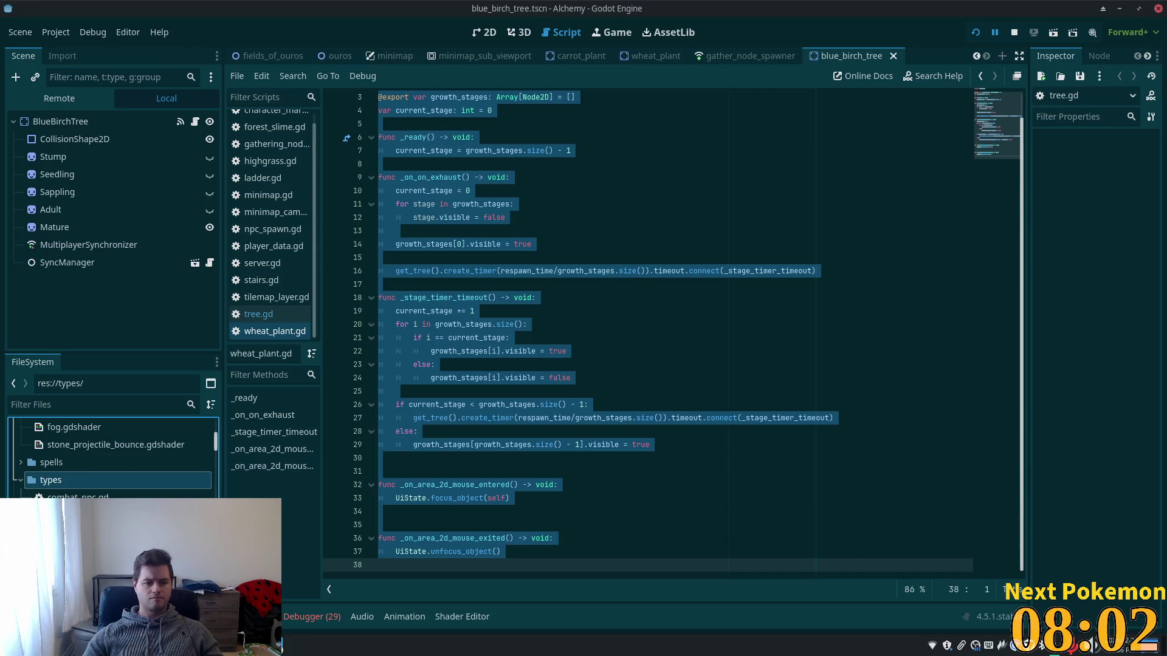
pyautogui.hotkey('ctrl', 'a')
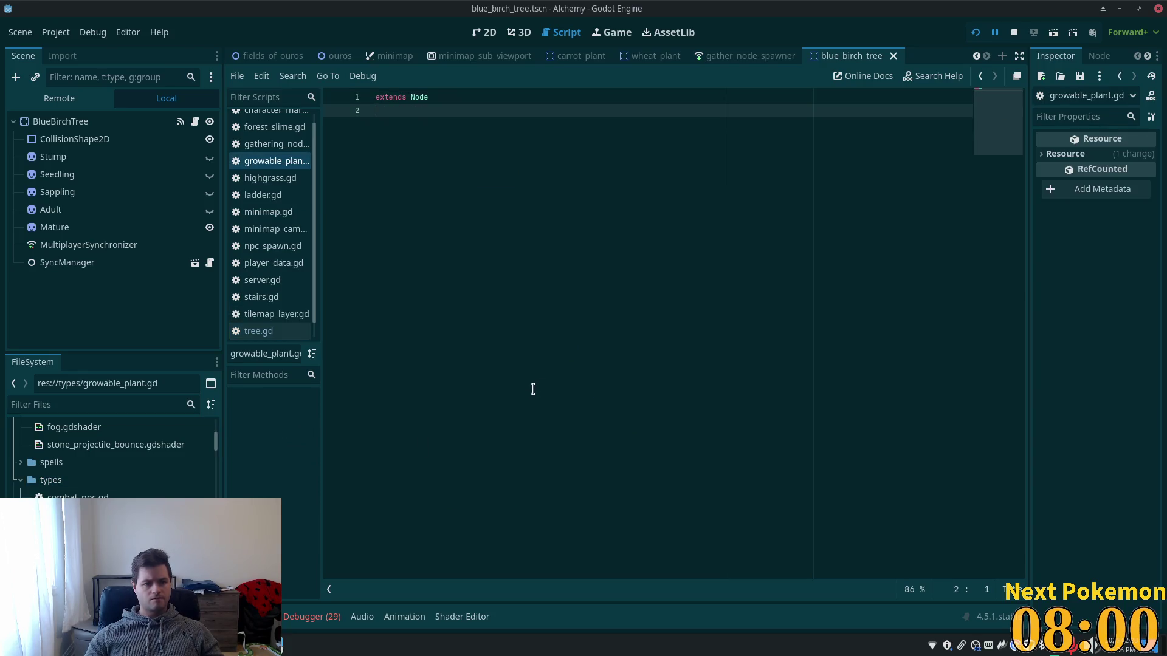
# Replace the template with the pasted tree.gd growth-stage code.
pyautogui.write('extends GatherNode  @export var growth_stages: Array[Node2D] = [] var current_stage: int = 0  func _ready() -> void: \tcurrent_stage = growth_stages.size() - 1  func _on_on_exhaust() -> void: \tcurrent_stage = 0 \tfor stage in growth_stages: \t\tstage.visible = false \t \tgrowth_stages[0].visible = true  \tget_tree().create_timer(respawn_time/growth_stages.size()).timeout.connect(_stage_timer_timeout)  func _stage_timer_timeout() -> void: \tcurrent_stage += 1 \tfor i in growth_stages.size(): \t\tif i == current_stage: \t\t\tgrowth_stages[i].visible = true \t\telse: \t\t\tgrowth_stages[i].visible = false \t \tif current_stage < growth_stages.size() - 1: \t\tget_tree().create_timer(respawn_time/growth_stages.size()).timeout.connect(_stage_timer_timeout) \telse: \t\tgrowth_stages[growth_stages.size() - 1].visible = true   func _on_area_2d_mouse_entered() -> void: \tUiState.focus_object(self)   func _on_area_2d_mouse_exited() -> void: \tUiState.unfocus_object()')
pyautogui.scroll(1, 502, 365)
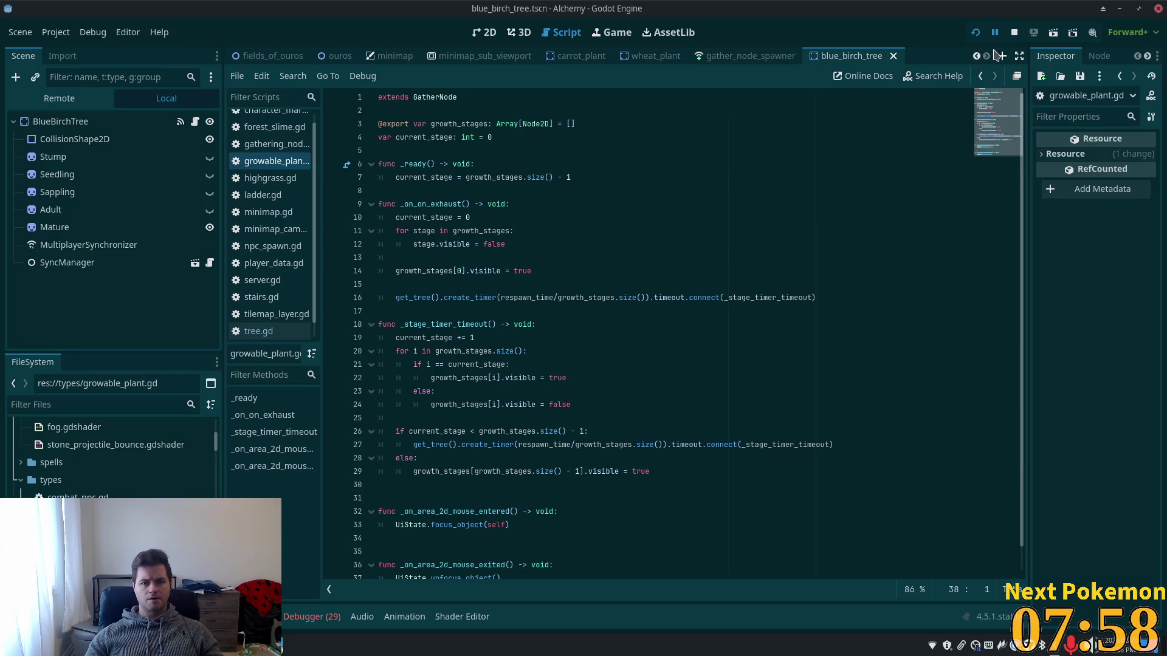
pyautogui.click(395, 98)
# Add 'class_name Growable' as a new first line above 'extends GatherNode'.
pyautogui.press('Return')
pyautogui.press('Down')
pyautogui.press('Up')
pyautogui.press('Up')
pyautogui.write('class')
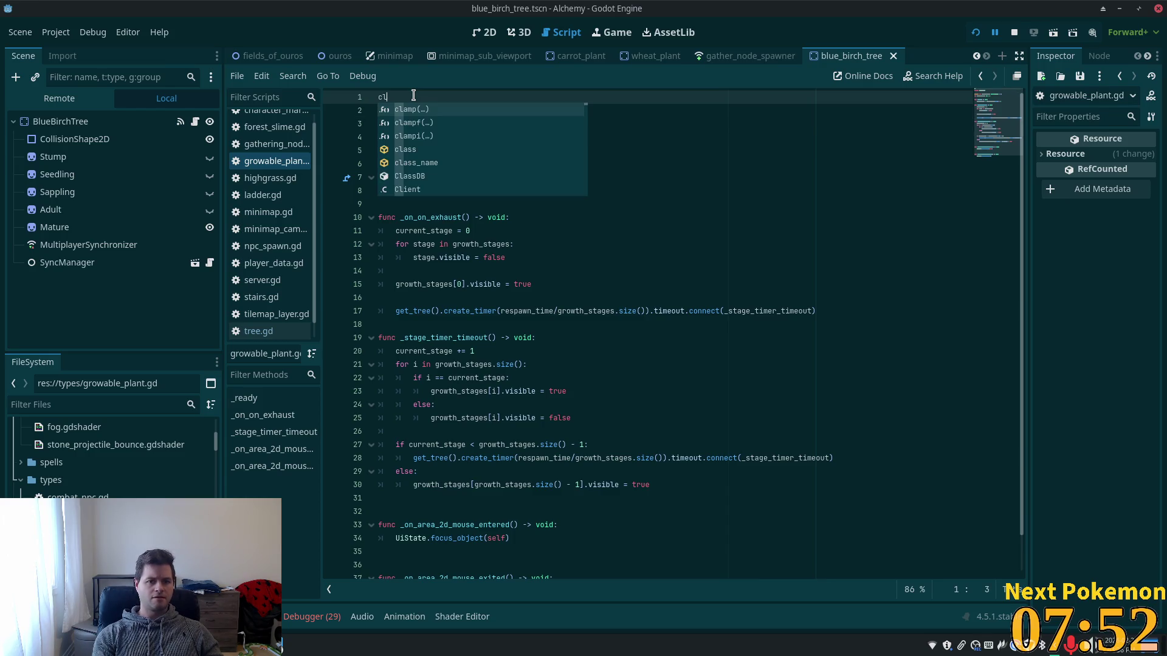
pyautogui.press('Escape')
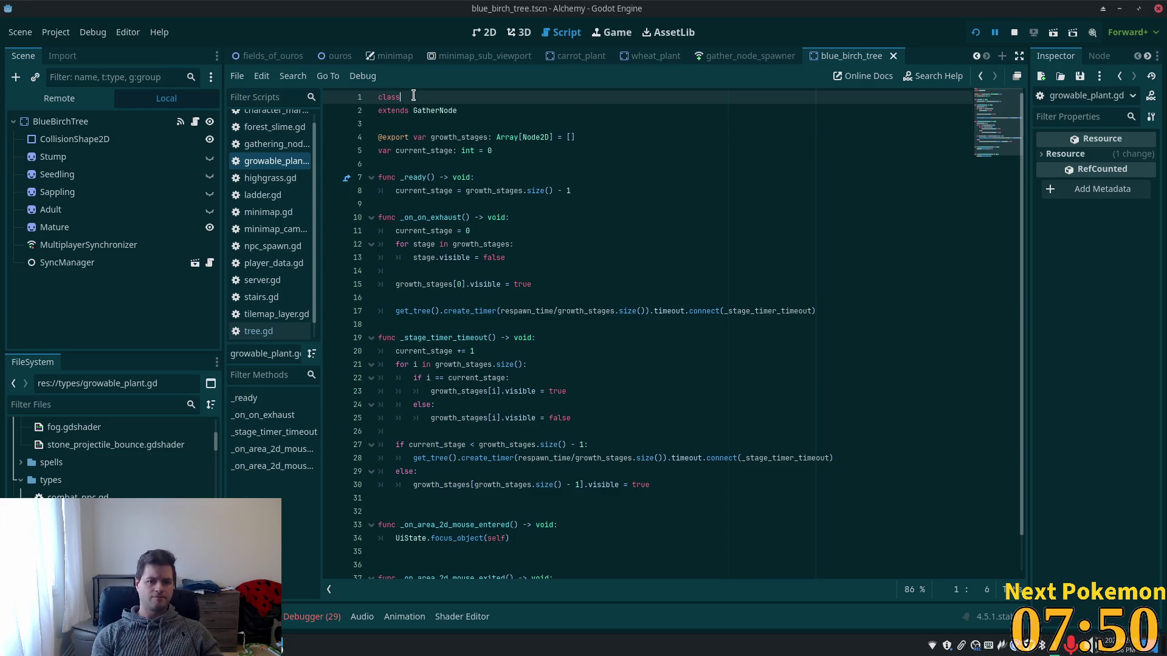
pyautogui.write('_name ')
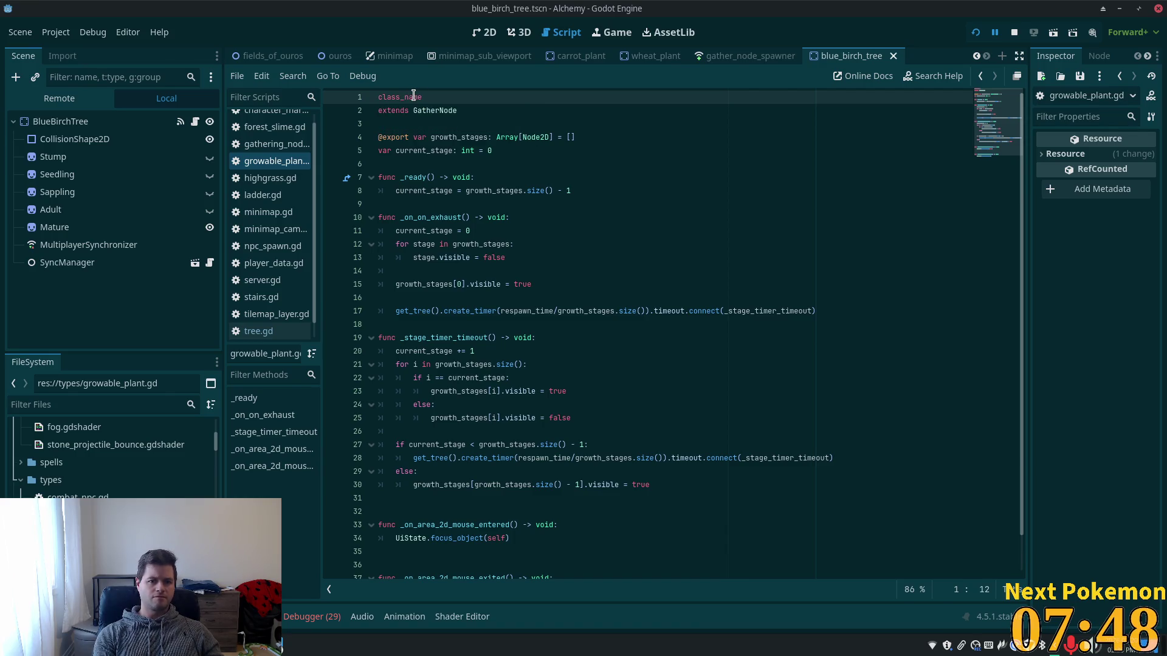
pyautogui.write('Grow')
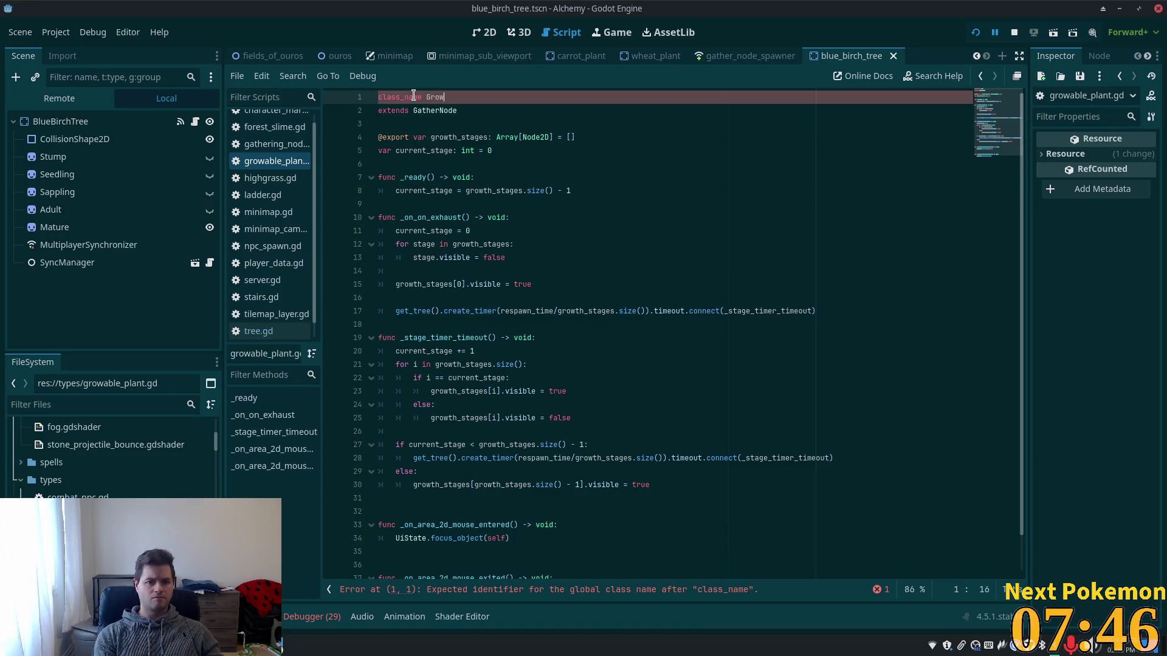
pyautogui.write('able')
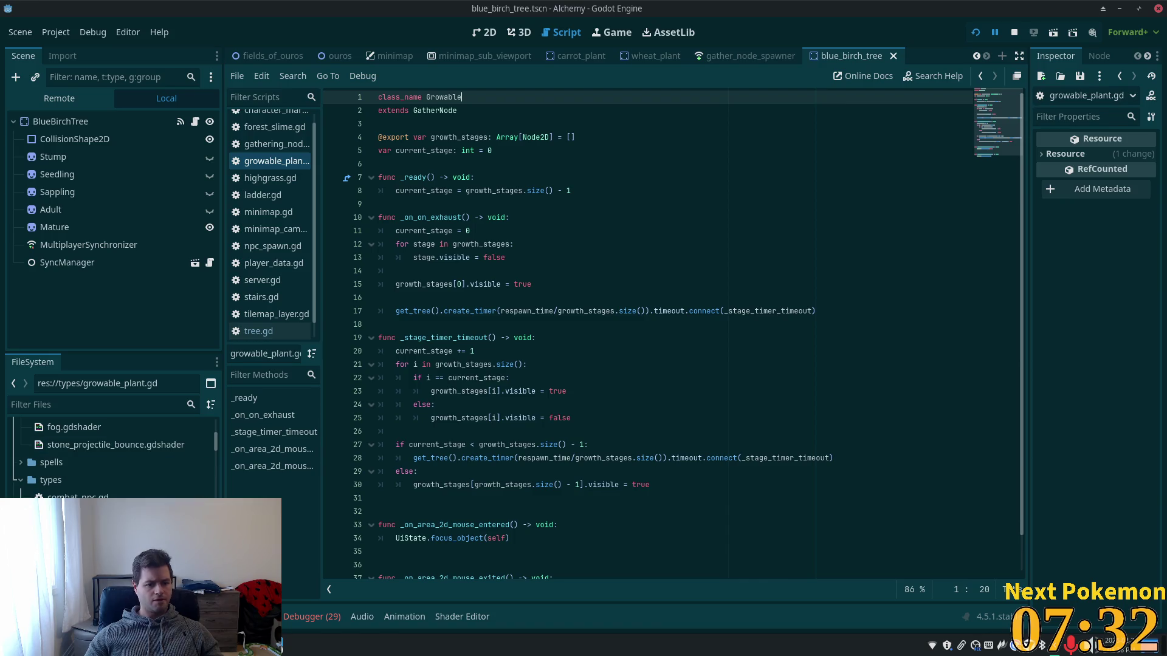
pyautogui.click(461, 431)
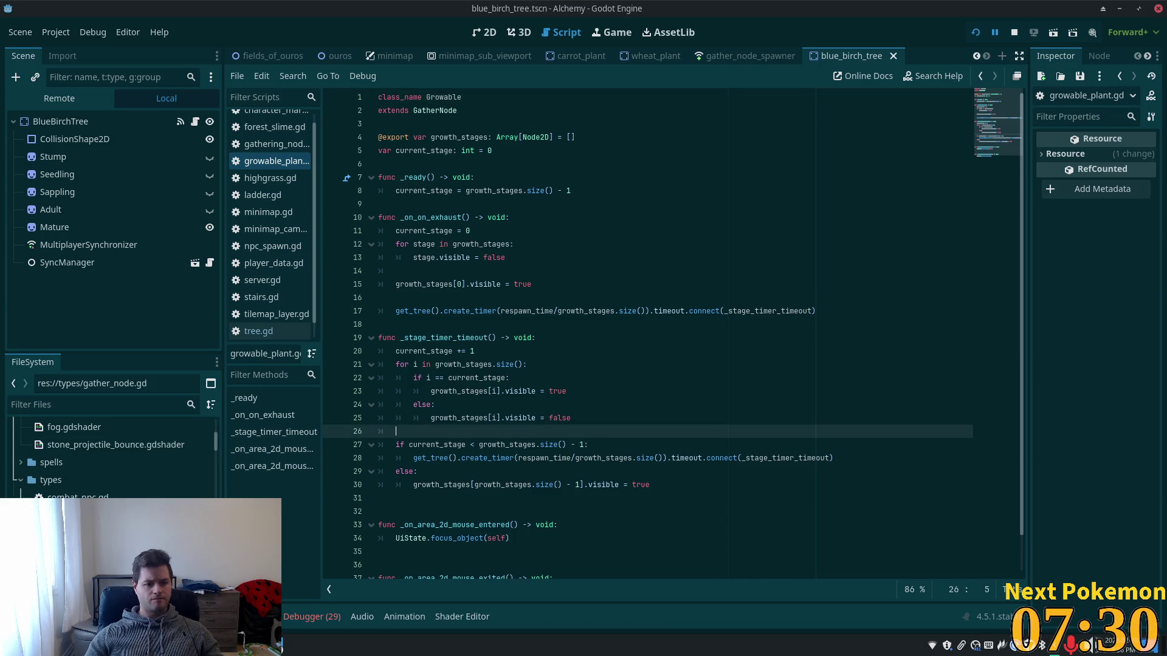
# Save the Growable script and review its code from line 15 down to the mouse handlers.
pyautogui.hotkey('ctrl', 's')
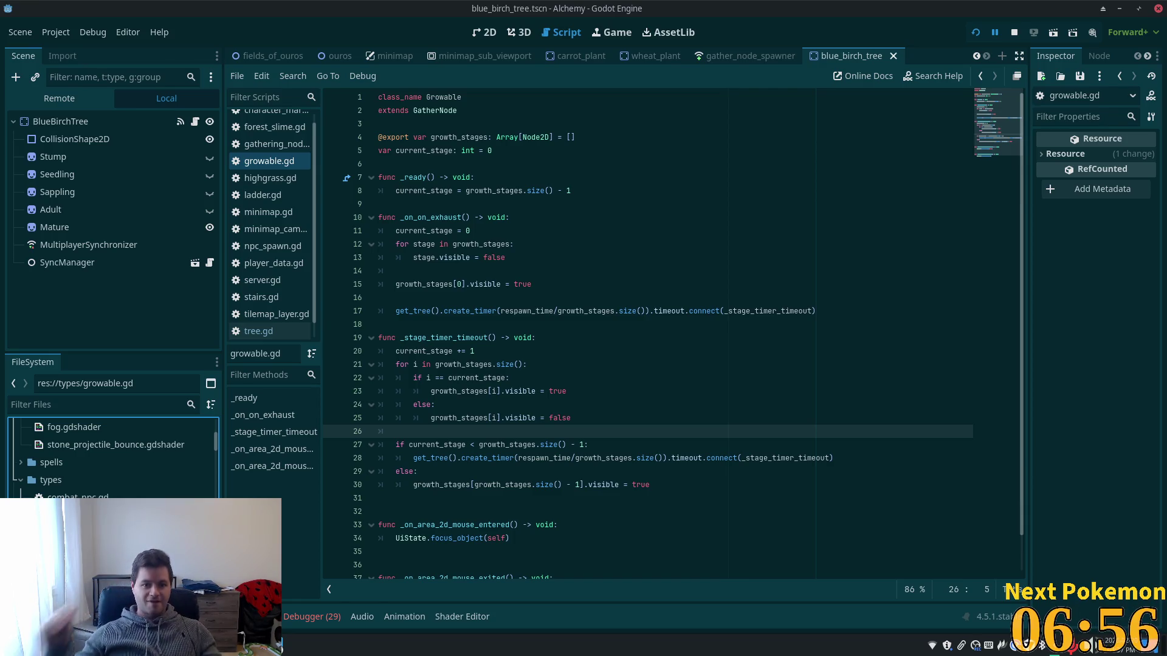
pyautogui.click(507, 288)
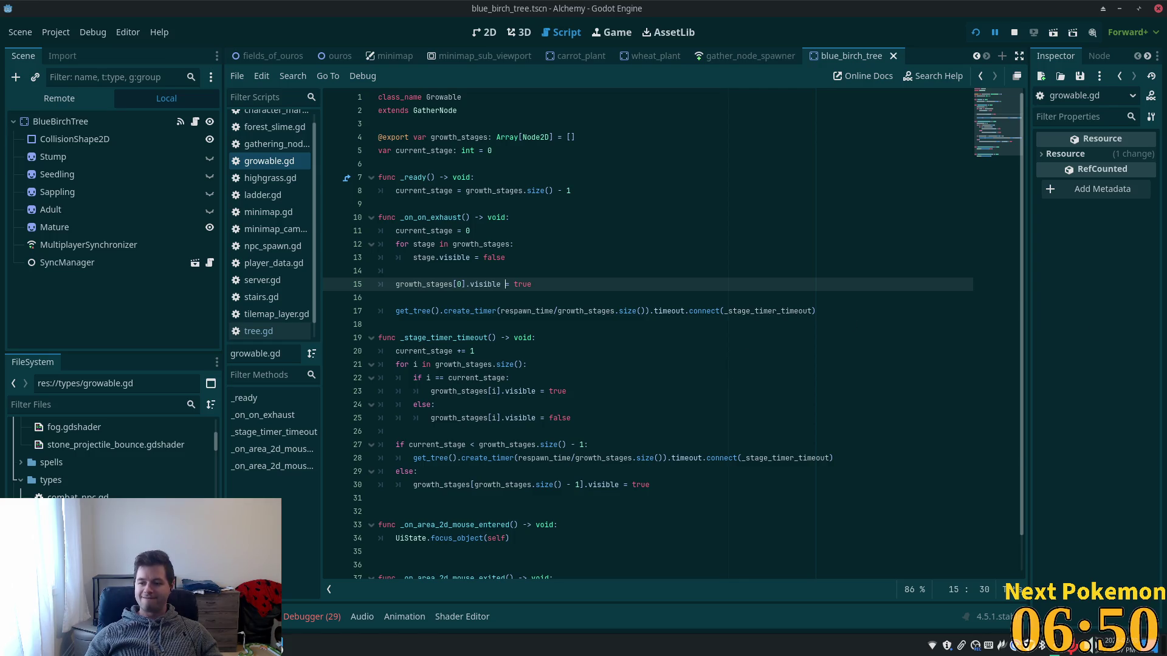
pyautogui.scroll(-1, 676, 255)
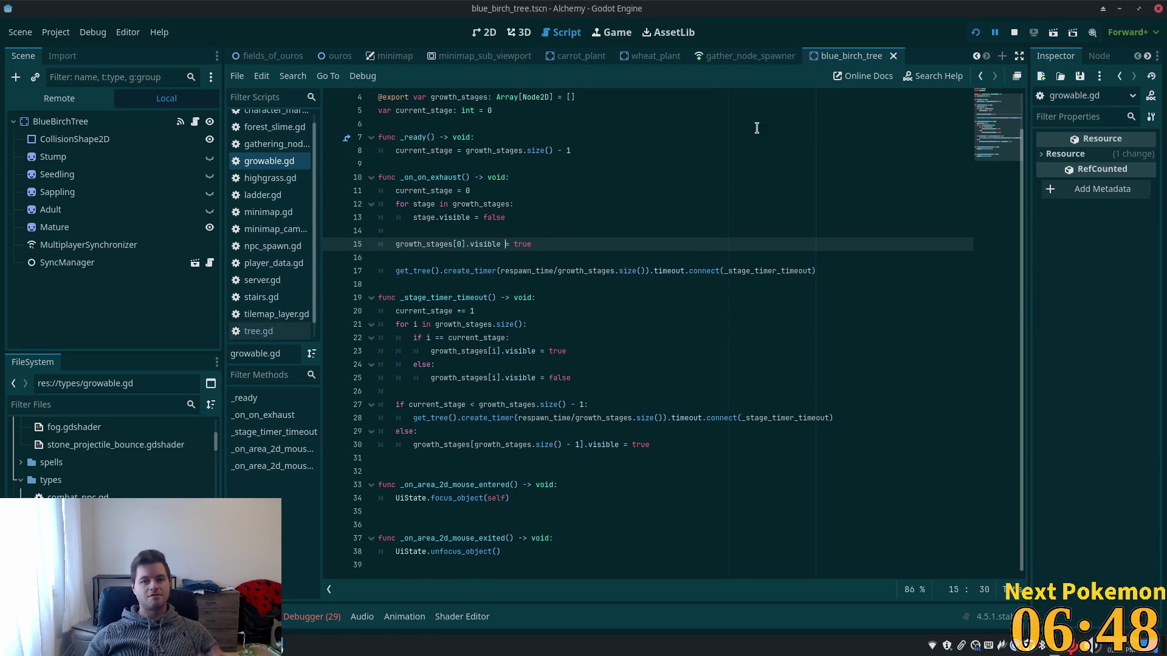
# In wheat_plant.gd, delete the growth_stages and current_stage declarations.
pyautogui.click(657, 57)
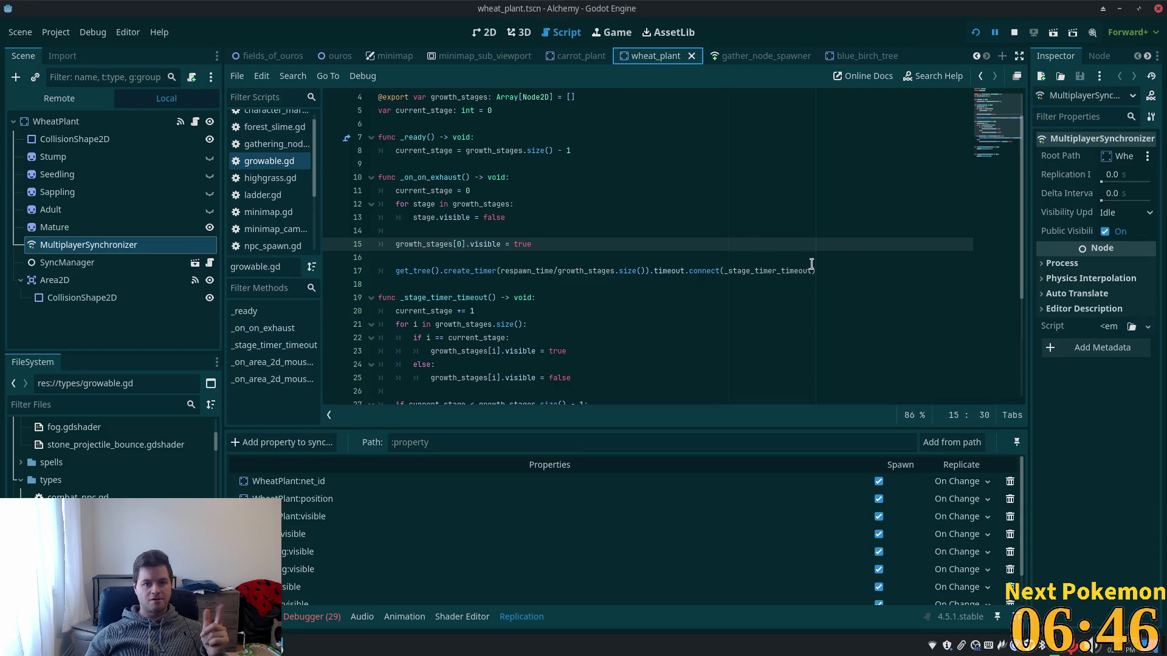
pyautogui.scroll(1, 994, 115)
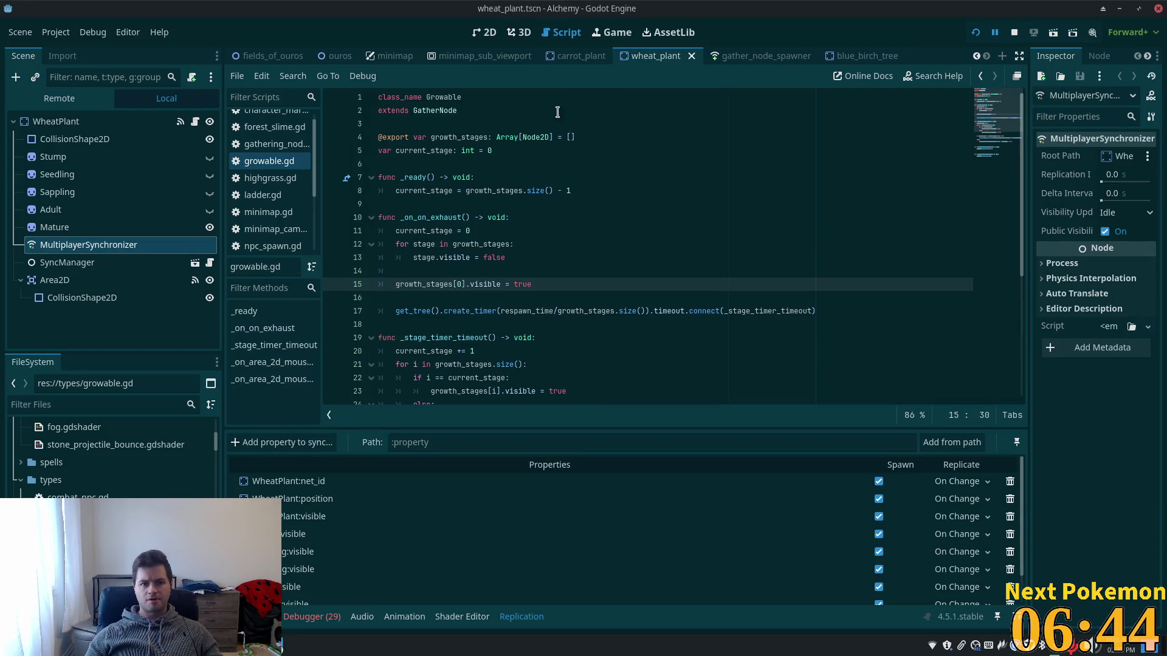
pyautogui.scroll(-1, 271, 251)
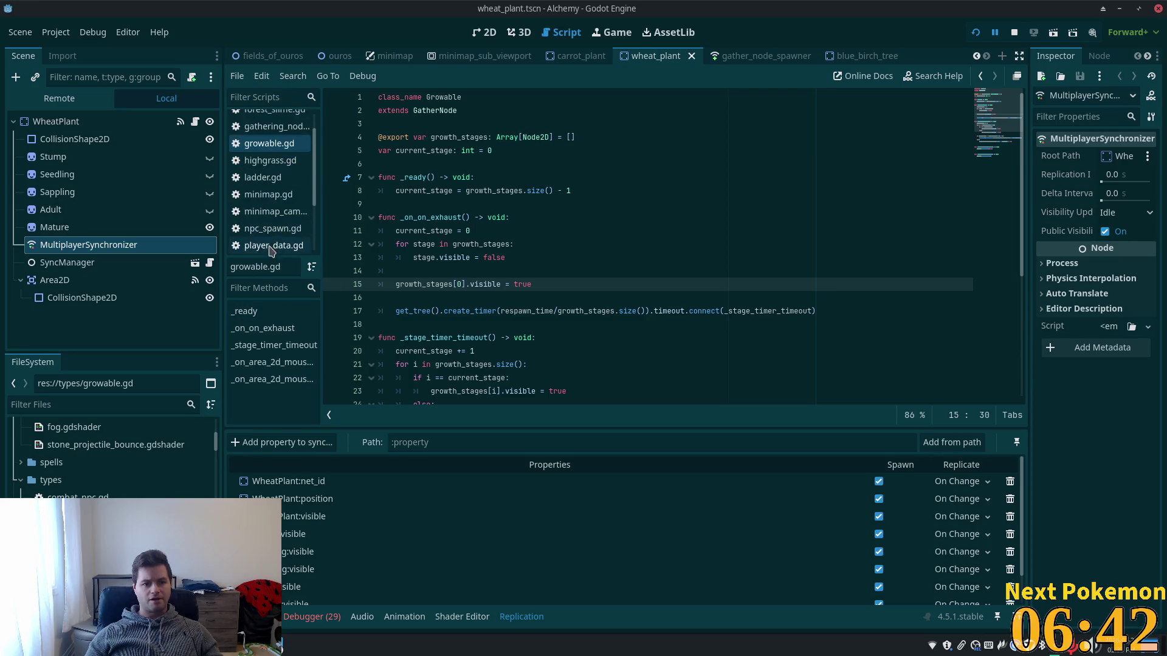
pyautogui.scroll(-5, 270, 249)
pyautogui.click(274, 244)
pyautogui.hotkey('ctrl', 'a')
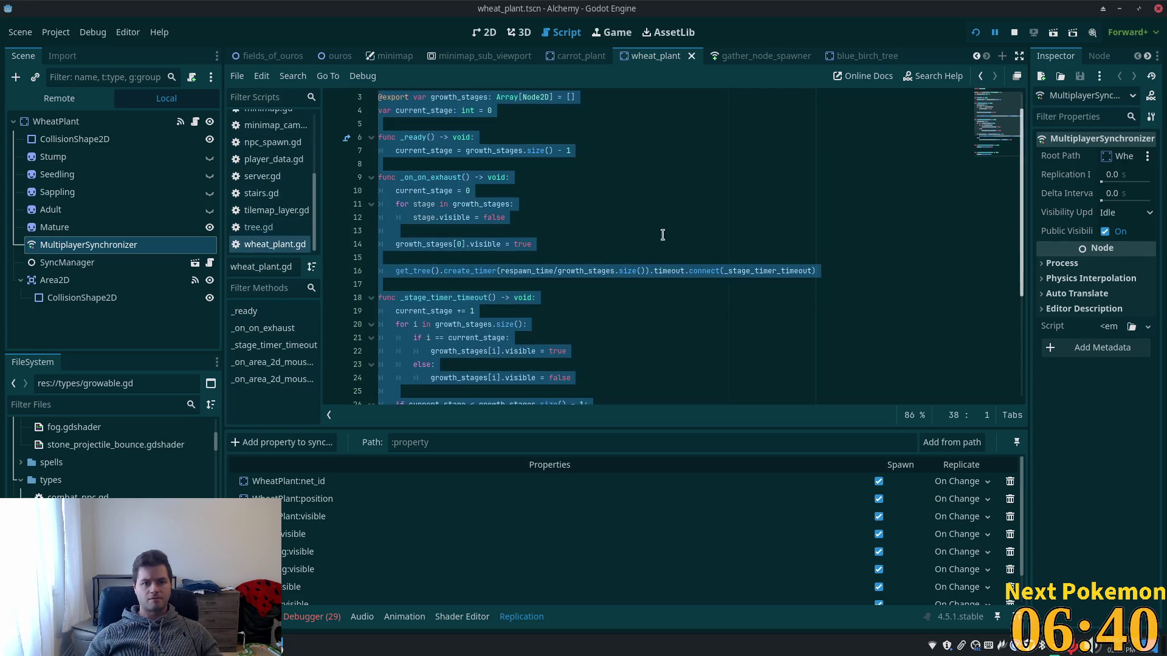
pyautogui.scroll(1, 663, 237)
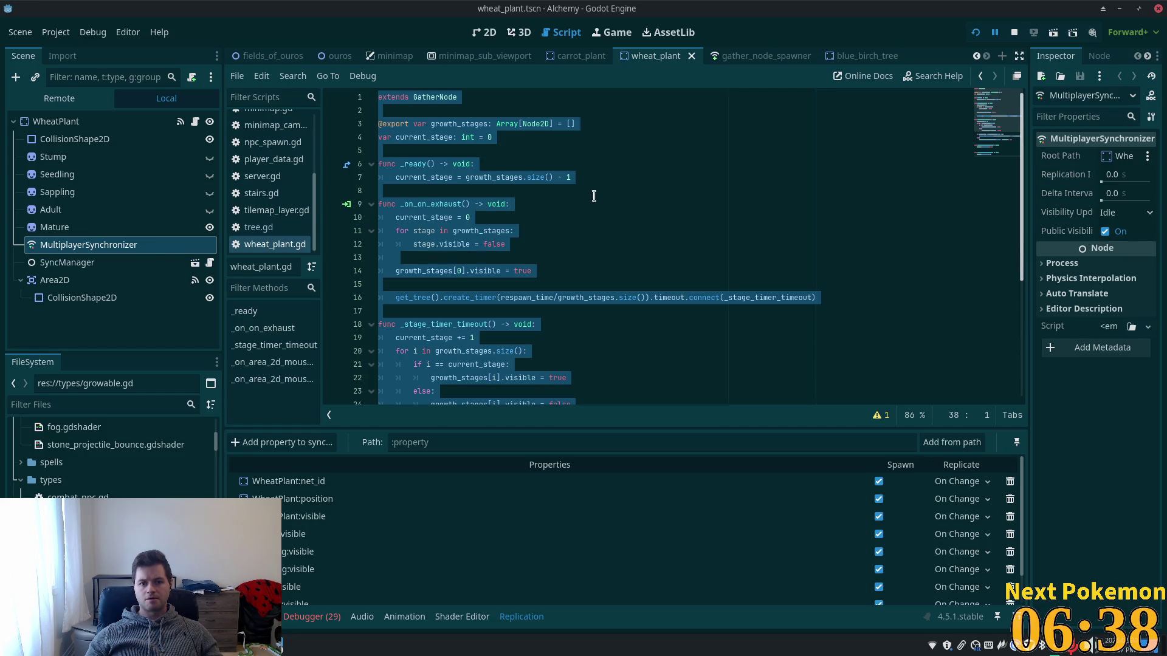
pyautogui.click(479, 152)
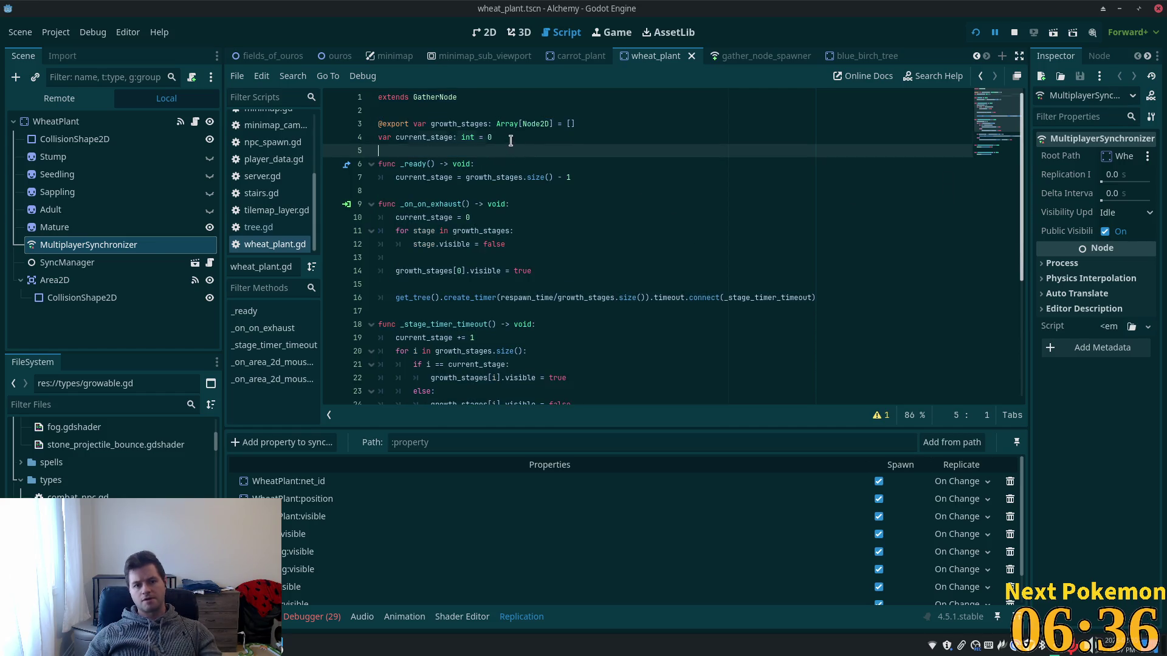
pyautogui.hotkey('shift', 'Up')
pyautogui.hotkey('shift', 'Up')
pyautogui.press('BackSpace')
pyautogui.press('BackSpace')
pyautogui.press('BackSpace')
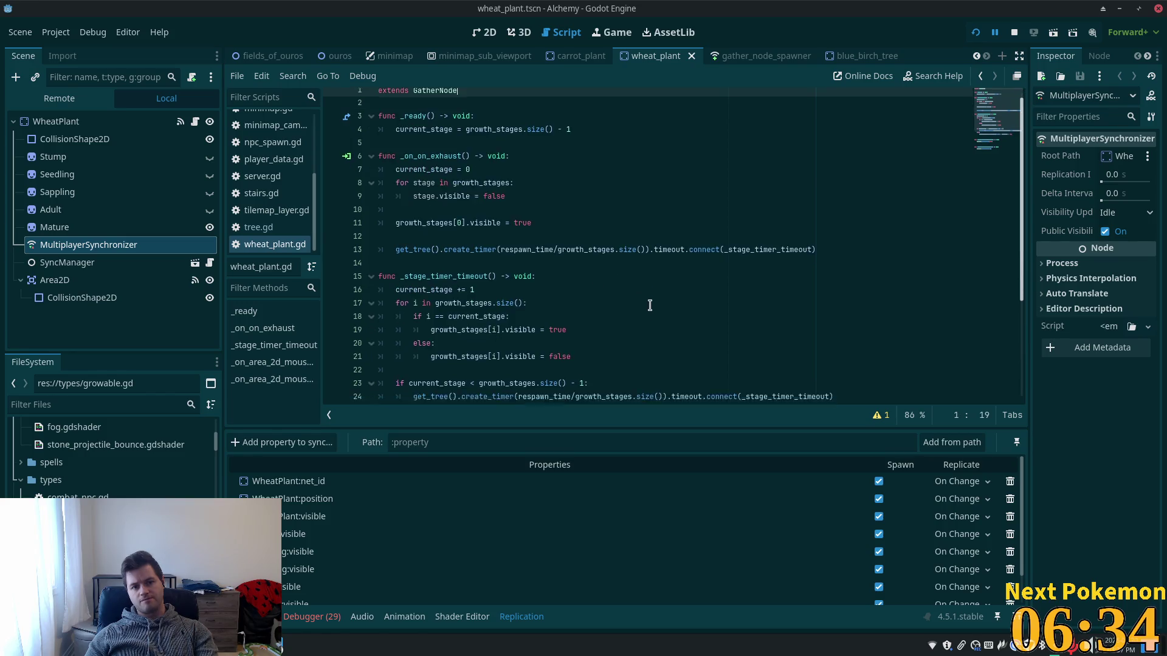
# Replace the duplicated growth-stage code with a super() call in _ready and save.
pyautogui.scroll(-5, 650, 305)
pyautogui.moveTo(573, 372)
pyautogui.mouseDown()
pyautogui.moveTo(364, 298)
pyautogui.moveTo(358, 122)
pyautogui.moveTo(359, 152)
pyautogui.moveTo(361, 132)
pyautogui.moveTo(395, 136)
pyautogui.mouseUp()
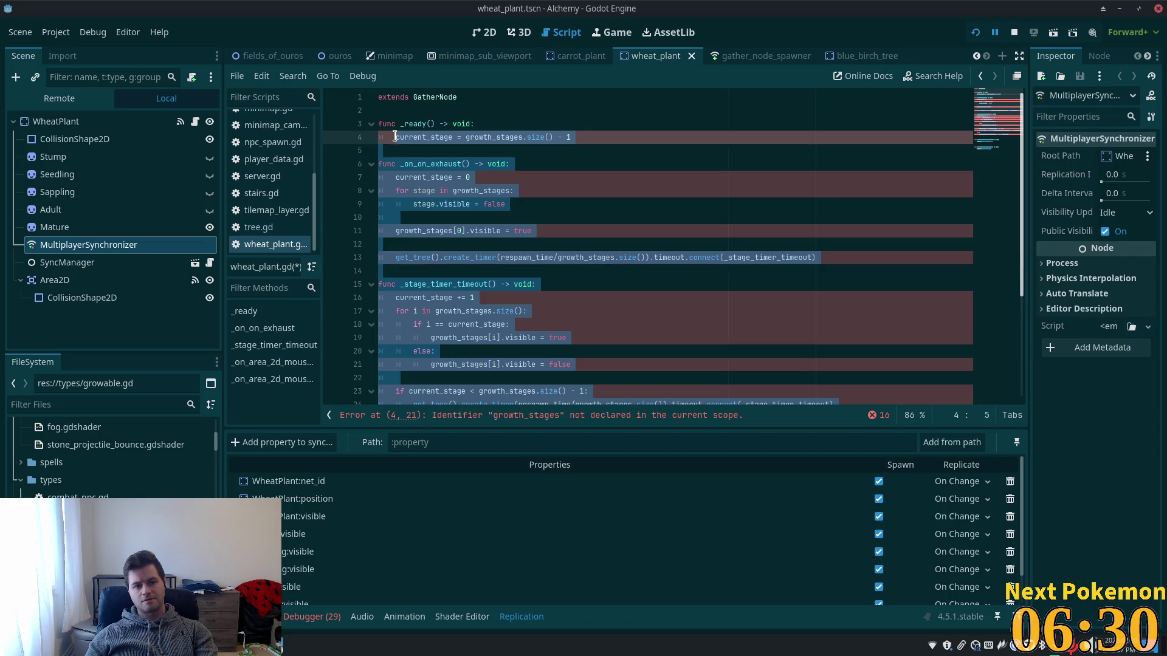
pyautogui.press('BackSpace')
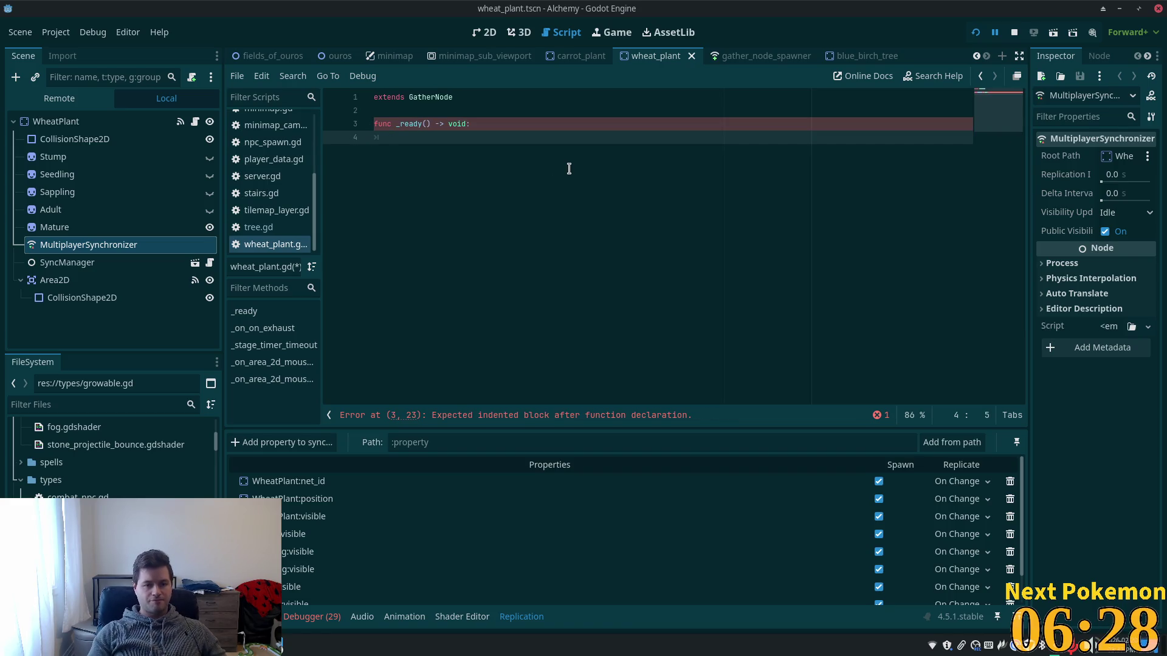
pyautogui.write('super*(')
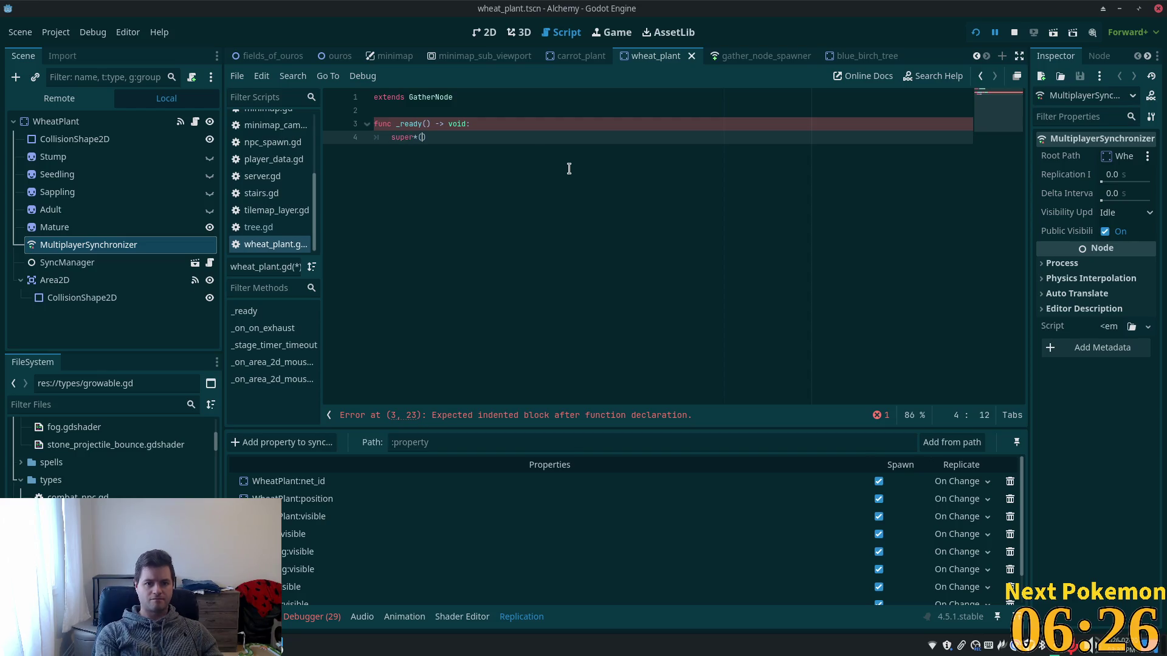
pyautogui.write('*(')
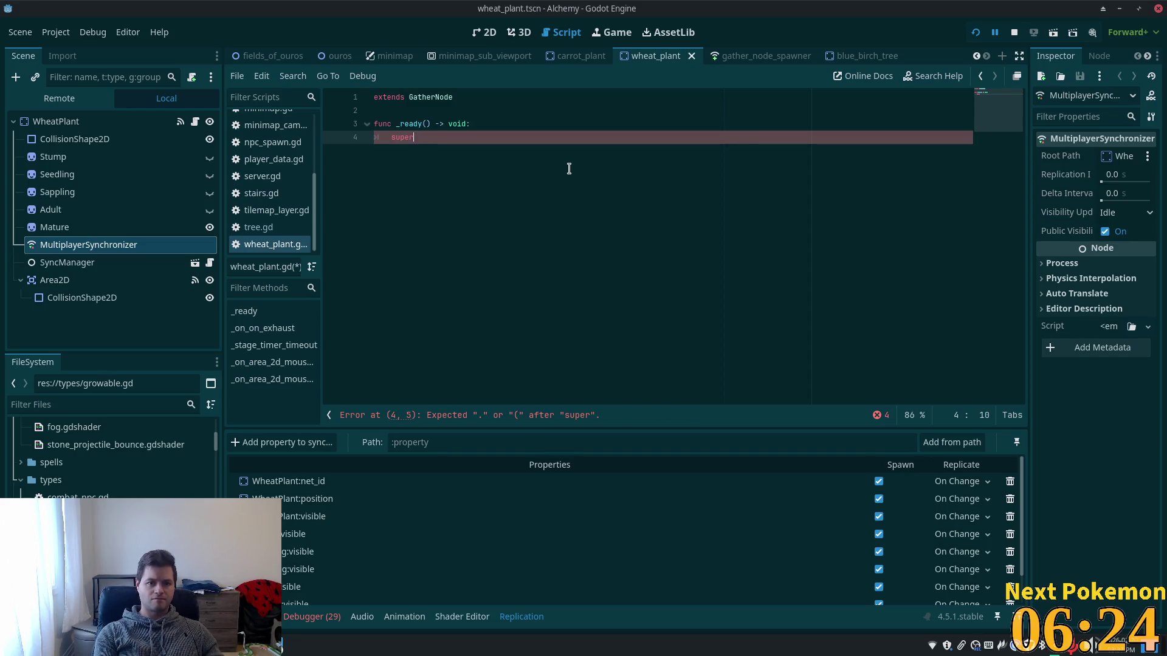
pyautogui.write('*(')
pyautogui.press('BackSpace')
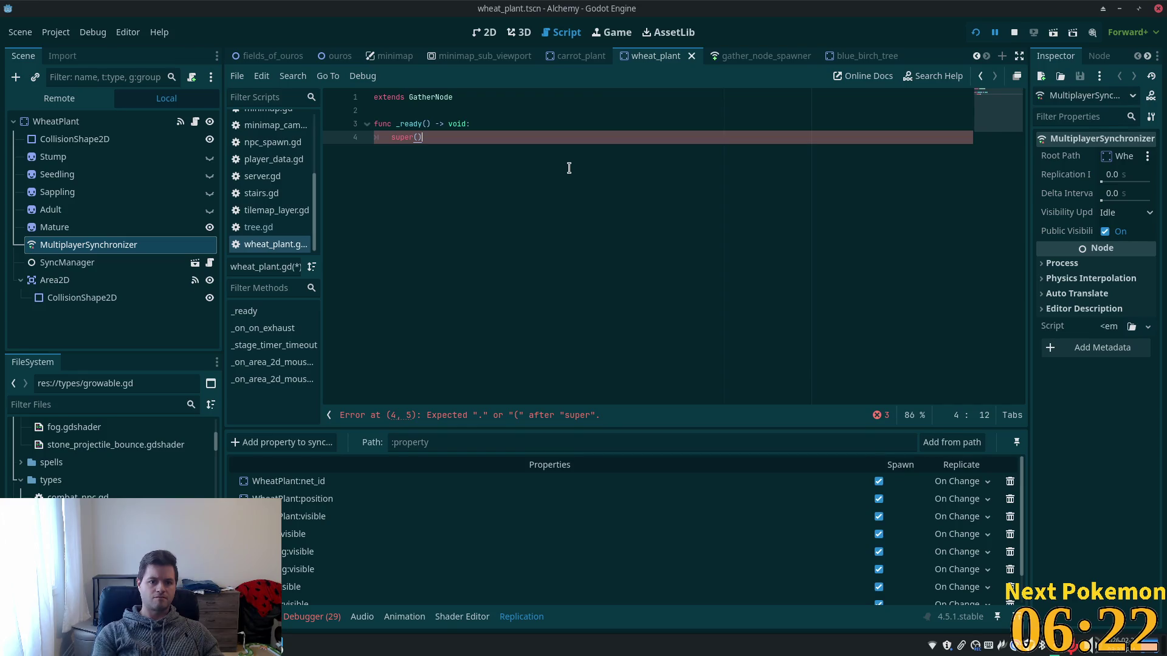
pyautogui.hotkey('ctrl', 's')
# Look over tree.gd for reference, then restart the game.
pyautogui.click(550, 110)
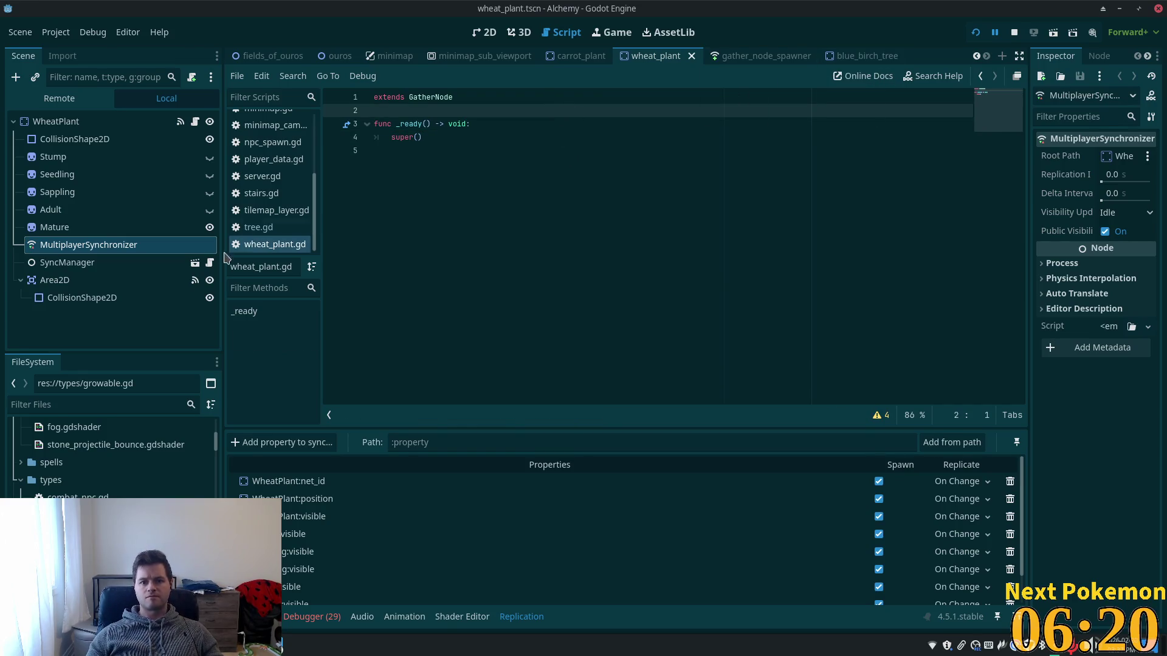
pyautogui.click(255, 227)
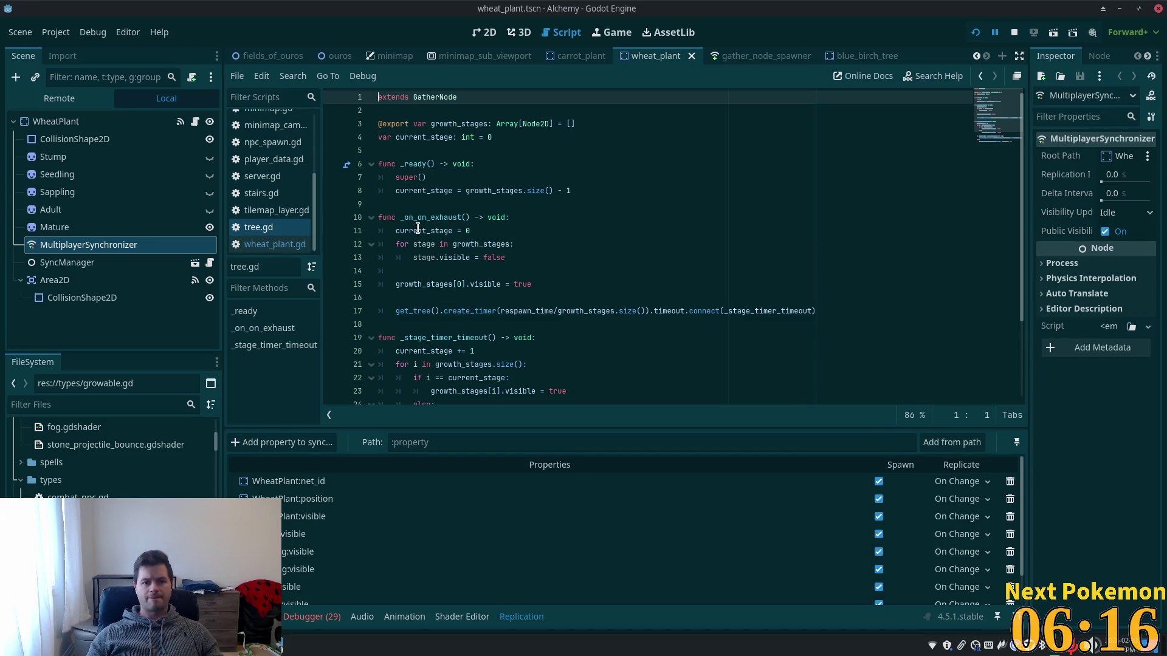
pyautogui.scroll(-3, 578, 249)
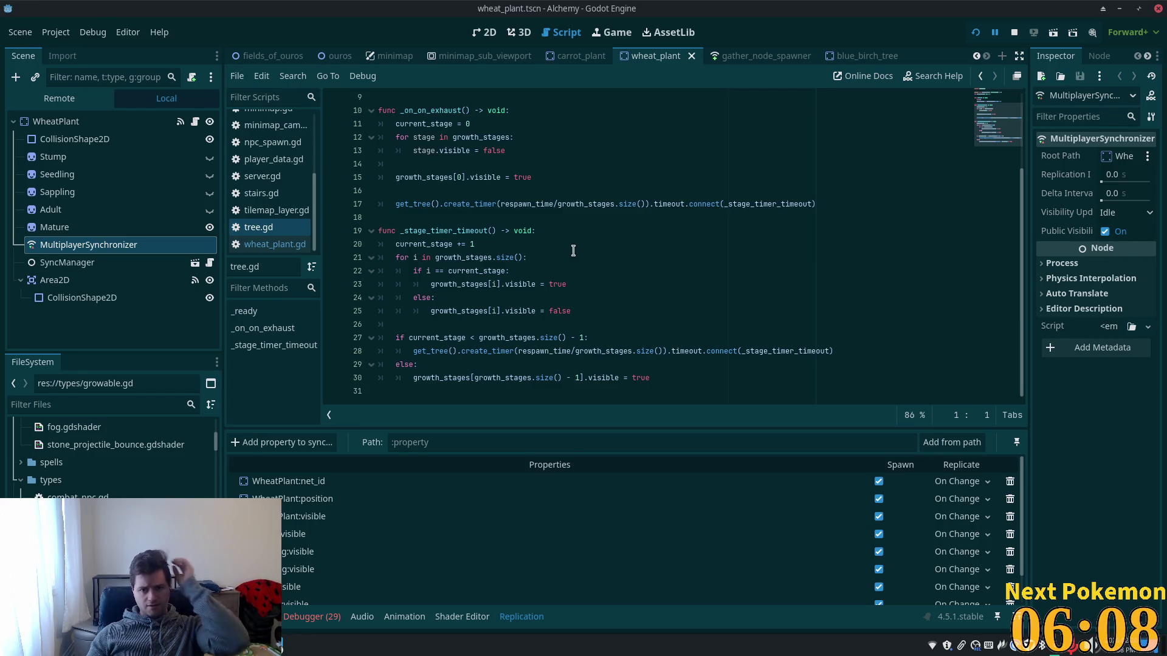
pyautogui.click(975, 32)
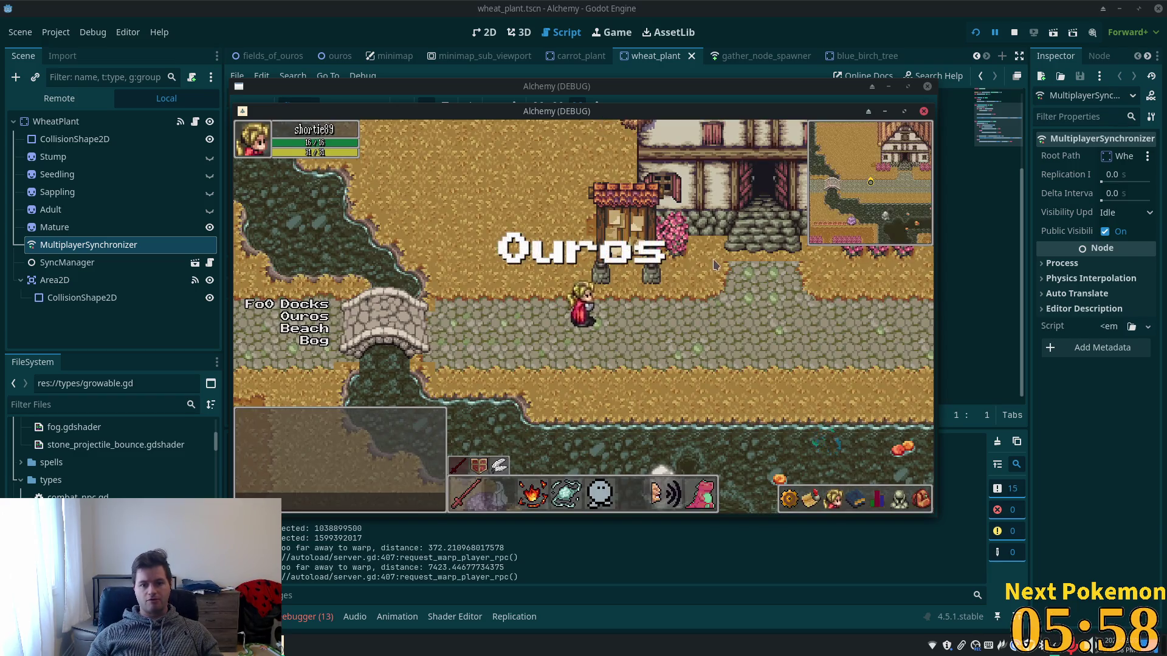
# Walk the character through Ouros to the wheat field, harvest one Wheat, and return to the editor.
pyautogui.press('w')
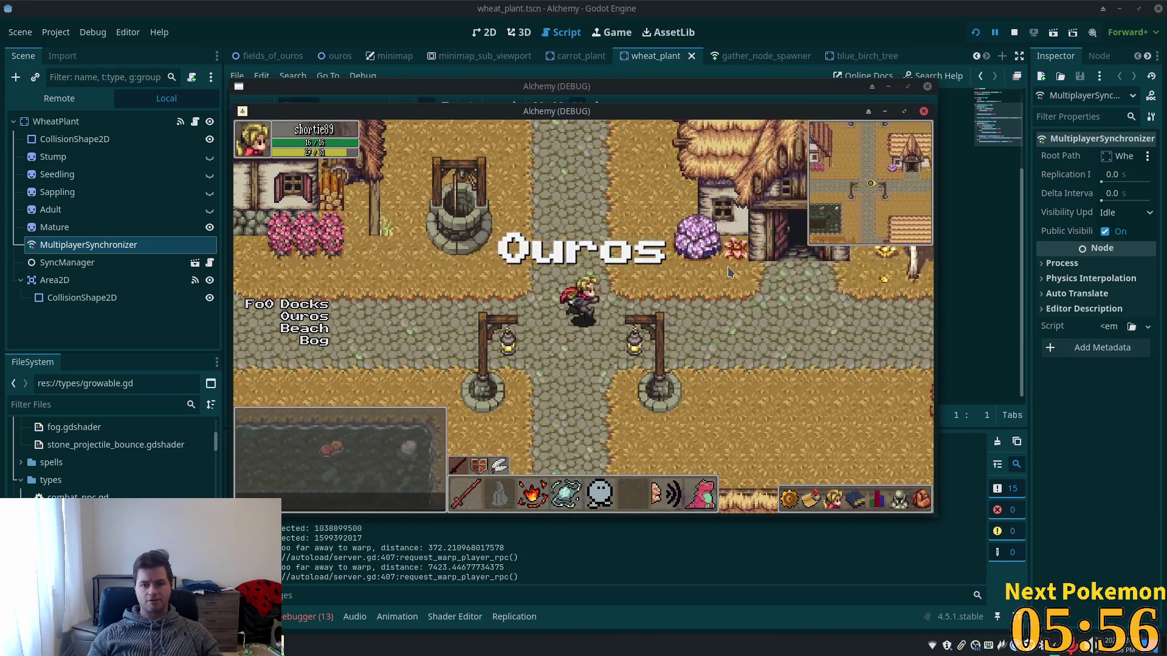
pyautogui.press('d')
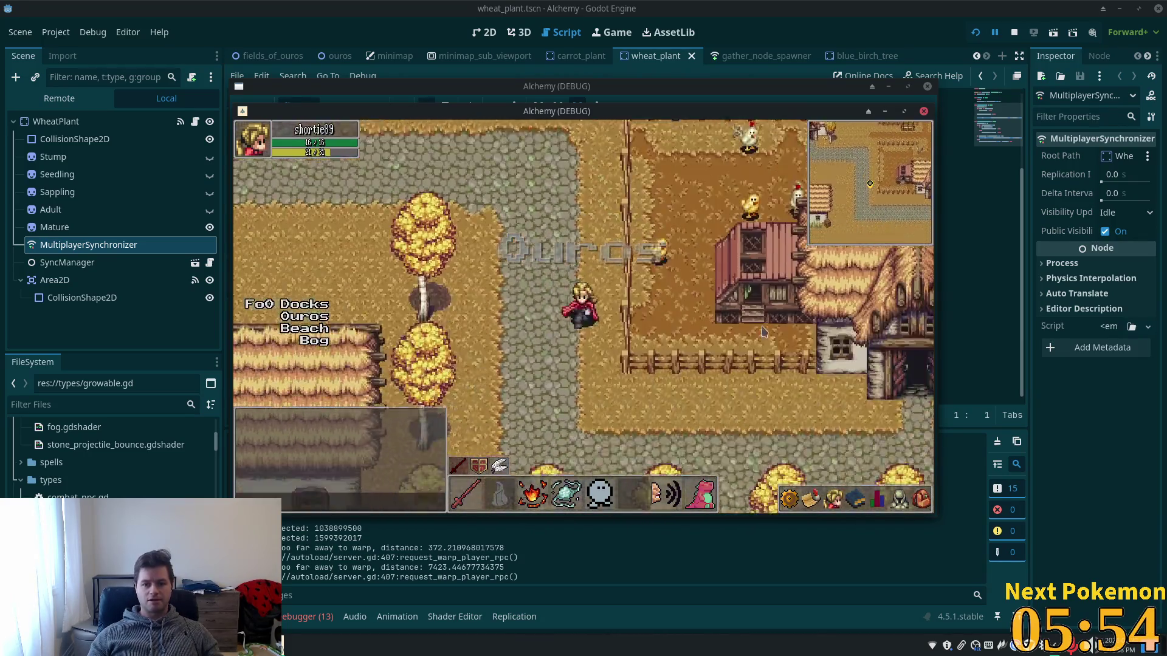
pyautogui.press('s')
pyautogui.press('d')
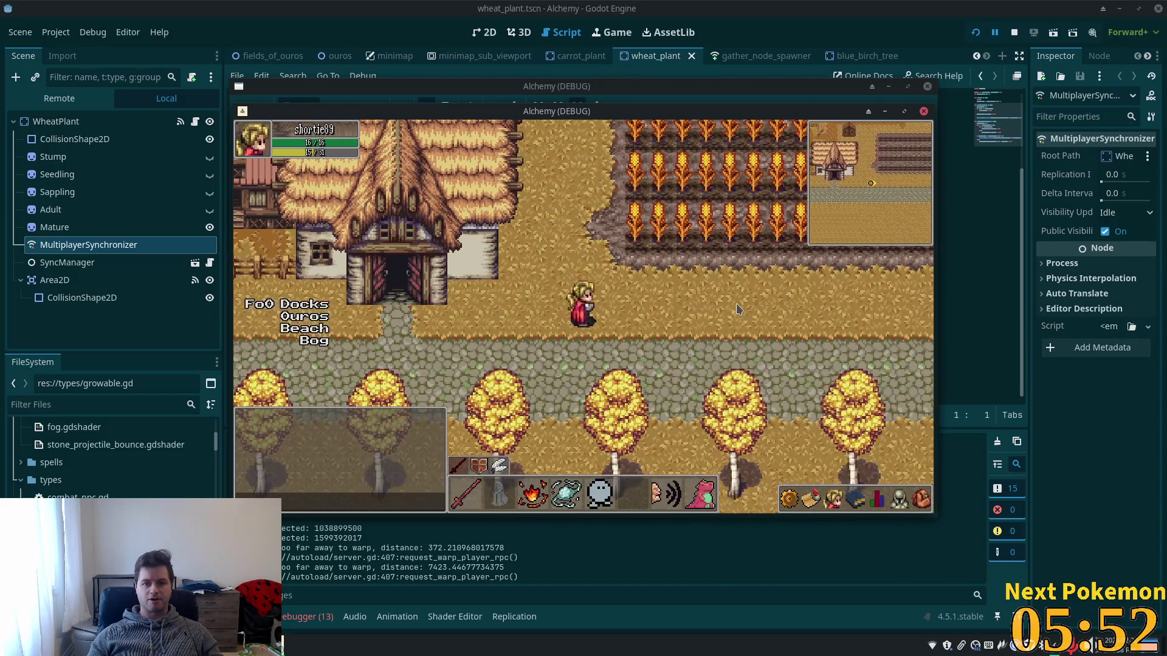
pyautogui.press('w')
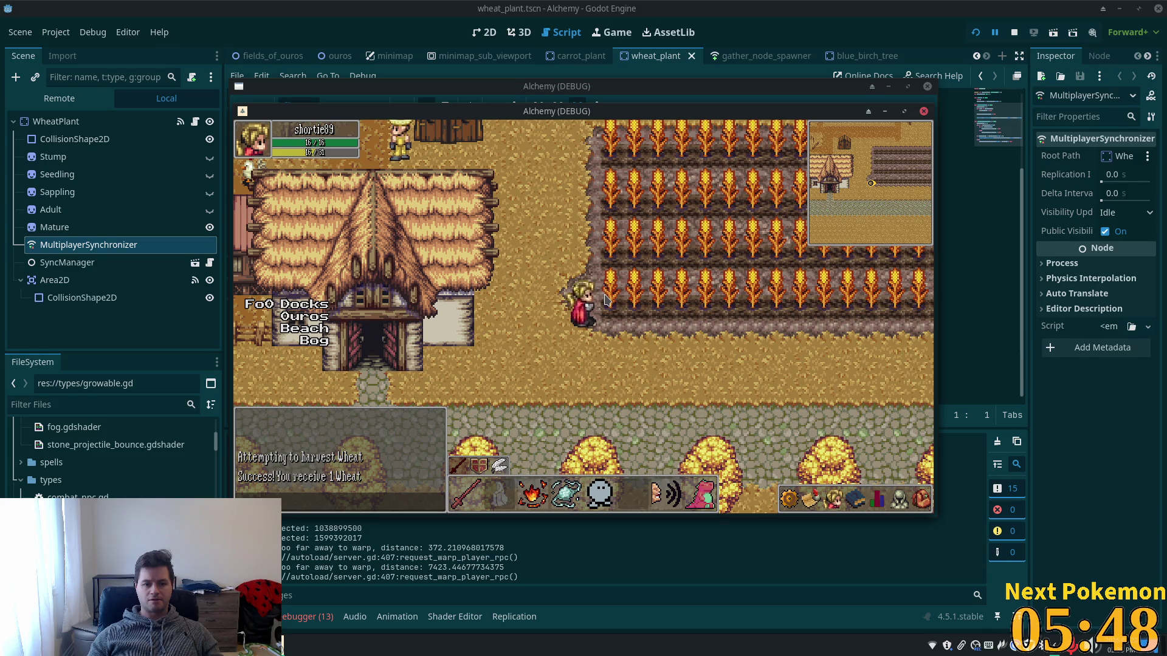
pyautogui.press('w')
pyautogui.press('d')
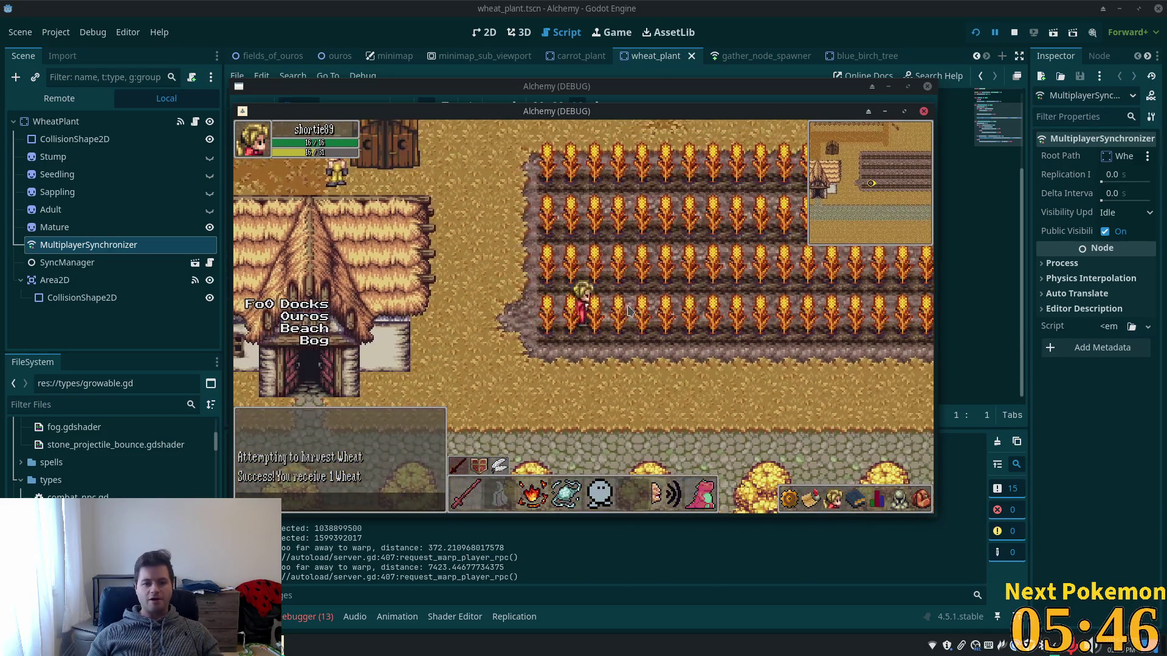
pyautogui.press('d')
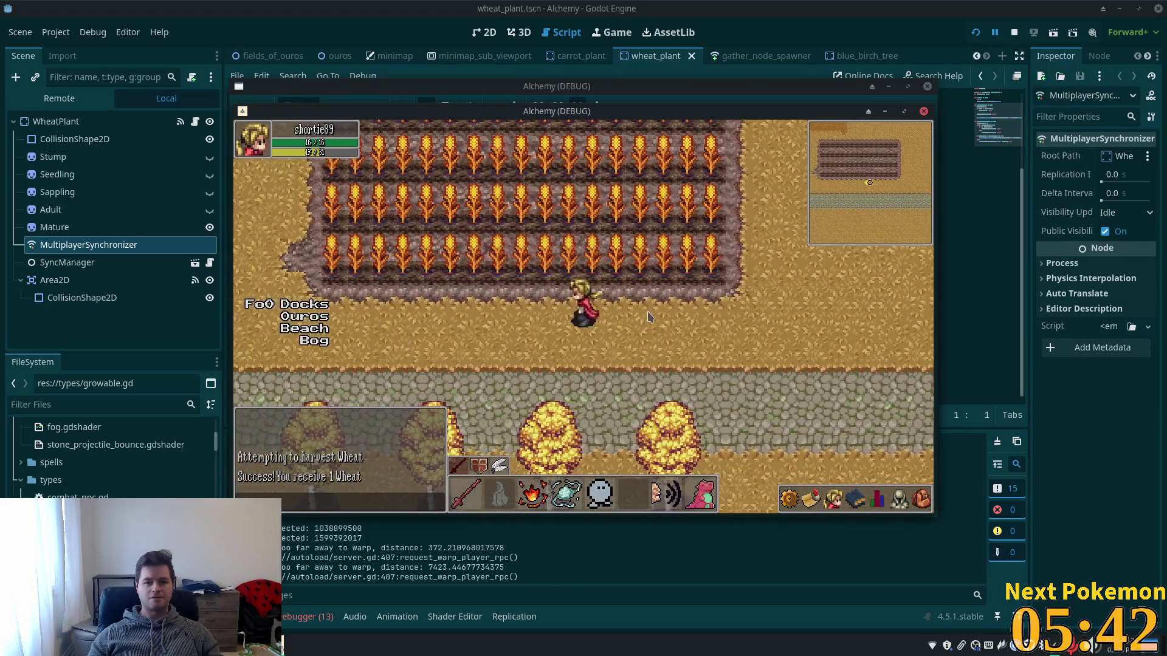
pyautogui.click(734, 71)
pyautogui.scroll(3, 672, 140)
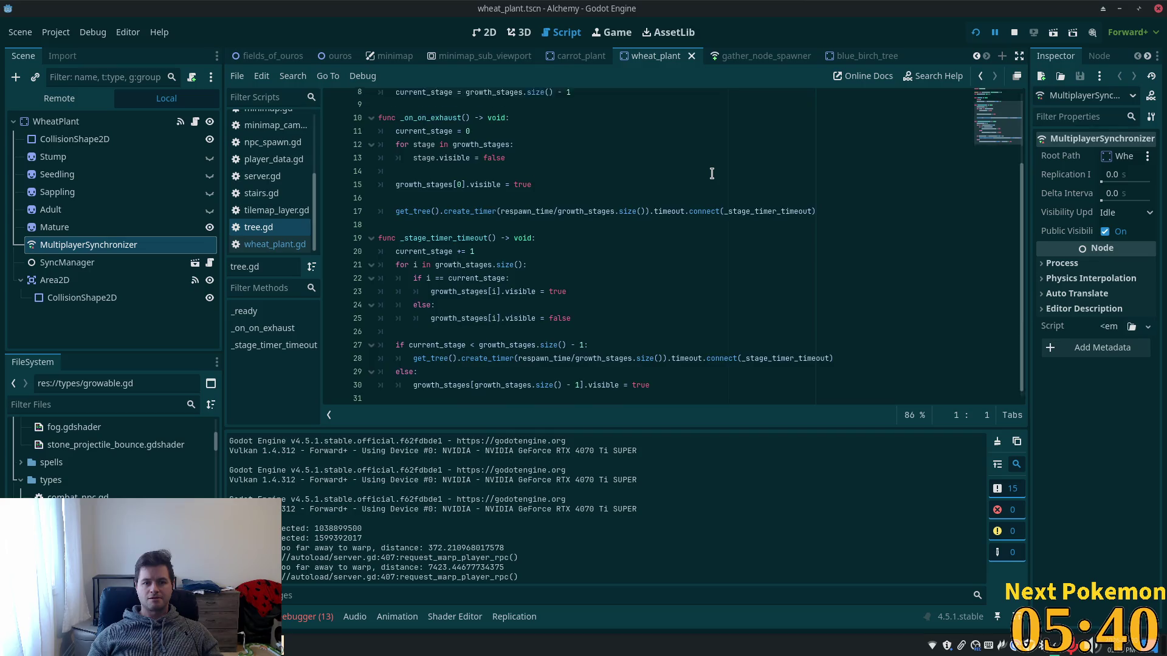
# Change wheat_plant.gd's base class from GatherNode to Growable, save, and restart the game.
pyautogui.click(259, 246)
pyautogui.click(429, 150)
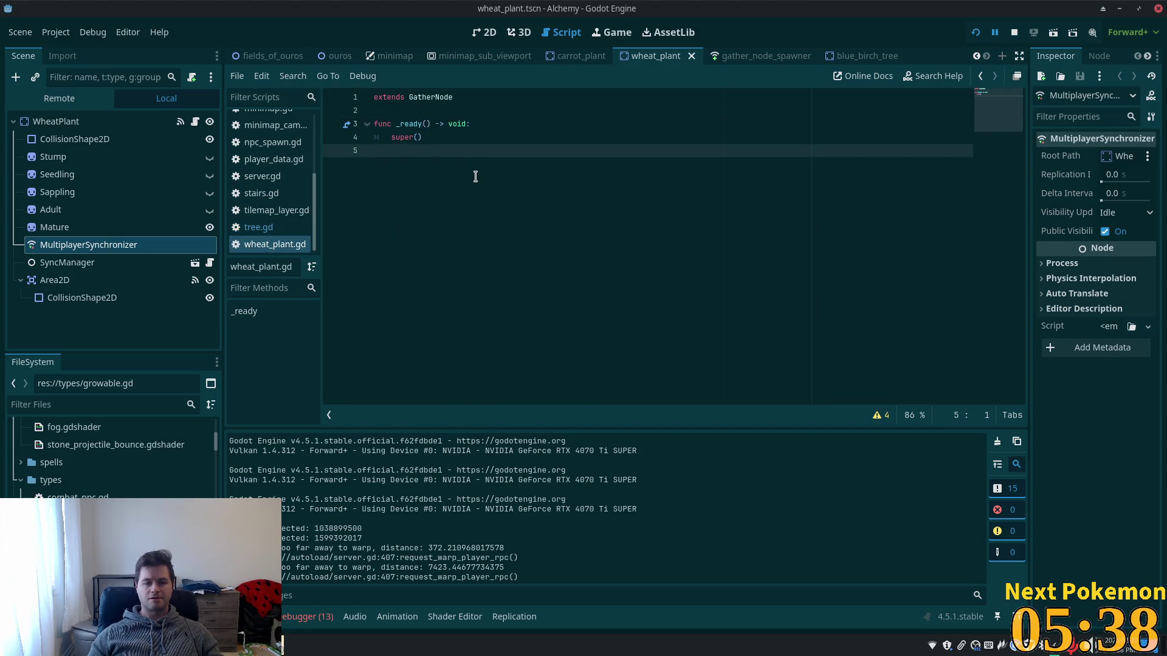
pyautogui.click(404, 109)
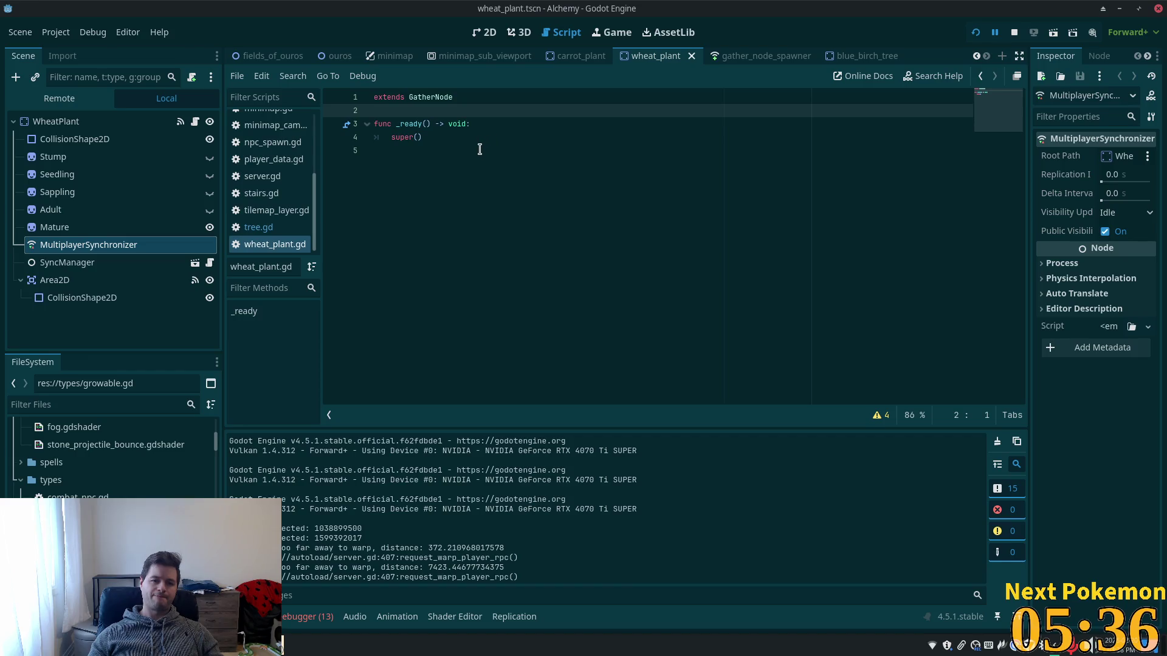
pyautogui.press('Up')
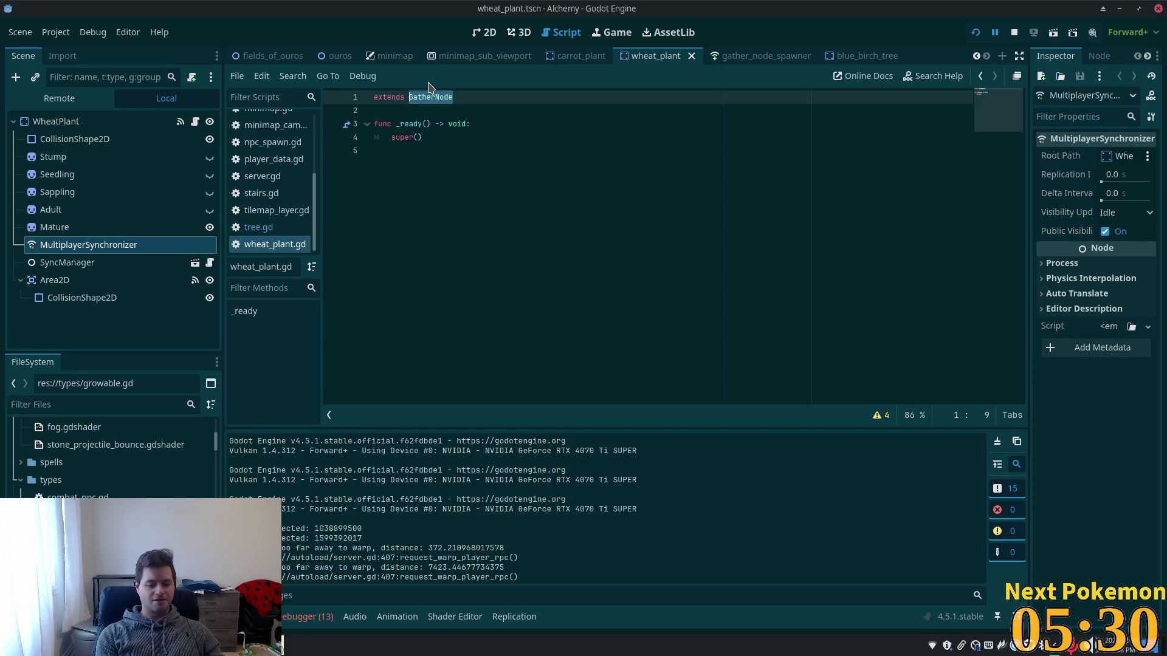
pyautogui.write('Growablew')
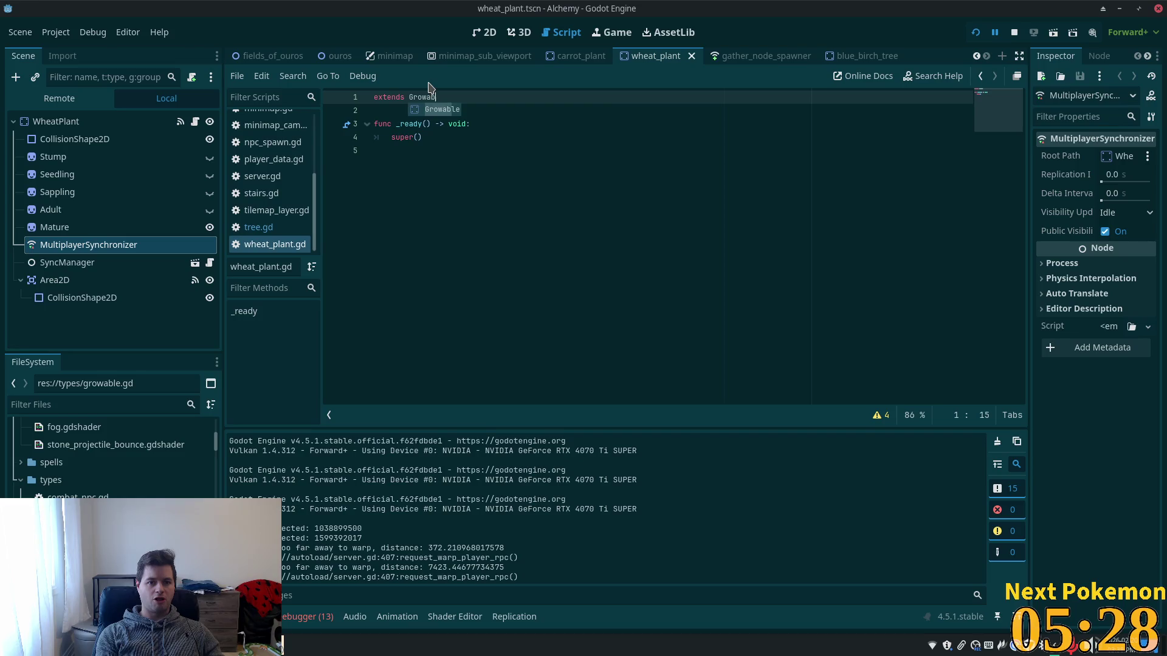
pyautogui.hotkey('ctrl', 's')
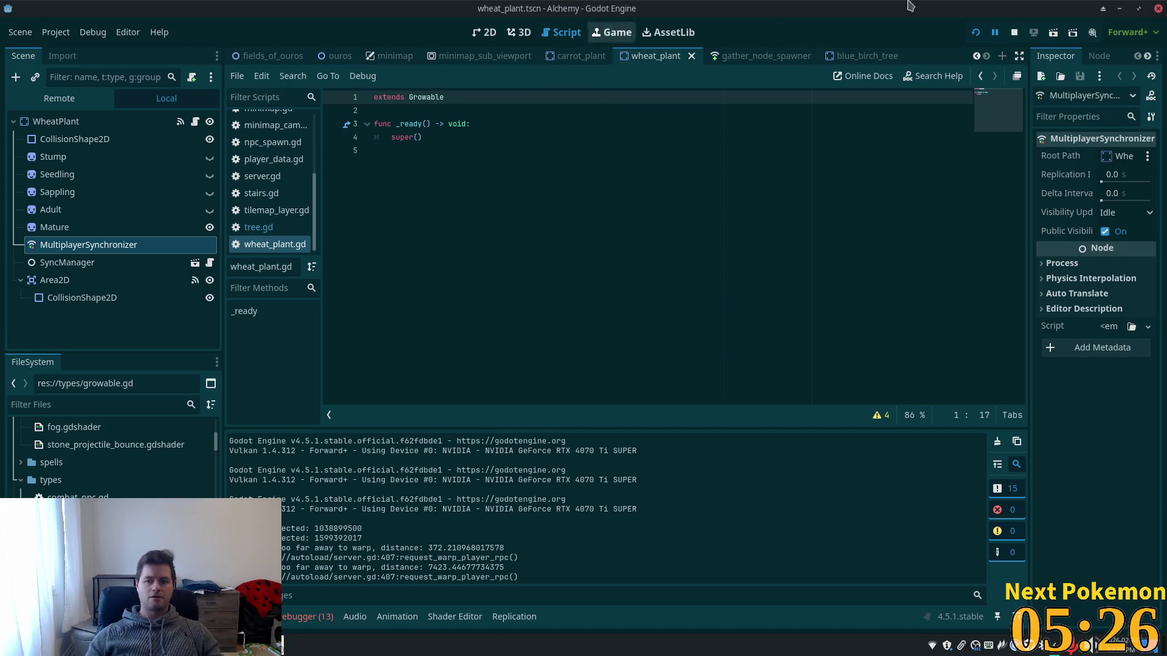
pyautogui.click(977, 33)
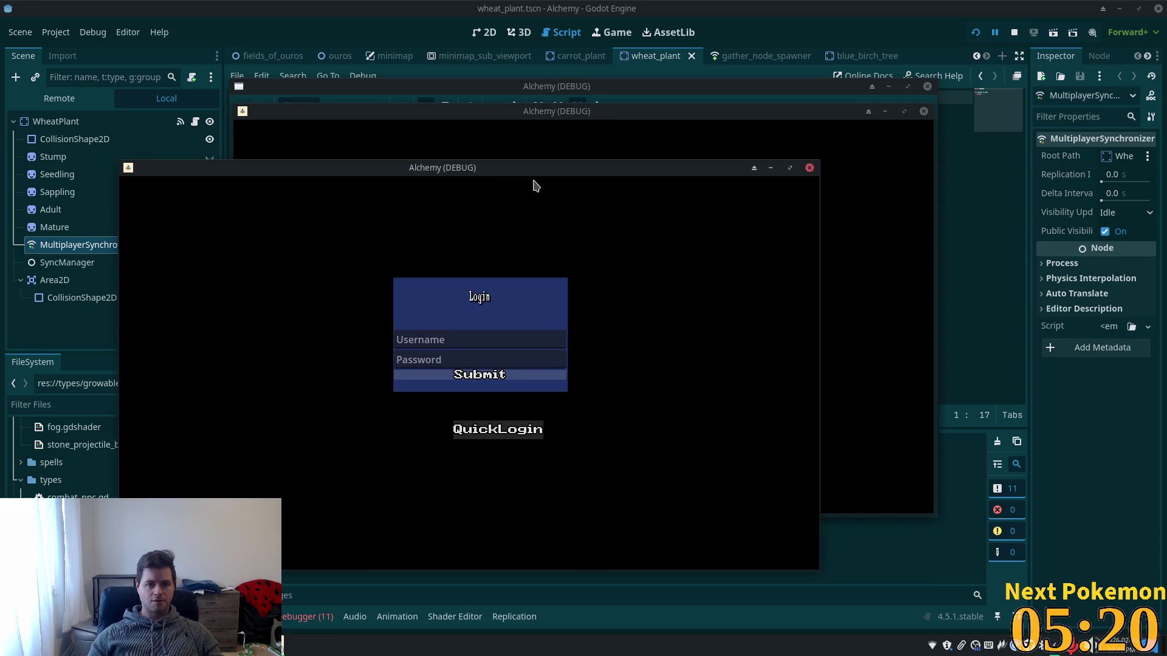
# Stop the game after it breaks on the growth_stages[0] out-of-bounds error at growable.gd line 15.
pyautogui.click(606, 117)
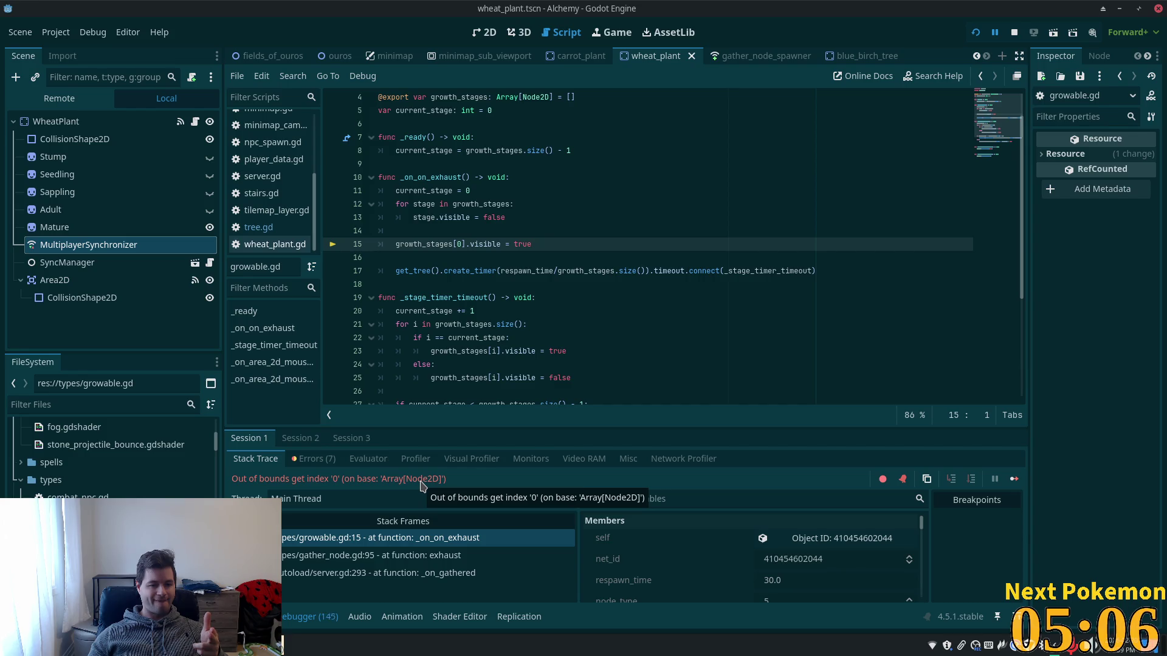
pyautogui.click(1014, 32)
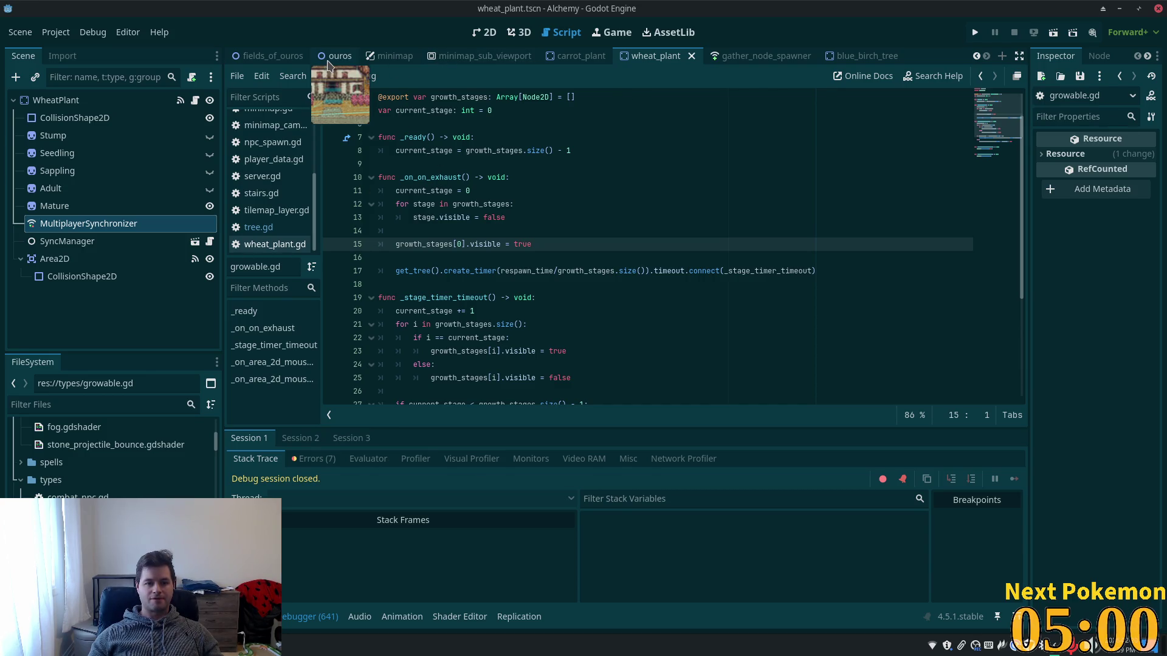
# Inspect WheatPlant's Growth Stages array and highlight where growth_stages is used in the script.
pyautogui.click(61, 136)
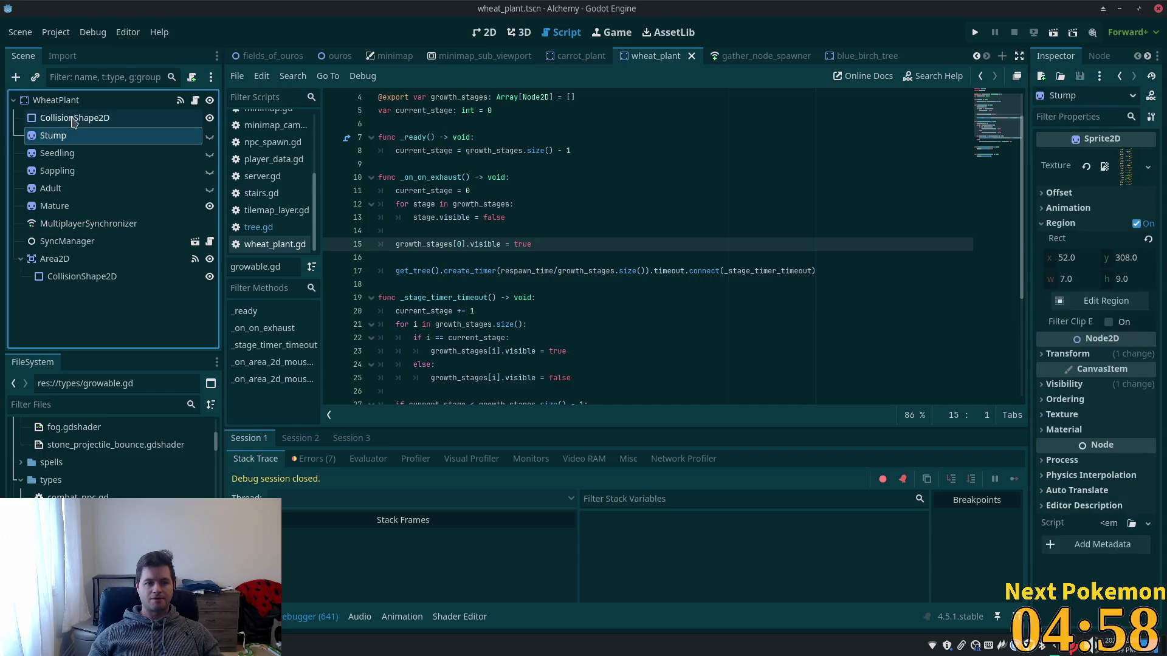
pyautogui.click(56, 101)
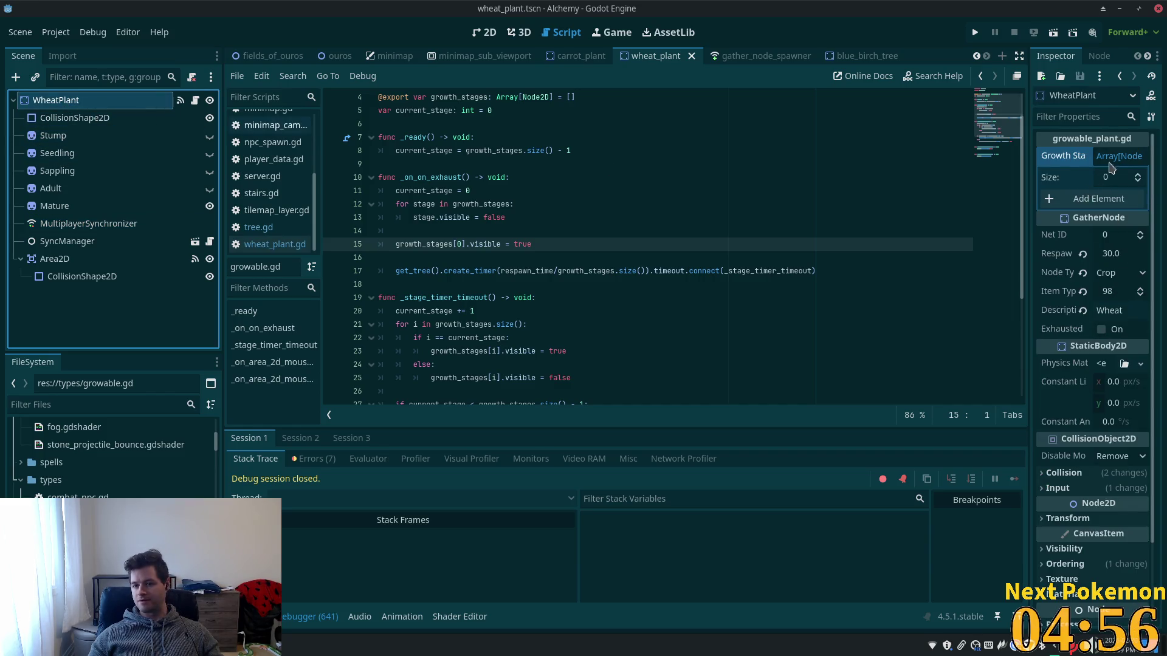
pyautogui.click(1115, 157)
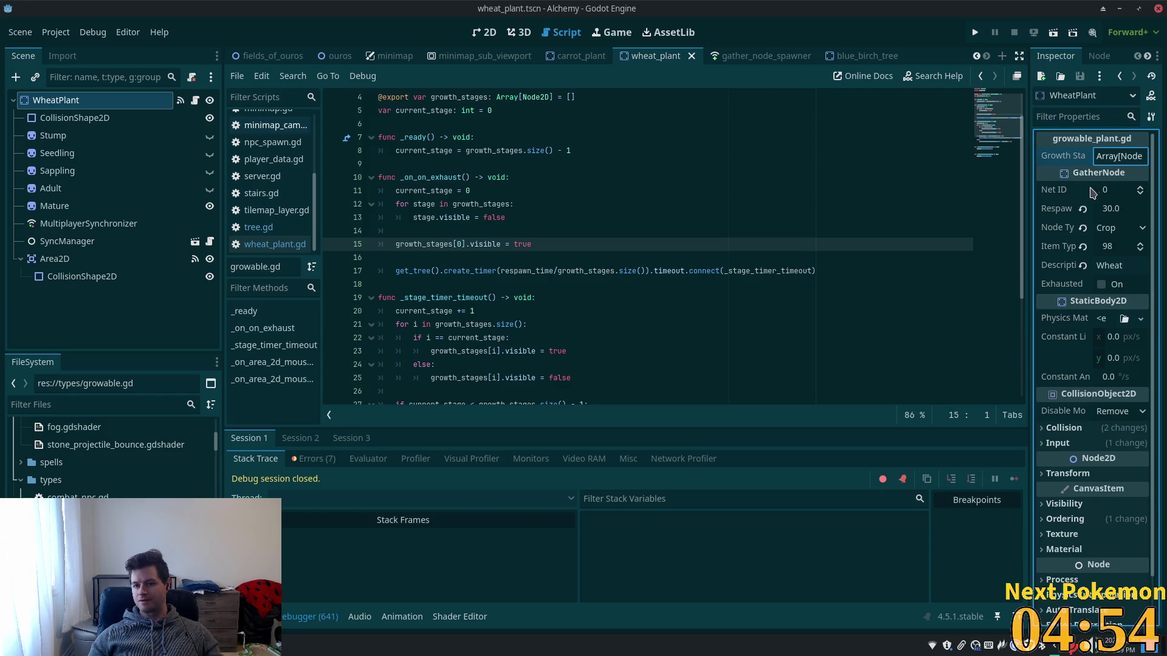
pyautogui.click(1107, 159)
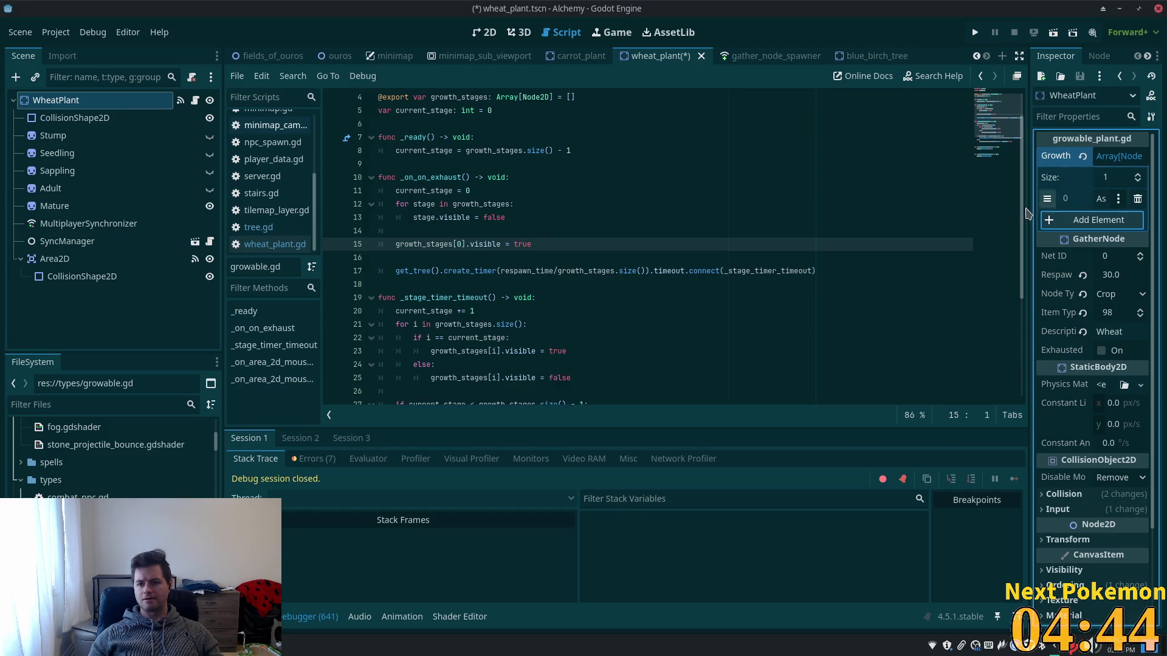
pyautogui.scroll(1, 655, 246)
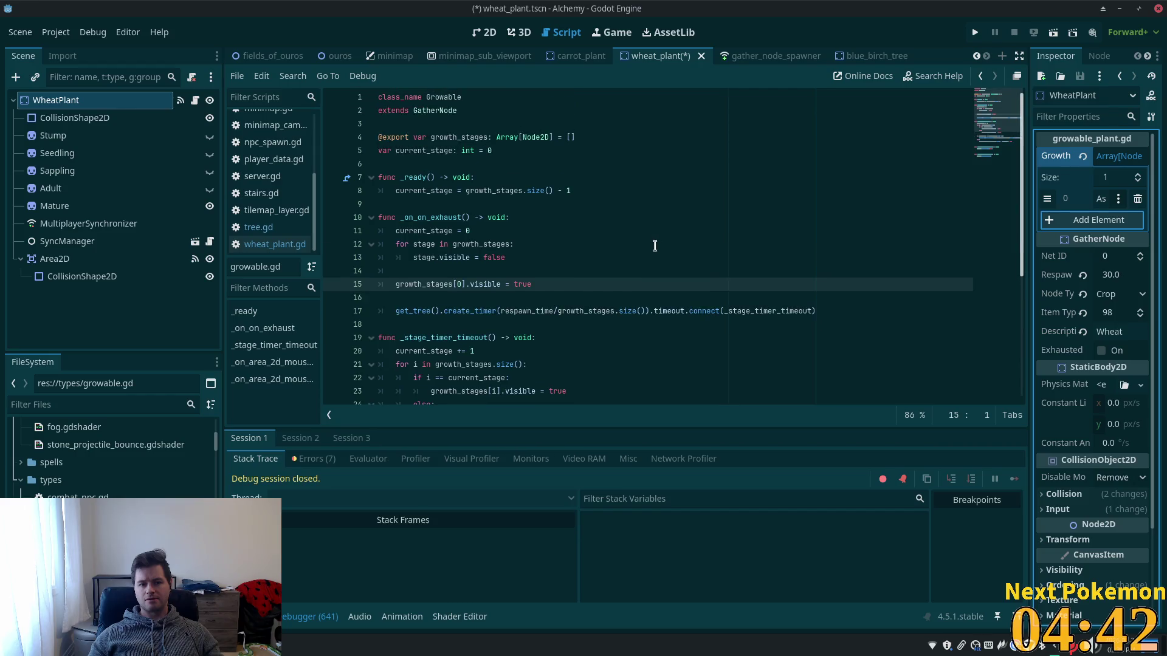
pyautogui.doubleClick(424, 284)
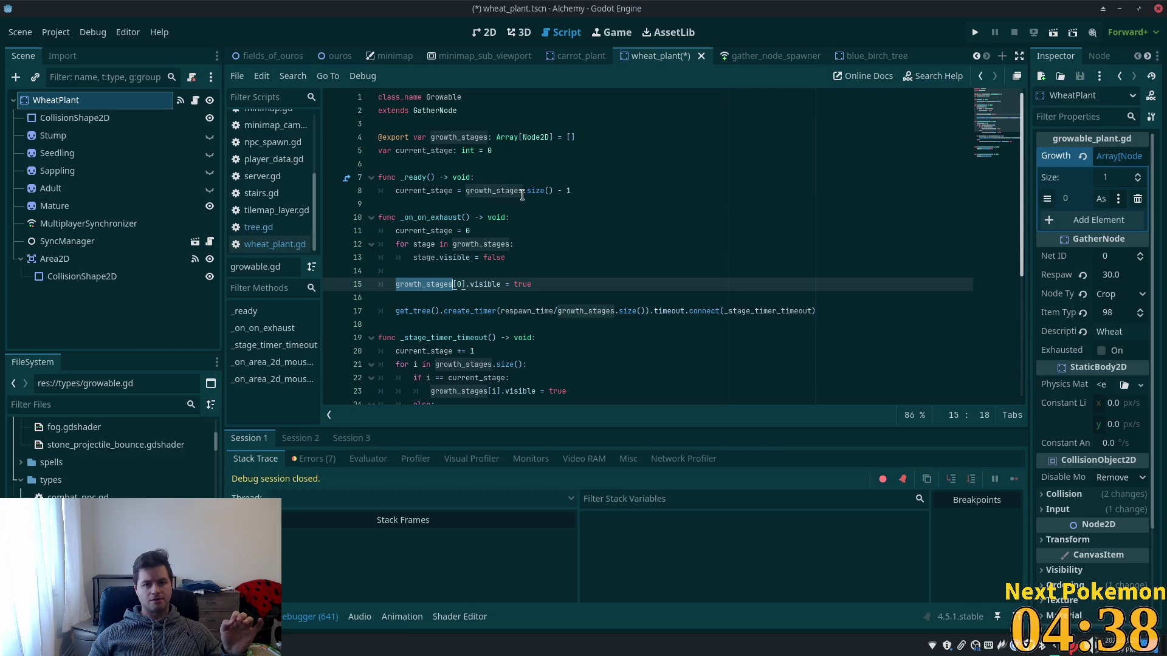
pyautogui.moveTo(522, 194)
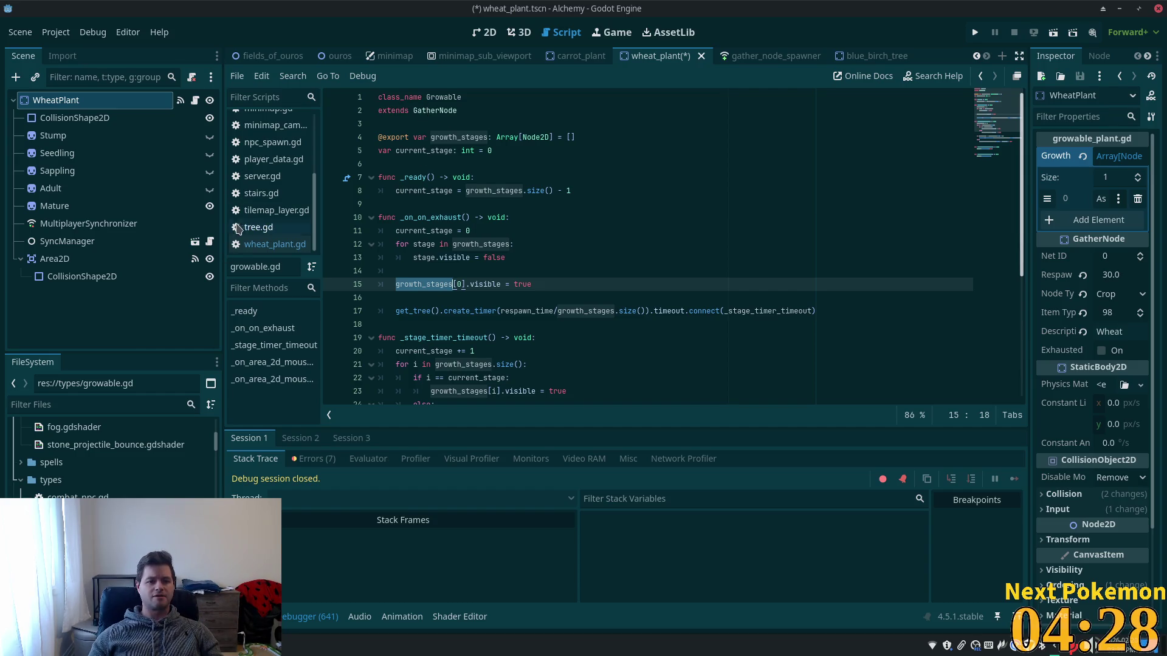
# Save the wheat plant scene and review current_stage and growth_stages in growable.gd.
pyautogui.click(254, 245)
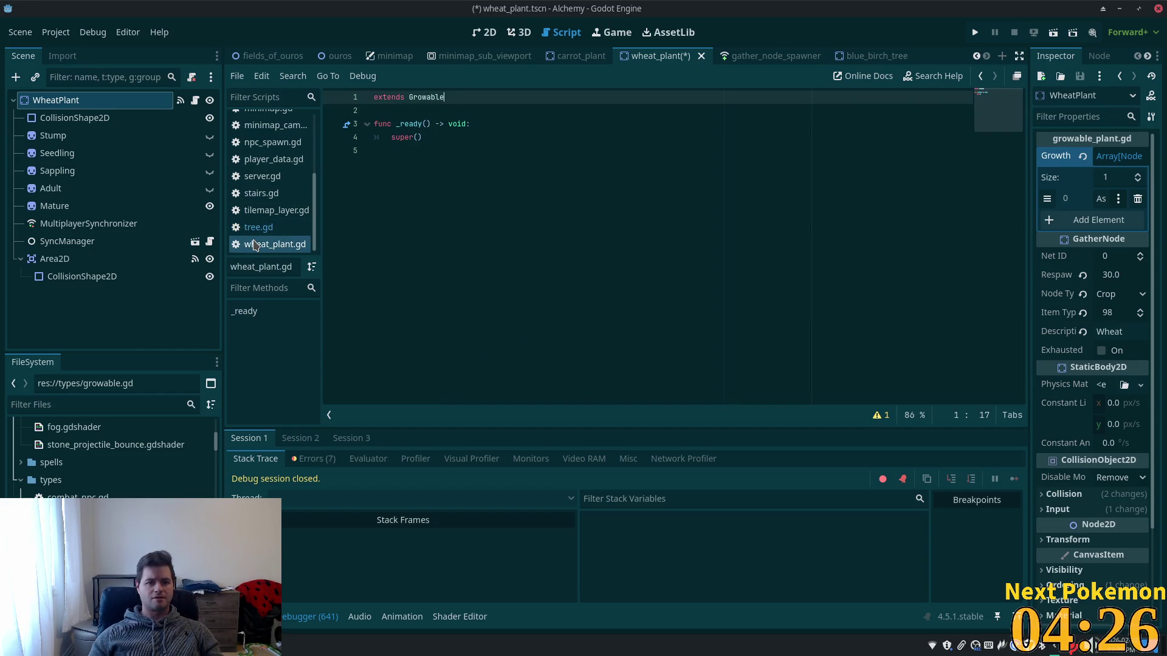
pyautogui.hotkey('ctrl', 's')
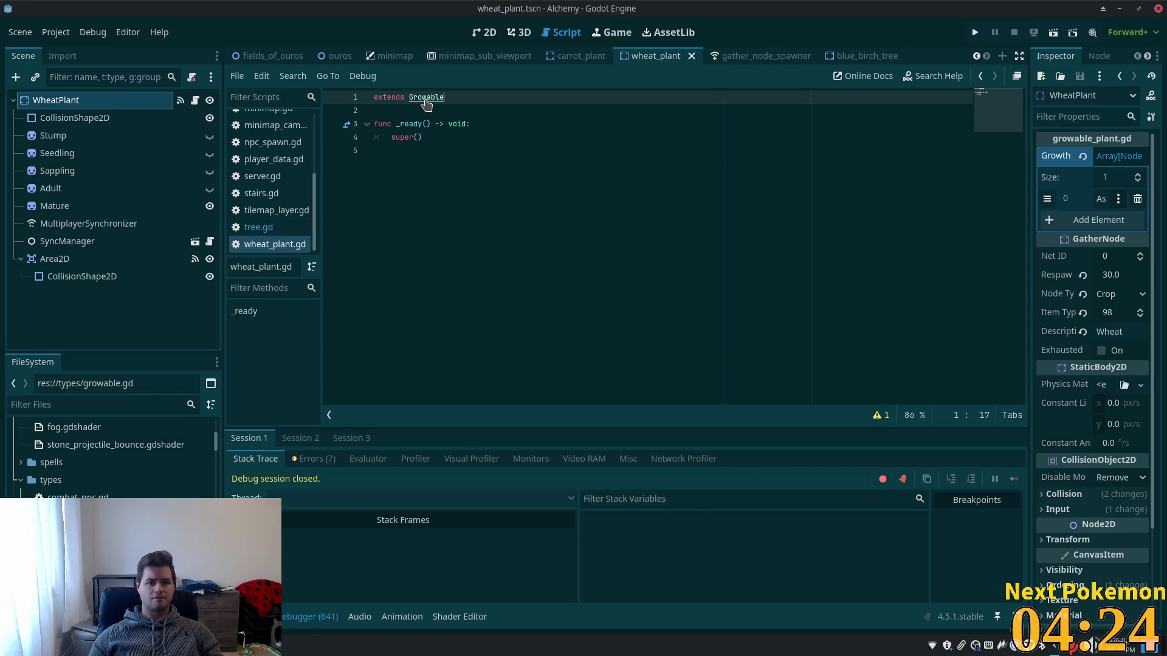
pyautogui.keyDown('ctrl'); pyautogui.click(426, 97); pyautogui.keyUp('ctrl')
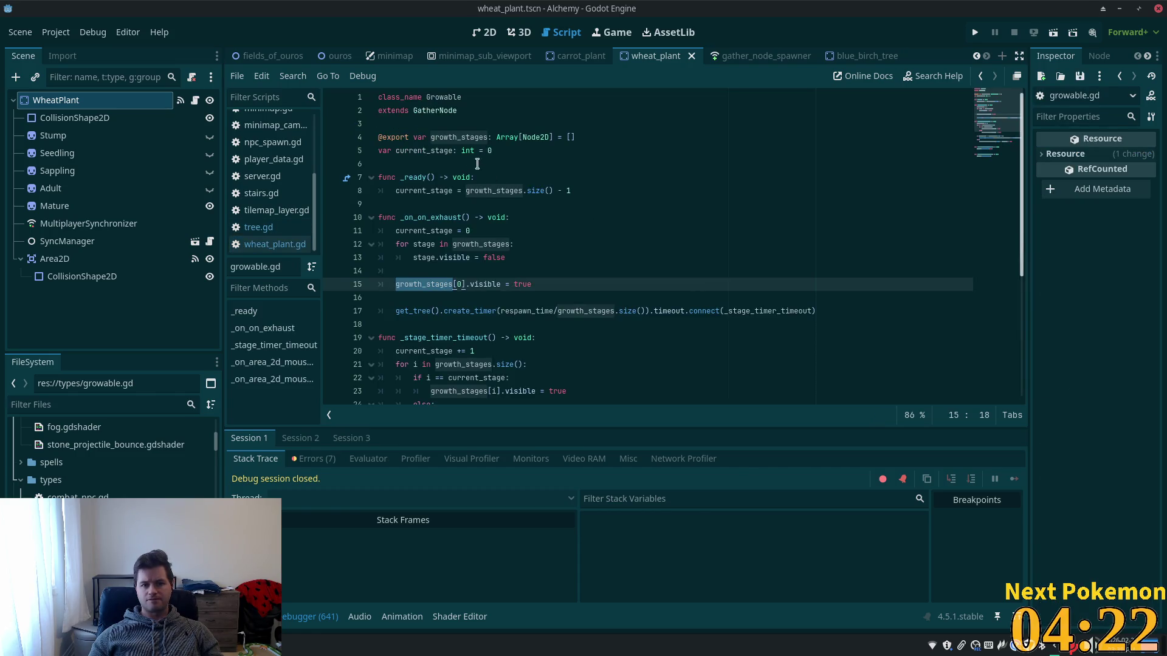
pyautogui.doubleClick(440, 151)
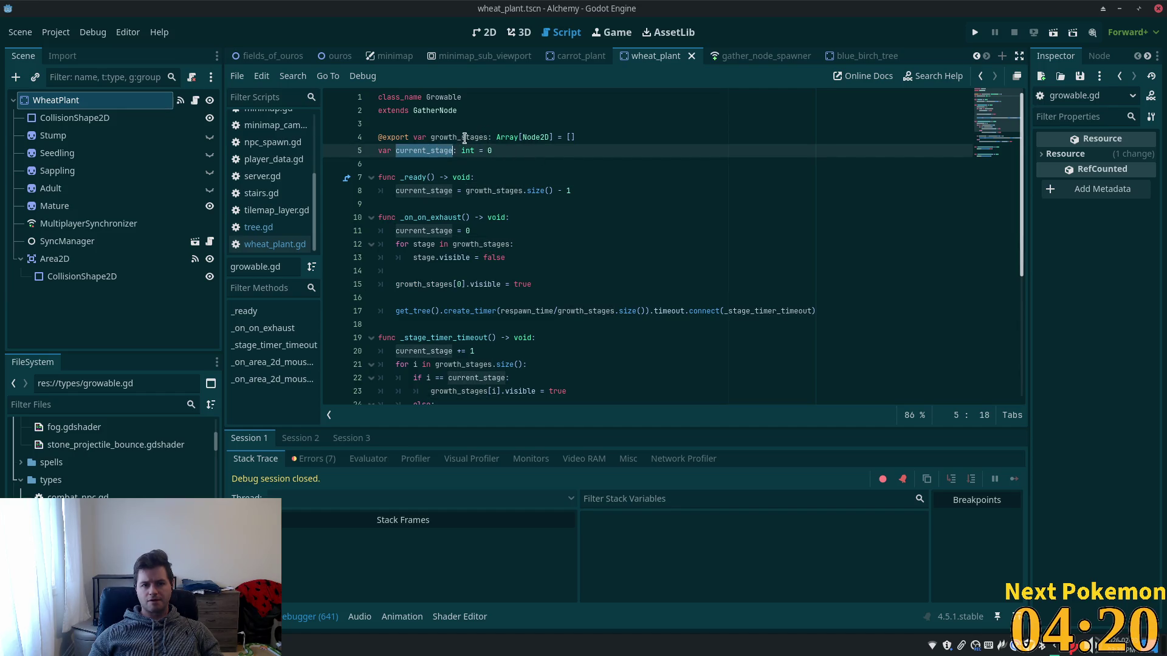
pyautogui.doubleClick(465, 137)
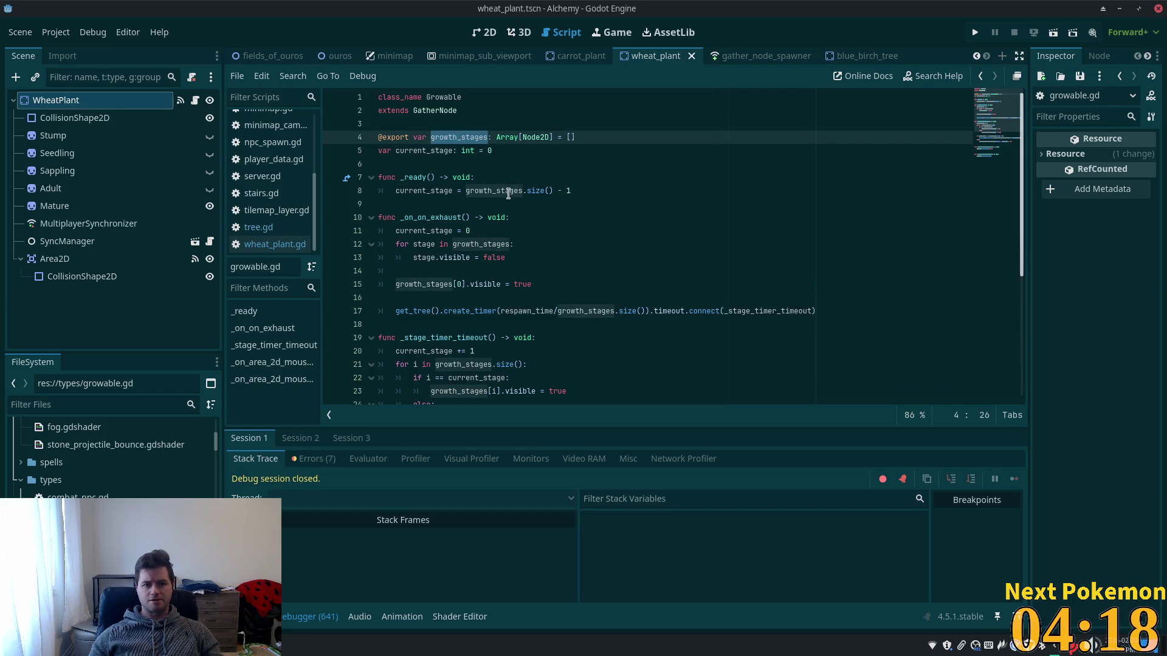
pyautogui.doubleClick(500, 192)
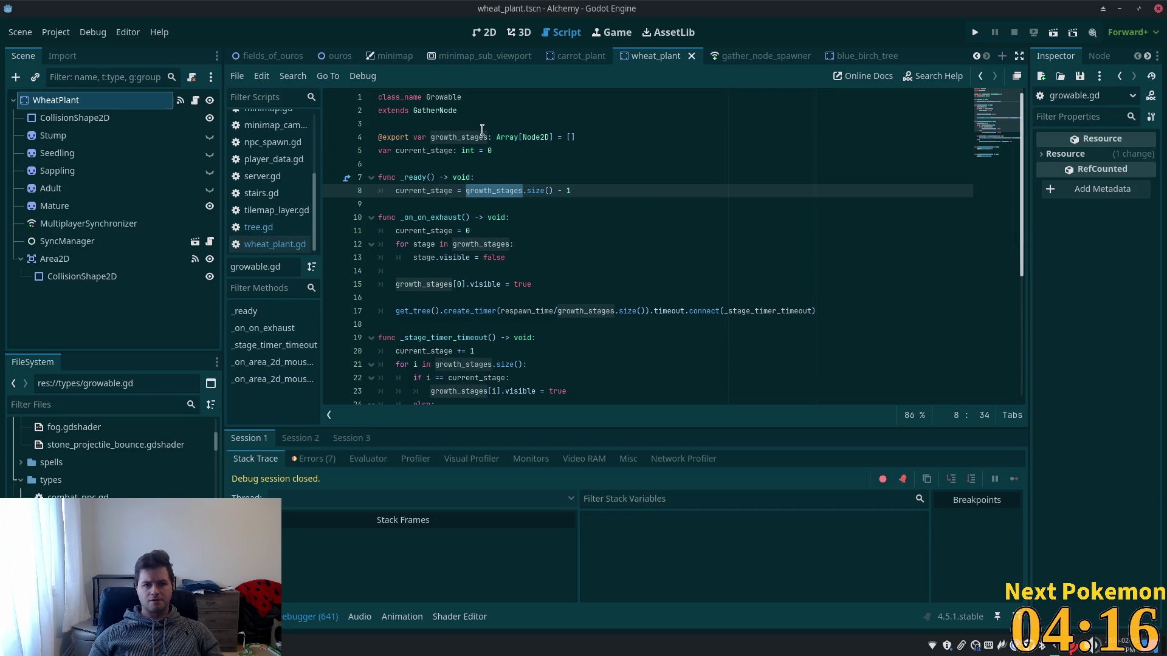
pyautogui.doubleClick(534, 137)
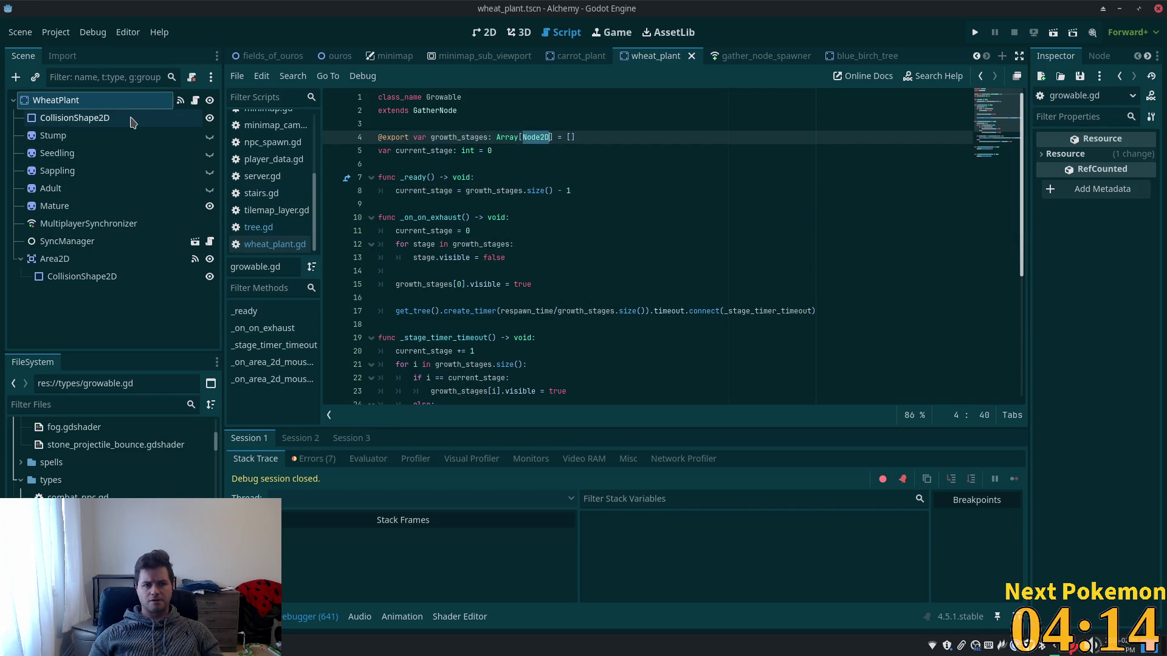
pyautogui.click(112, 104)
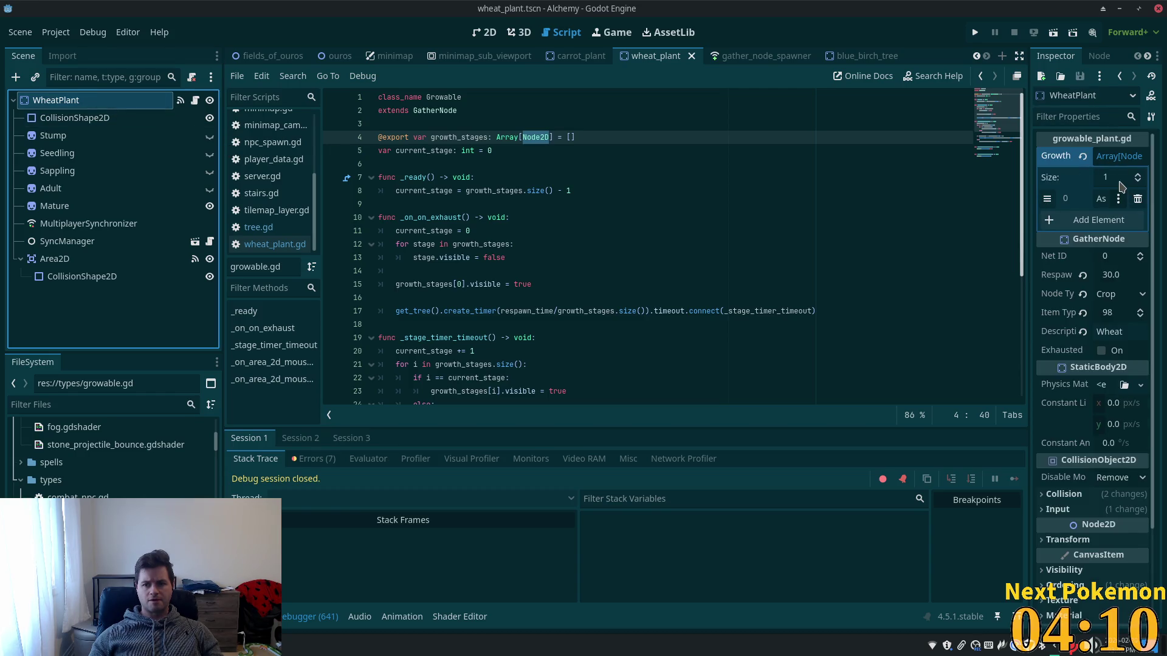
# Assign Stump, Seedling and Sappling as the first three Growth stages.
pyautogui.click(1118, 200)
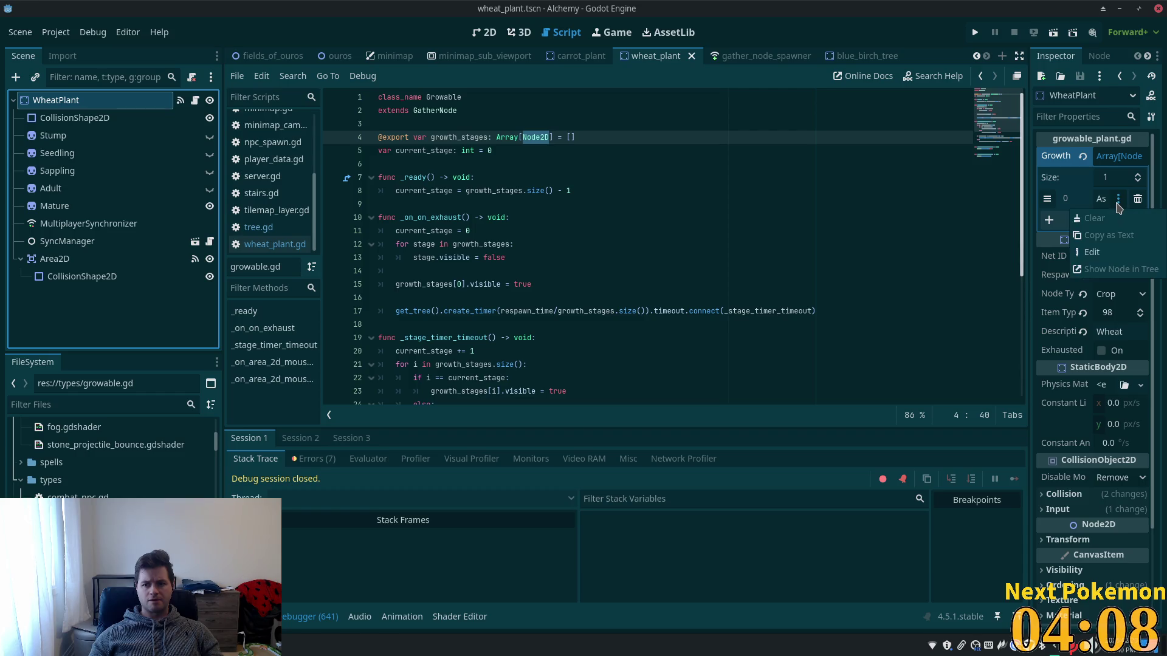
pyautogui.click(1100, 199)
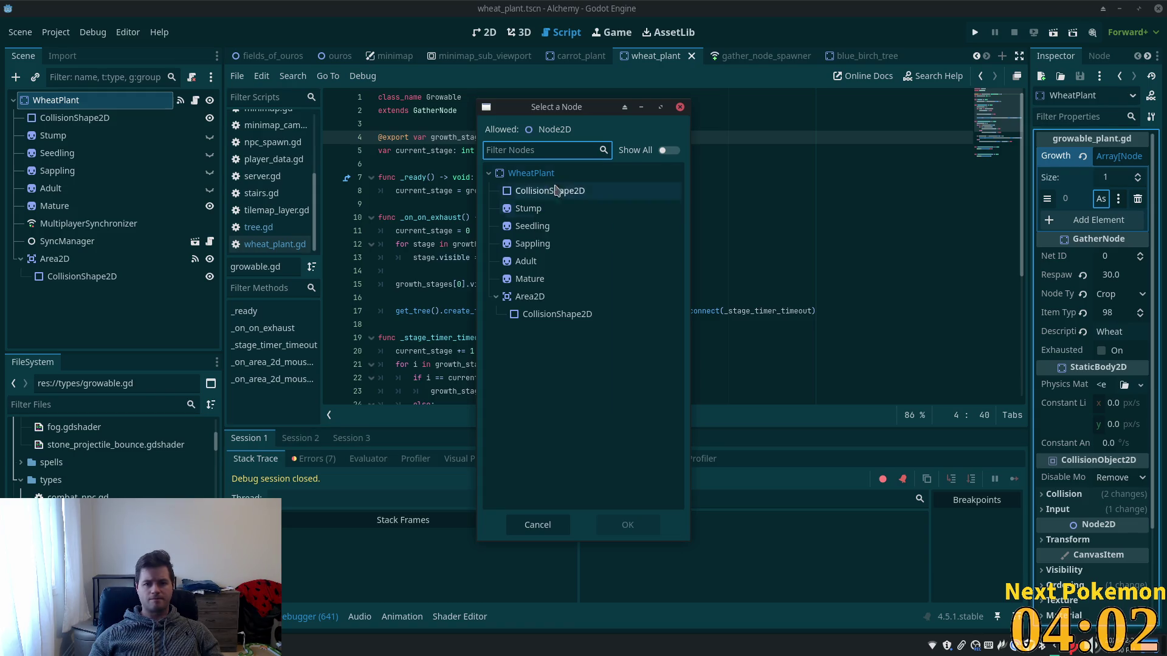
pyautogui.click(527, 208)
pyautogui.doubleClick(532, 210)
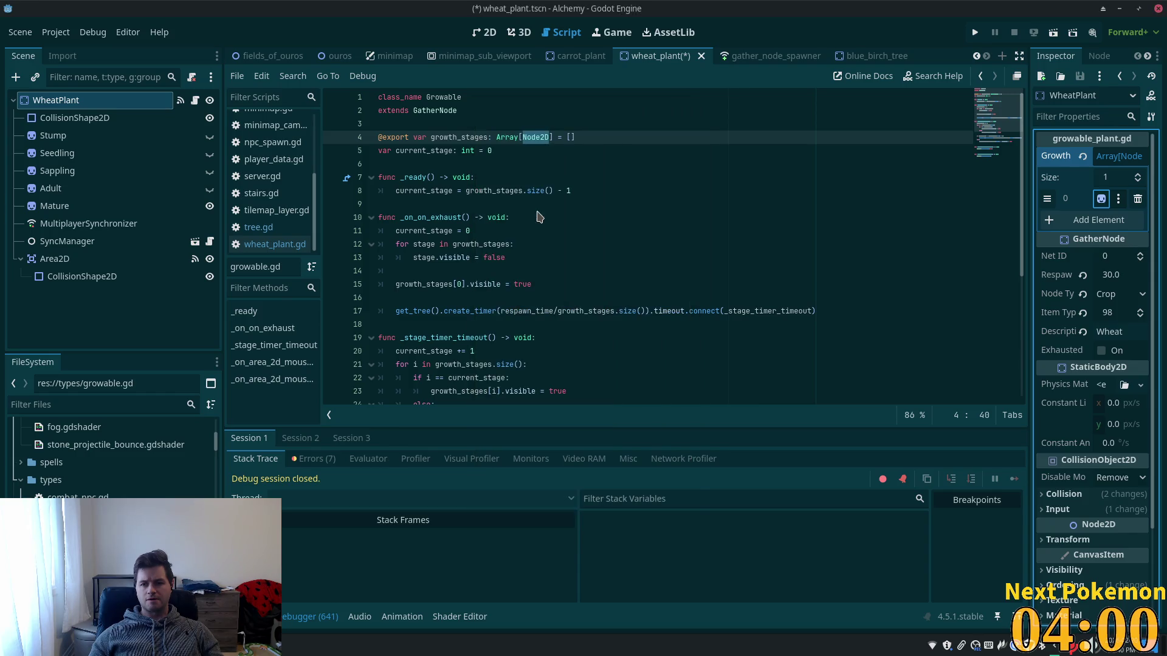
pyautogui.click(1113, 222)
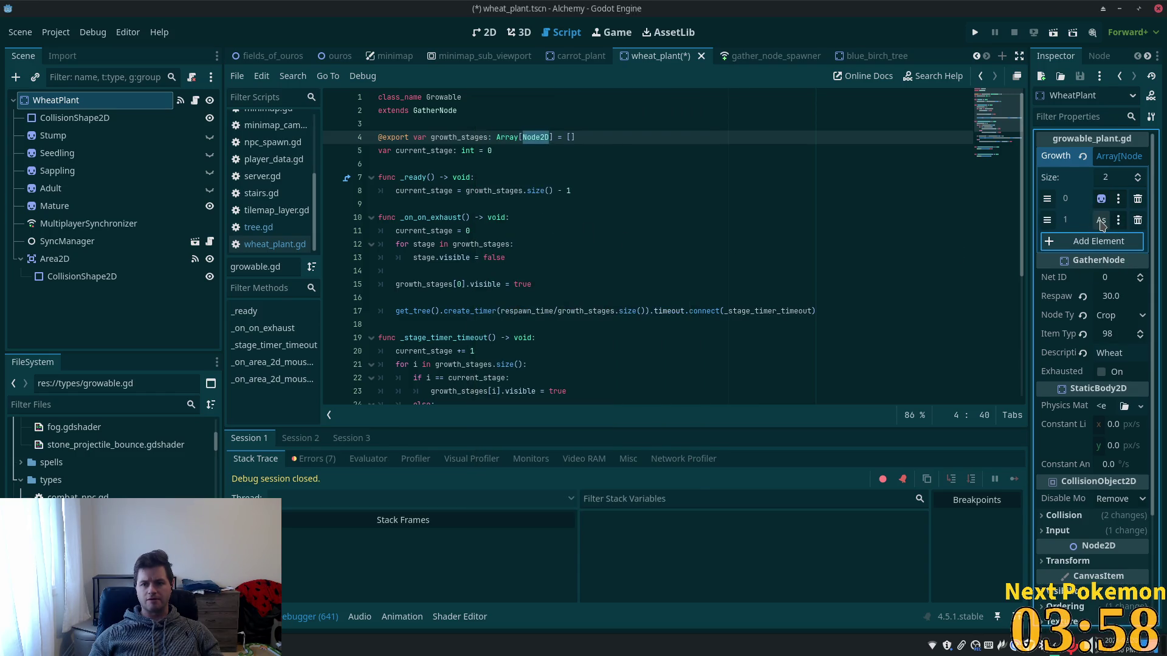
pyautogui.click(1102, 221)
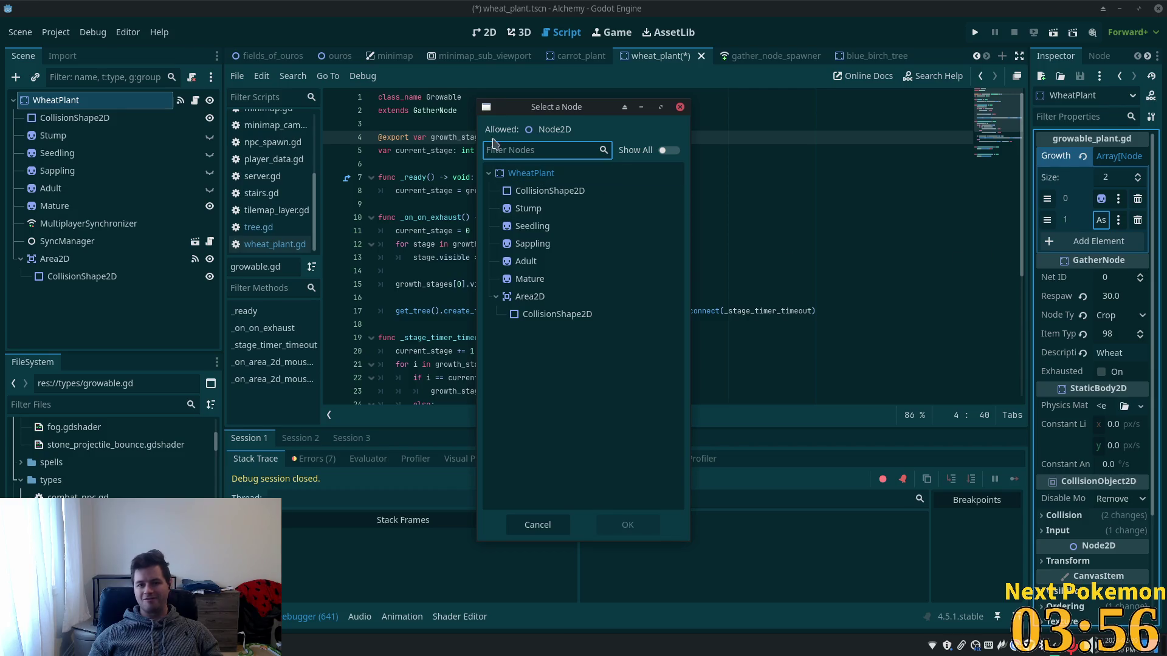
pyautogui.doubleClick(531, 227)
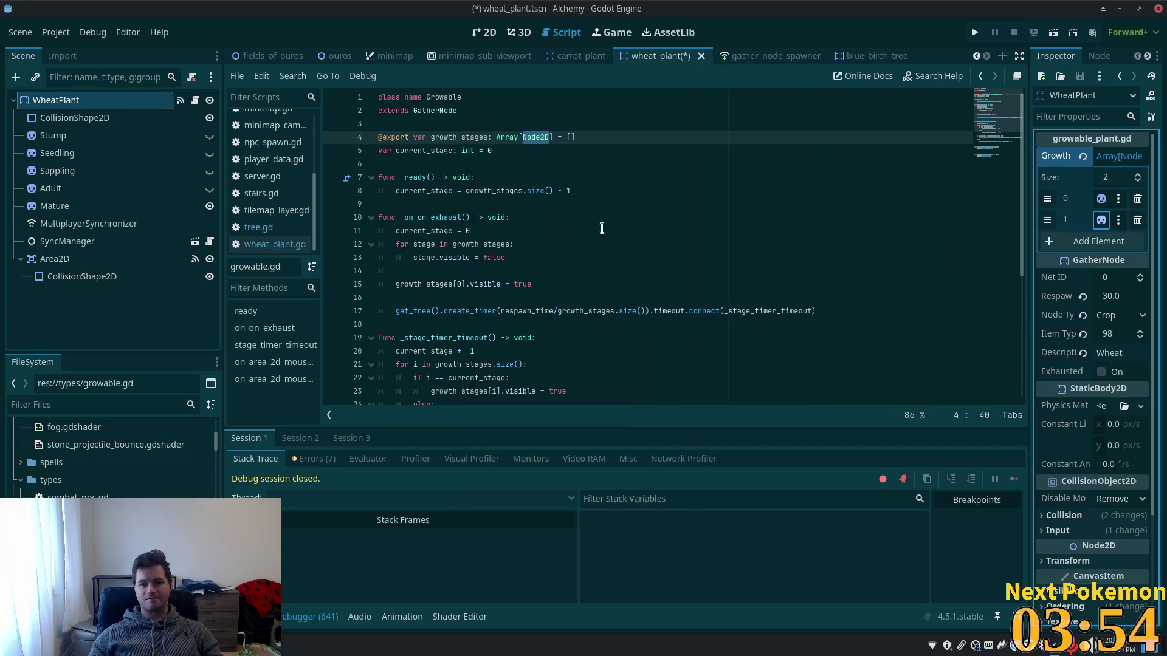
pyautogui.click(1103, 243)
pyautogui.click(1101, 242)
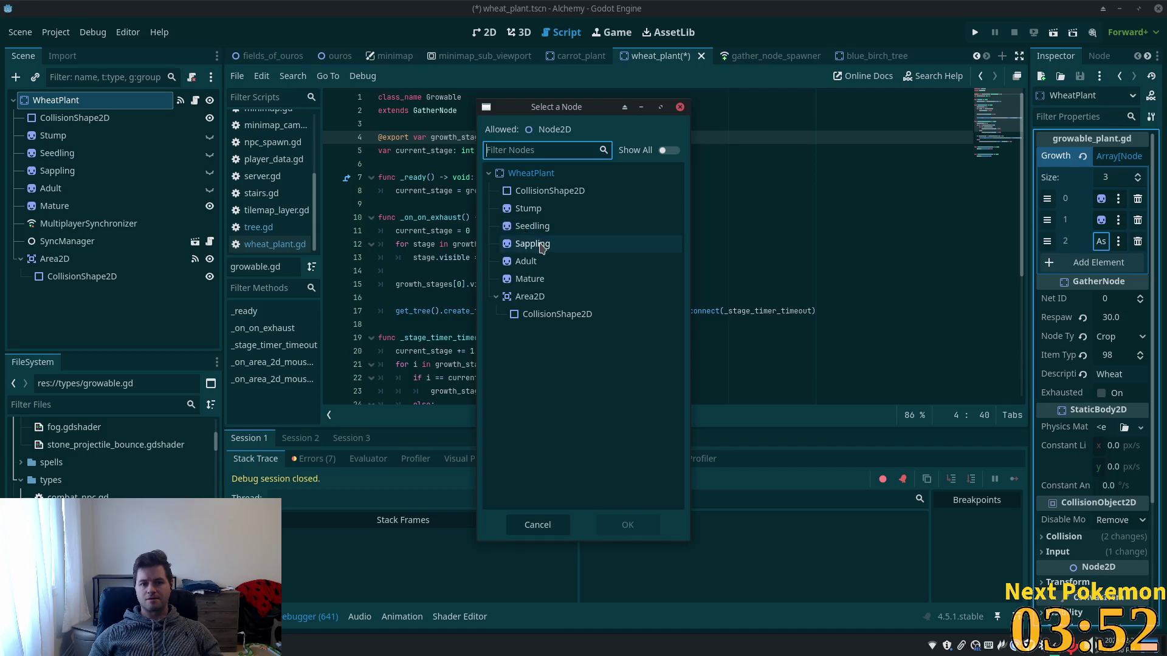
pyautogui.doubleClick(531, 243)
# Add Adult and Mature as the fourth and fifth stages, save, and run the game.
pyautogui.click(1116, 270)
pyautogui.click(1101, 262)
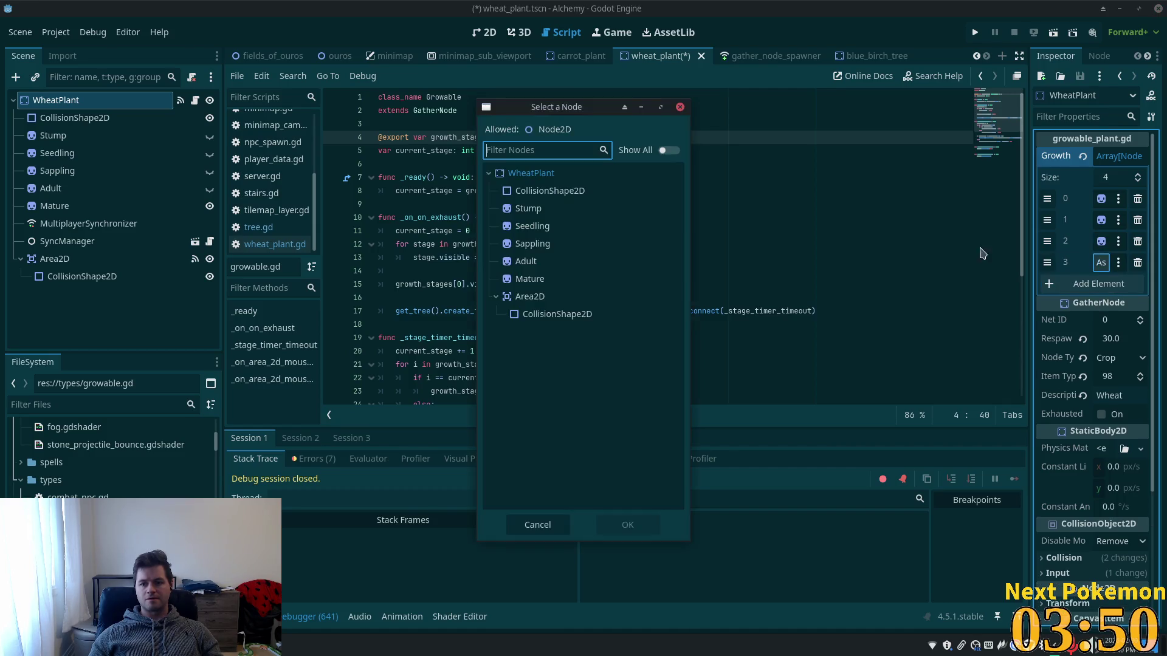
pyautogui.doubleClick(539, 262)
pyautogui.click(1099, 284)
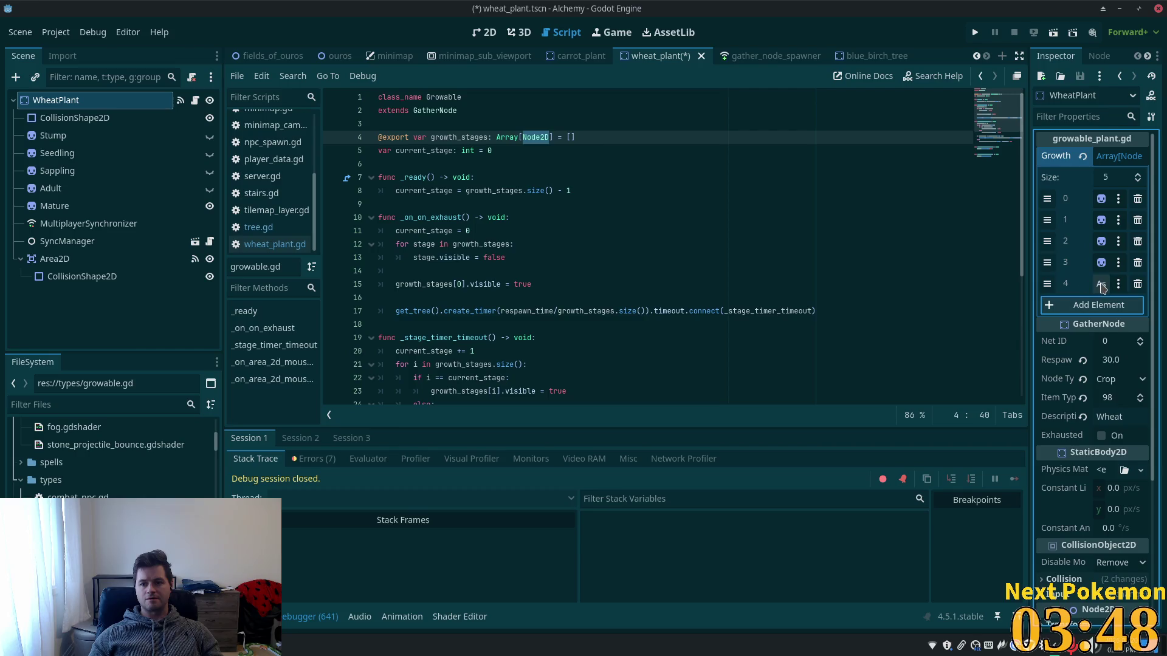
pyautogui.click(1101, 284)
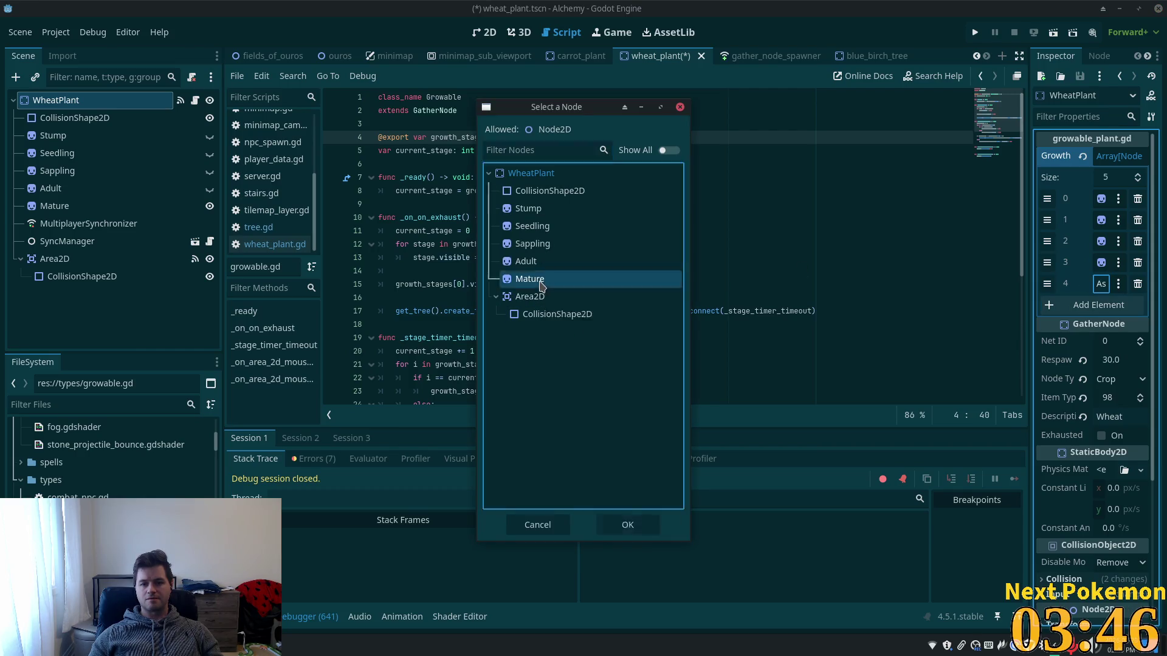
pyautogui.doubleClick(530, 279)
pyautogui.hotkey('ctrl', 's')
pyautogui.click(975, 33)
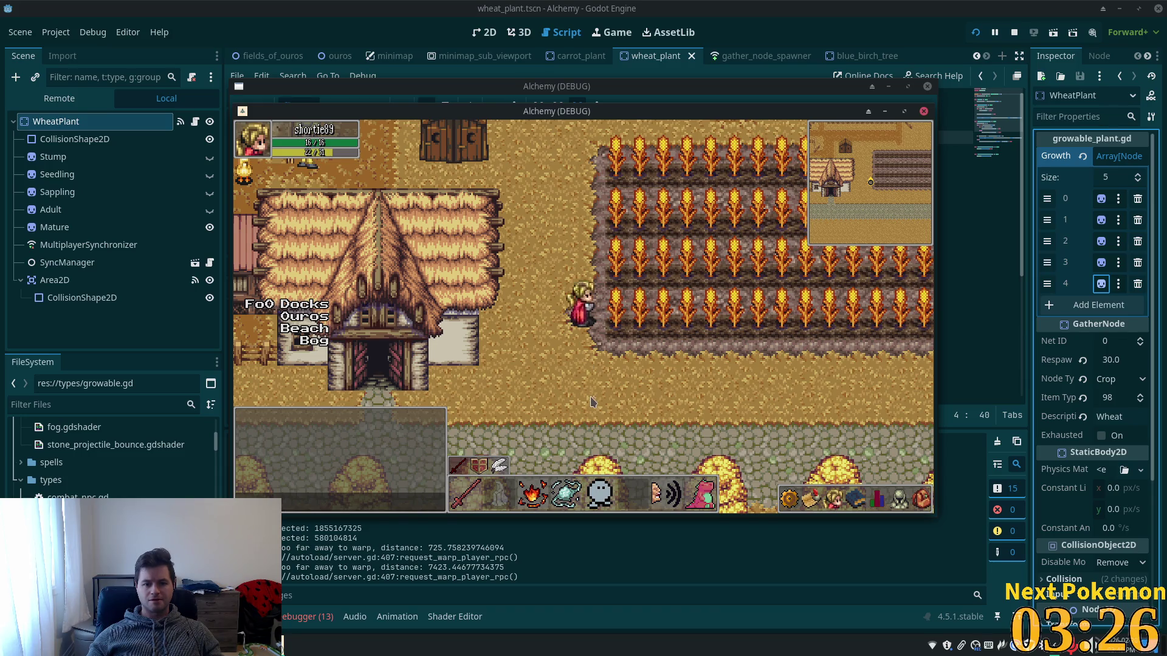
# Harvest a wheat plant in the running game for 1 Wheat and walk around.
pyautogui.click(597, 294)
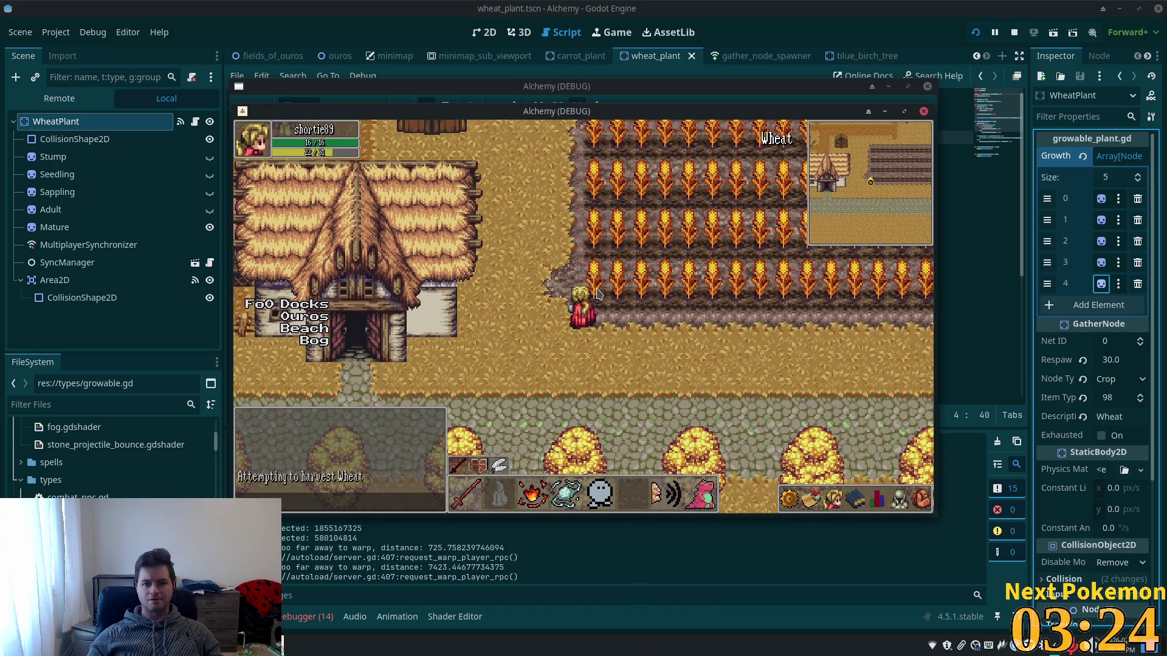
pyautogui.press('a')
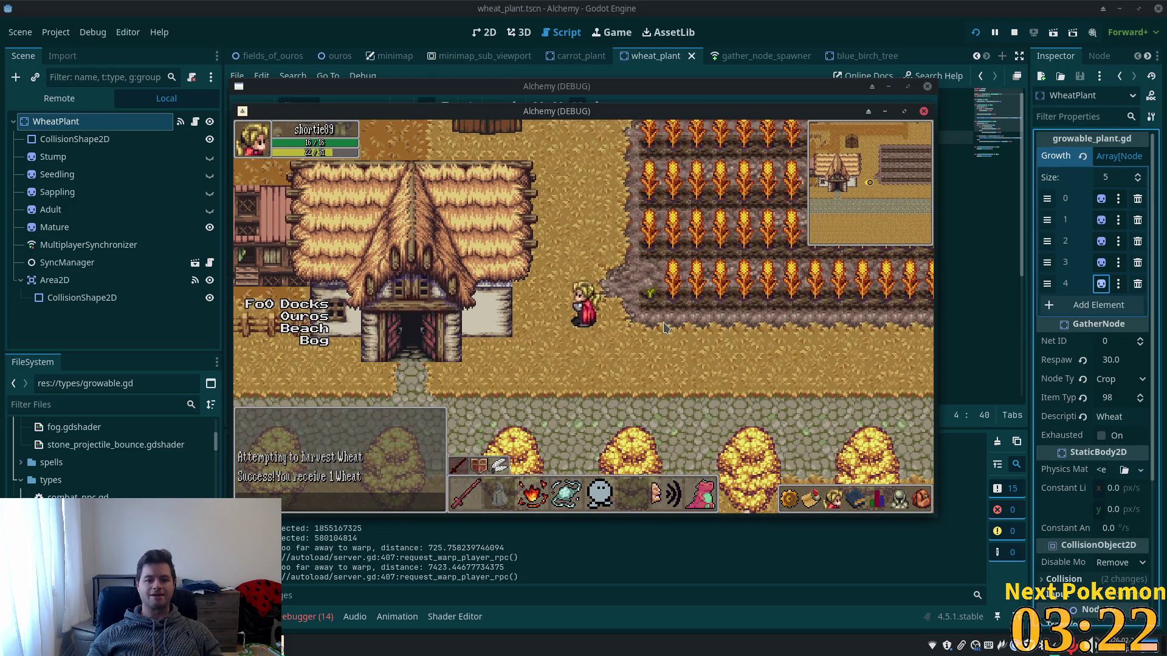
pyautogui.press('d')
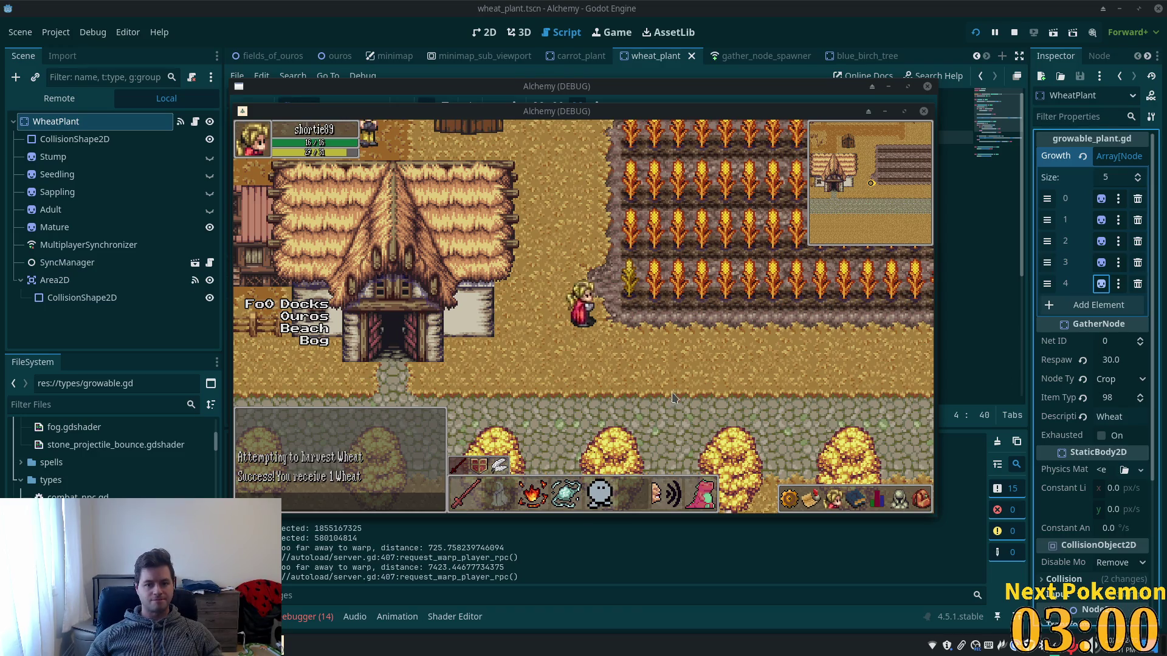
pyautogui.press('Down')
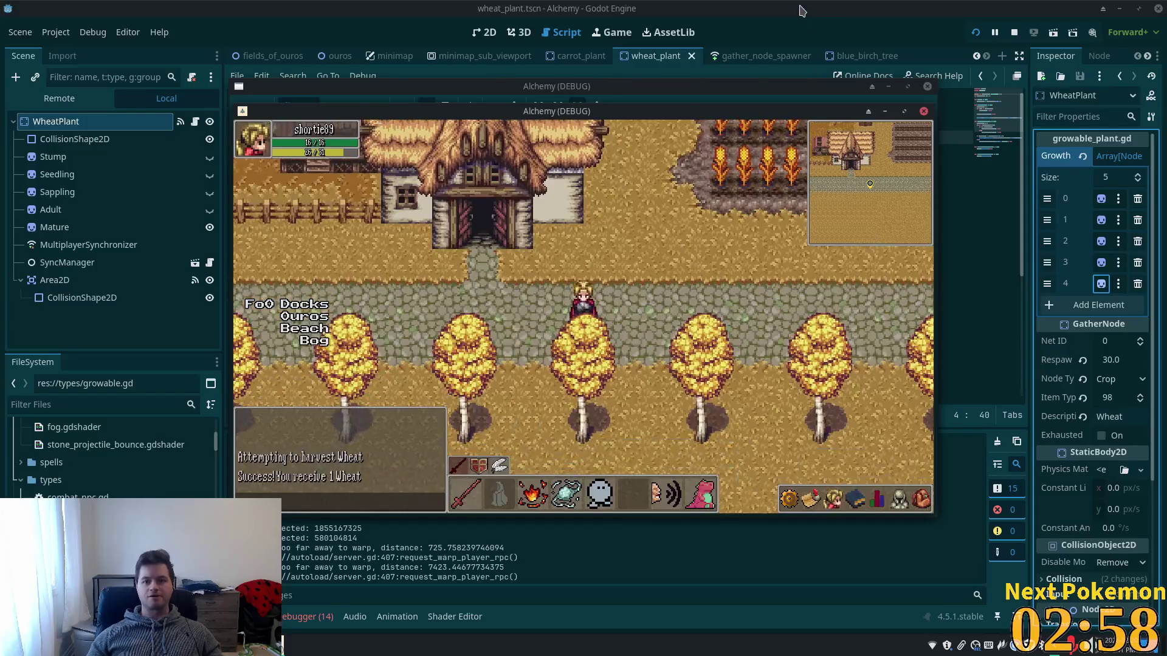
# Open the blue_birch_tree scene in the editor, then switch to the Cursor code editor.
pyautogui.click(800, 9)
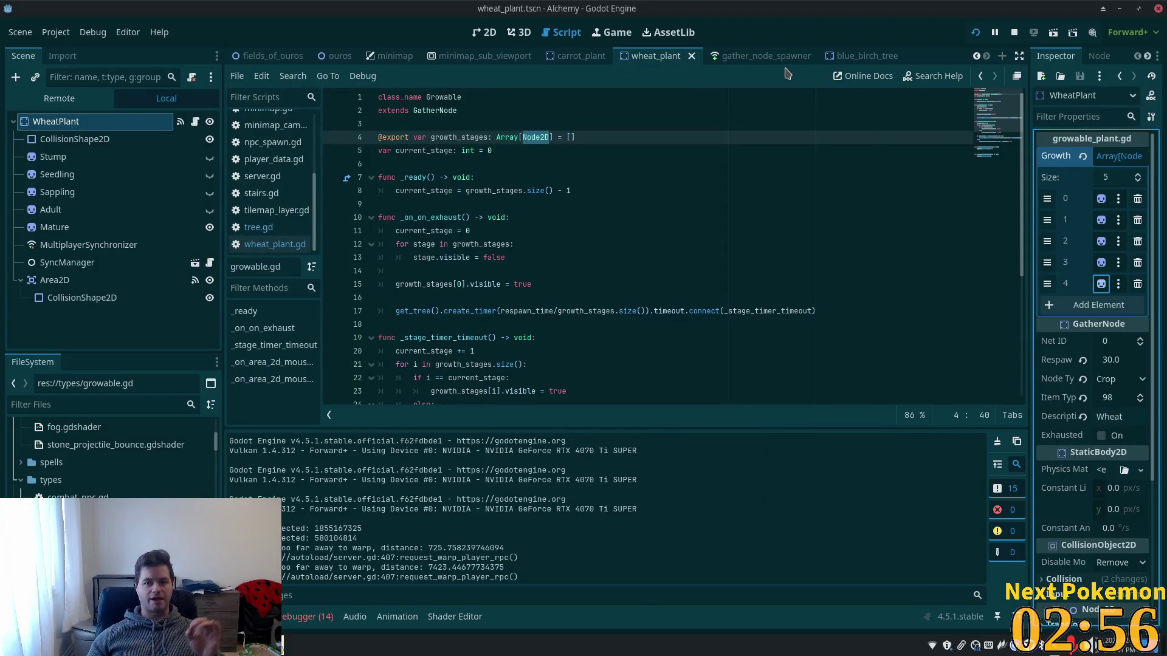
pyautogui.click(837, 61)
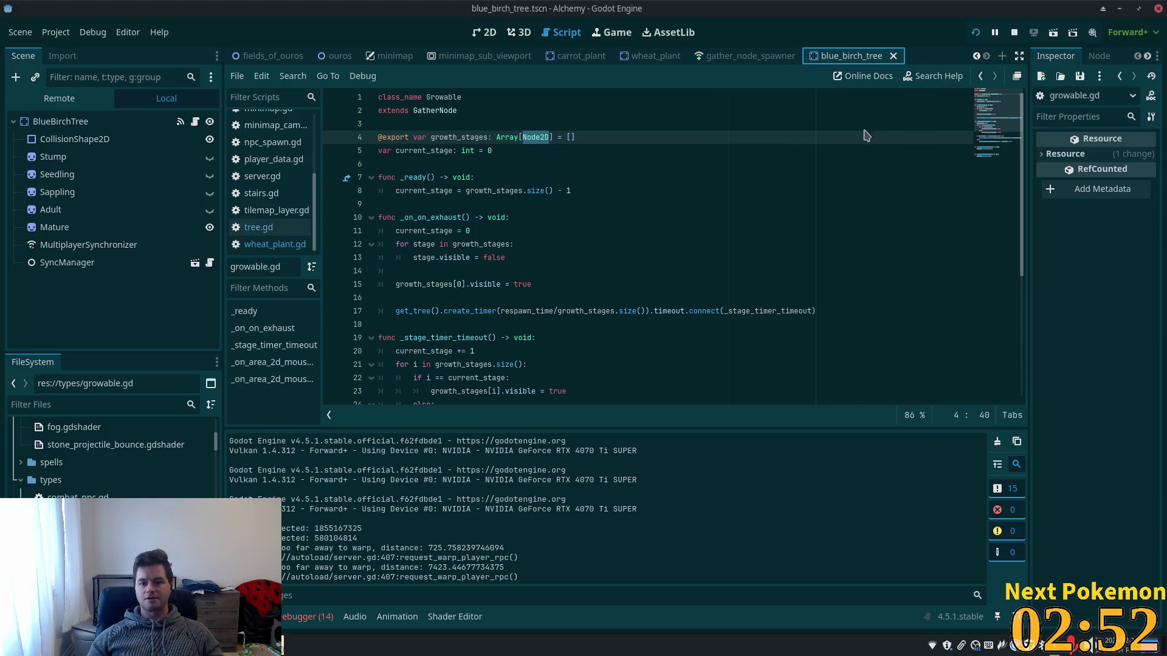
pyautogui.hotkey('alt', 'Tab')
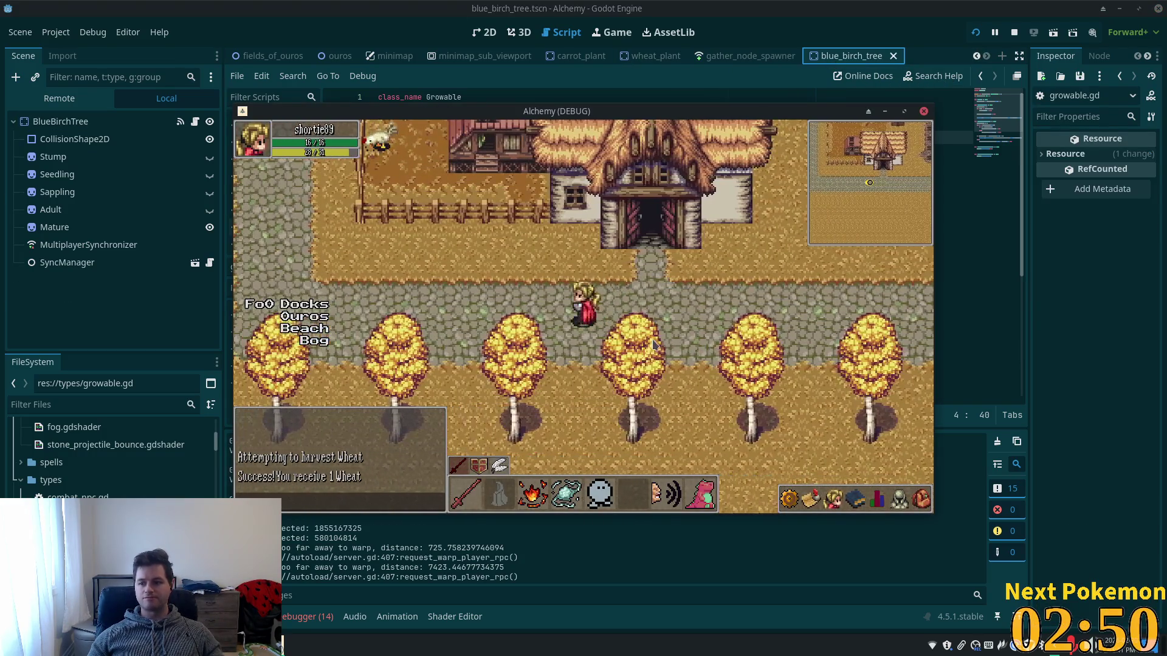
pyautogui.hotkey('alt', 'Tab')
pyautogui.click(635, 198)
pyautogui.hotkey('alt', 'Tab')
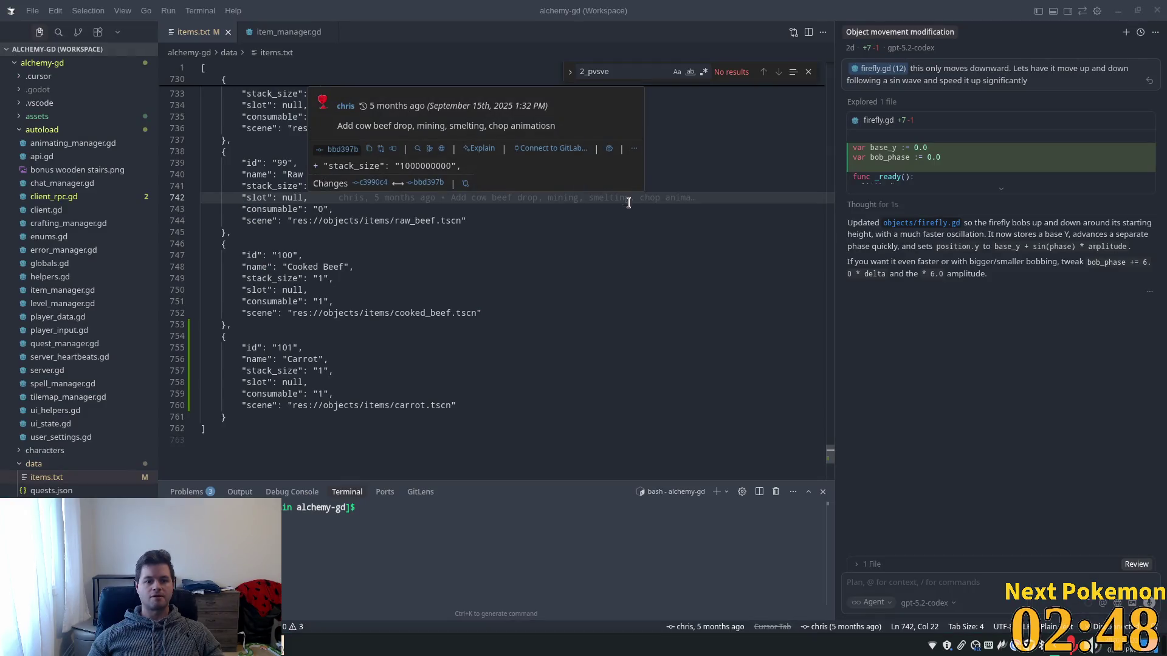
# From items.txt, open yellow_birch_tree.tscn with the quick file search.
pyautogui.click(521, 207)
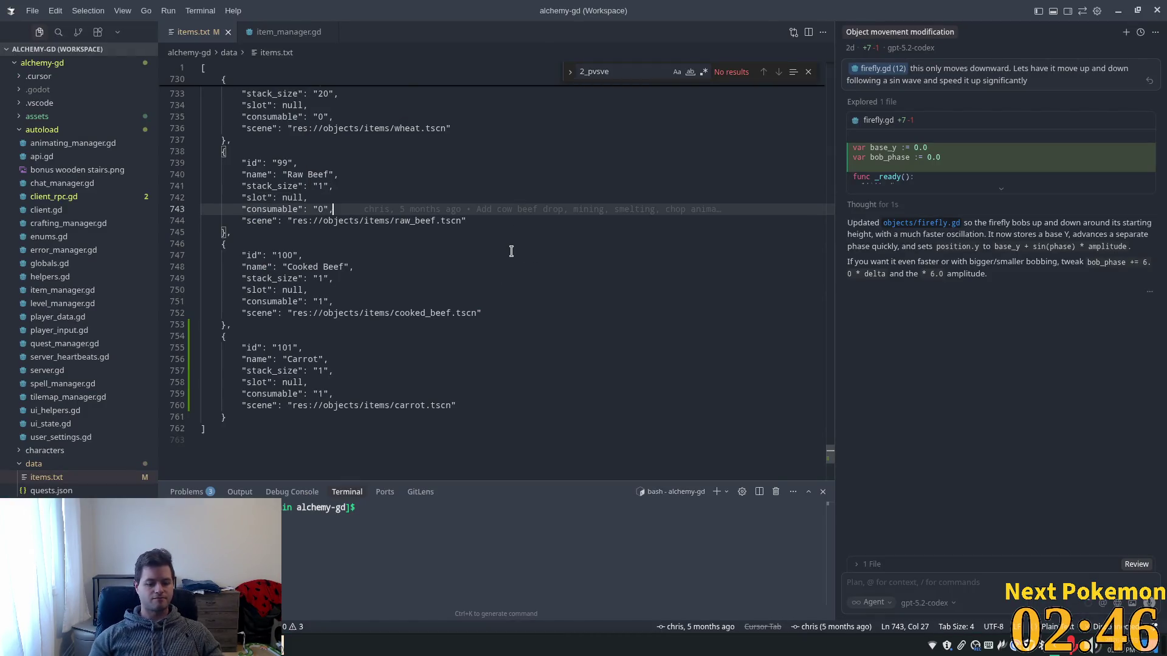
pyautogui.hotkey('ctrl', 'p')
pyautogui.write('yellow')
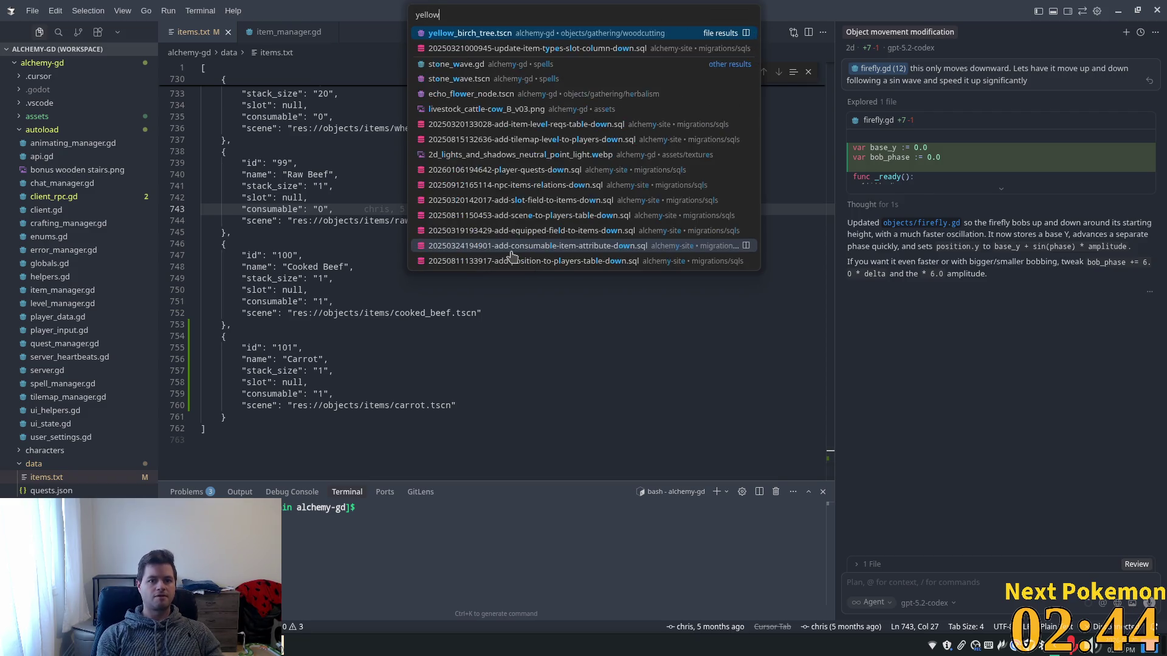
pyautogui.press('Return')
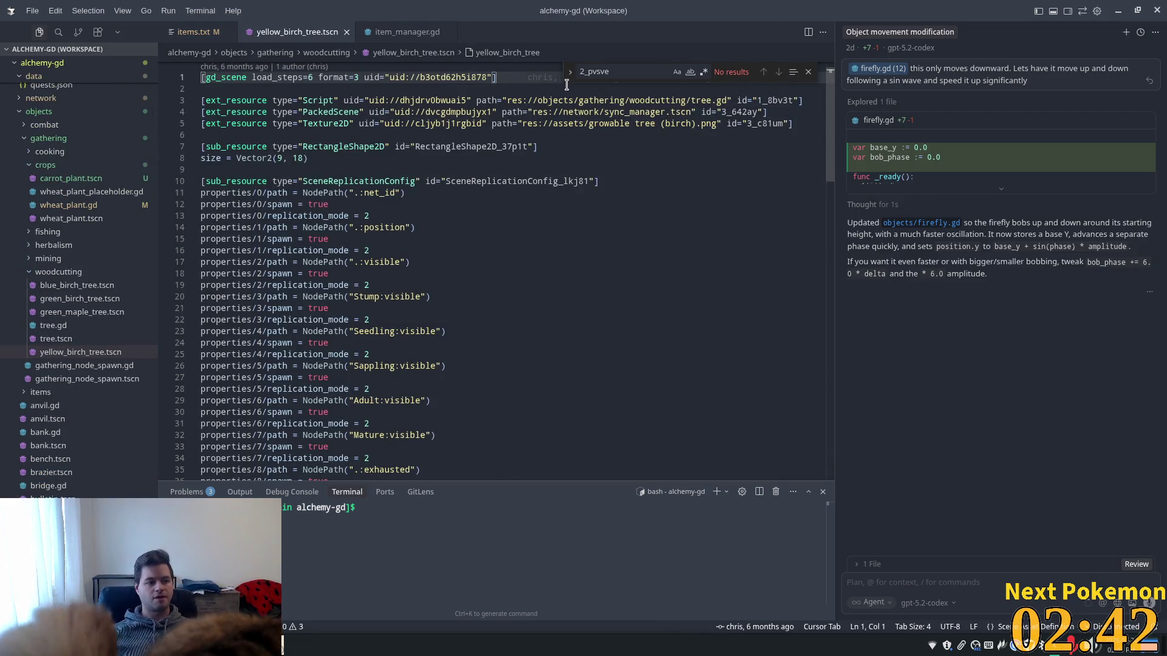
# Open tree.gd, highlight current_stage, and select everything from line 4 to the end.
pyautogui.hotkey('ctrl', 'p')
pyautogui.write('tr')
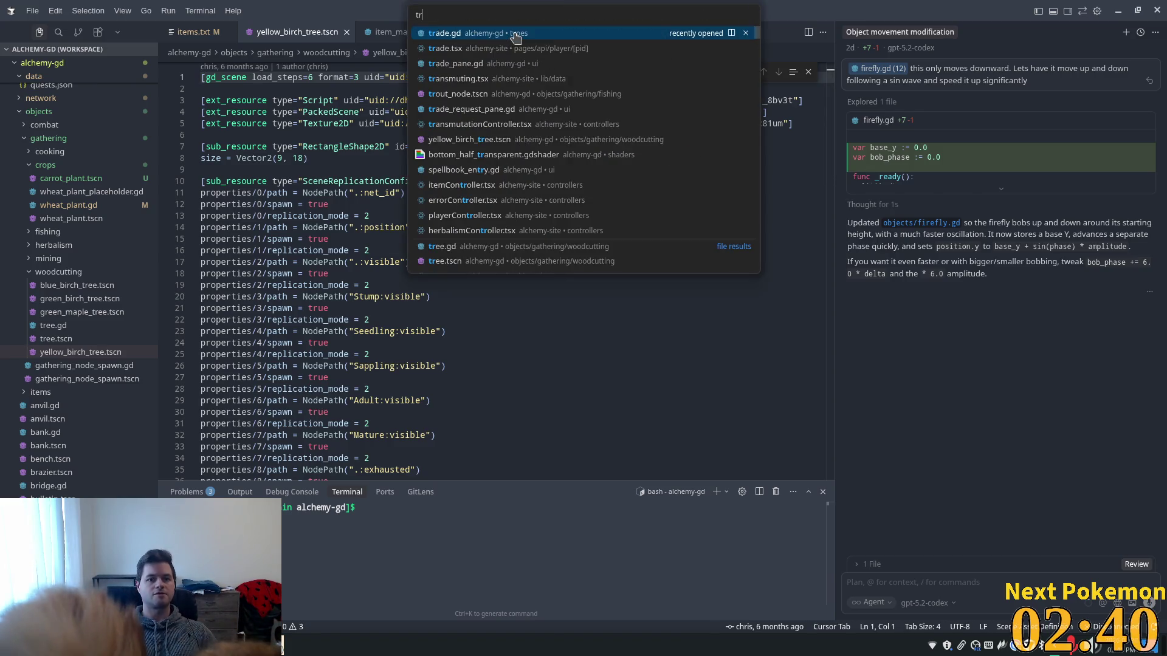
pyautogui.write('ee')
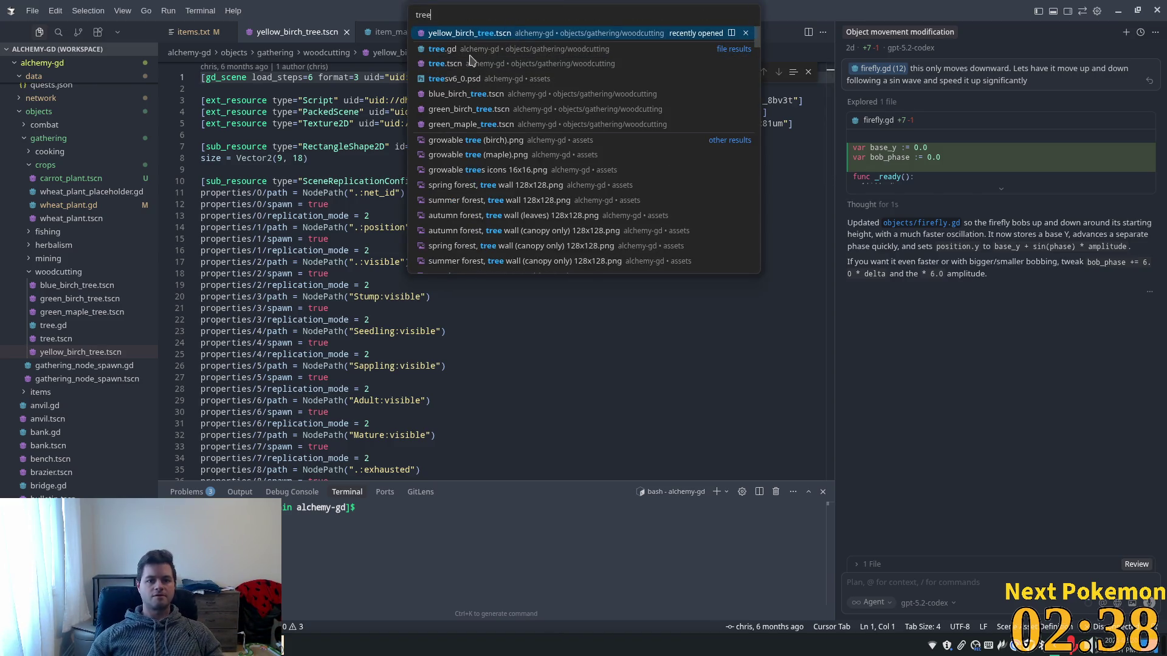
pyautogui.click(471, 50)
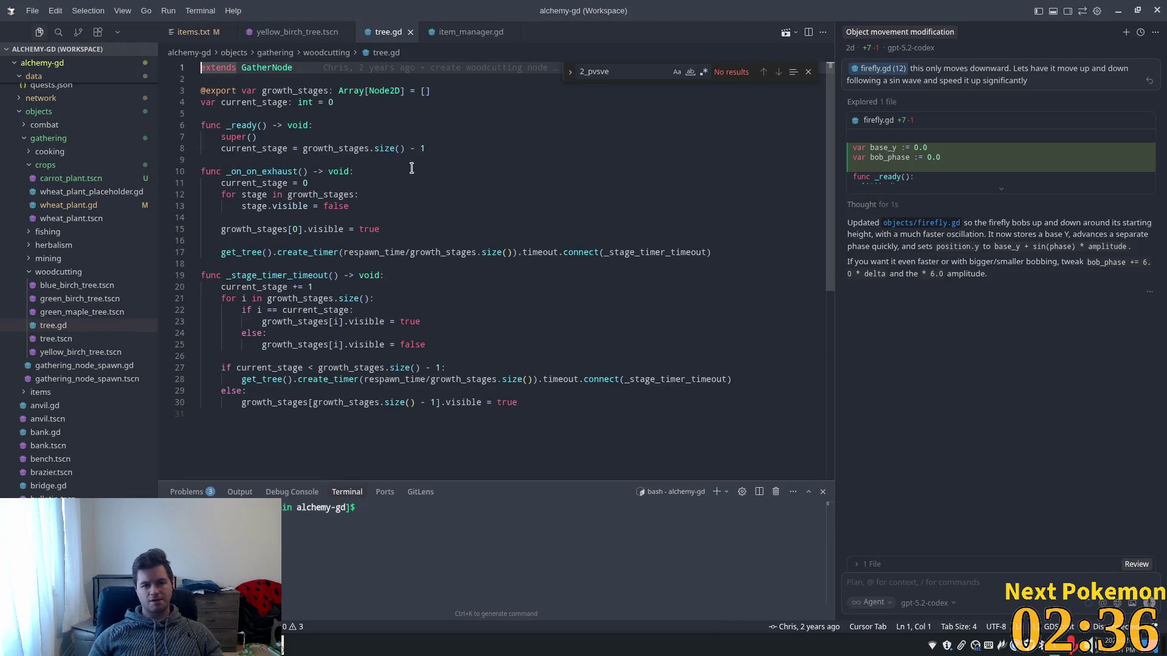
pyautogui.click(365, 102)
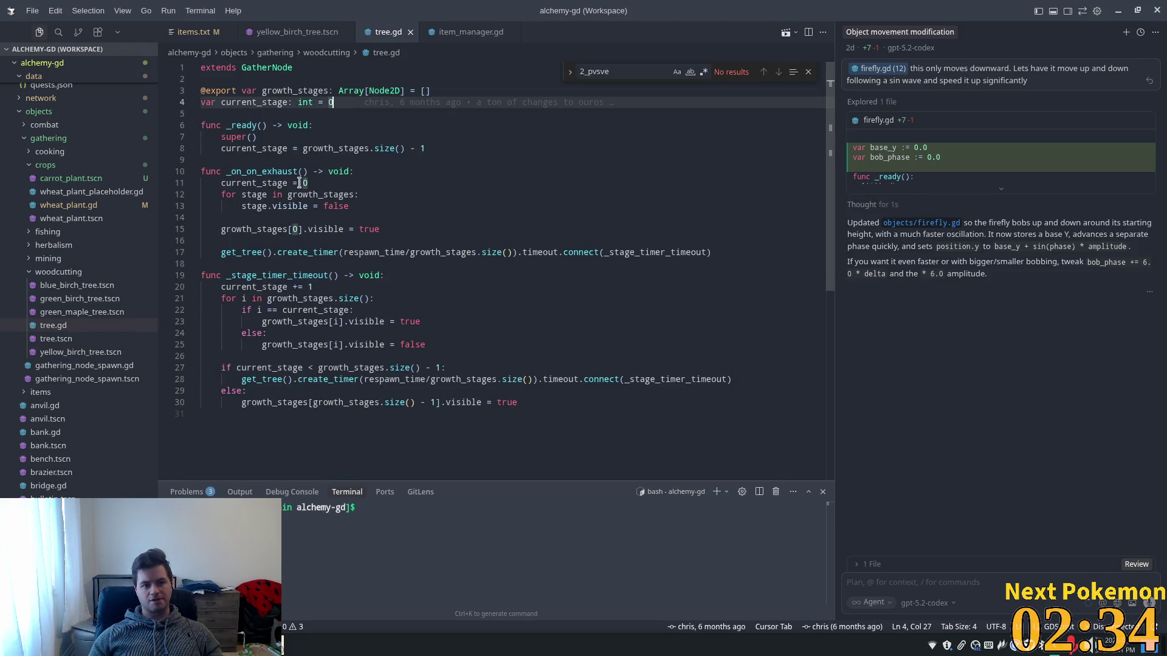
pyautogui.doubleClick(271, 148)
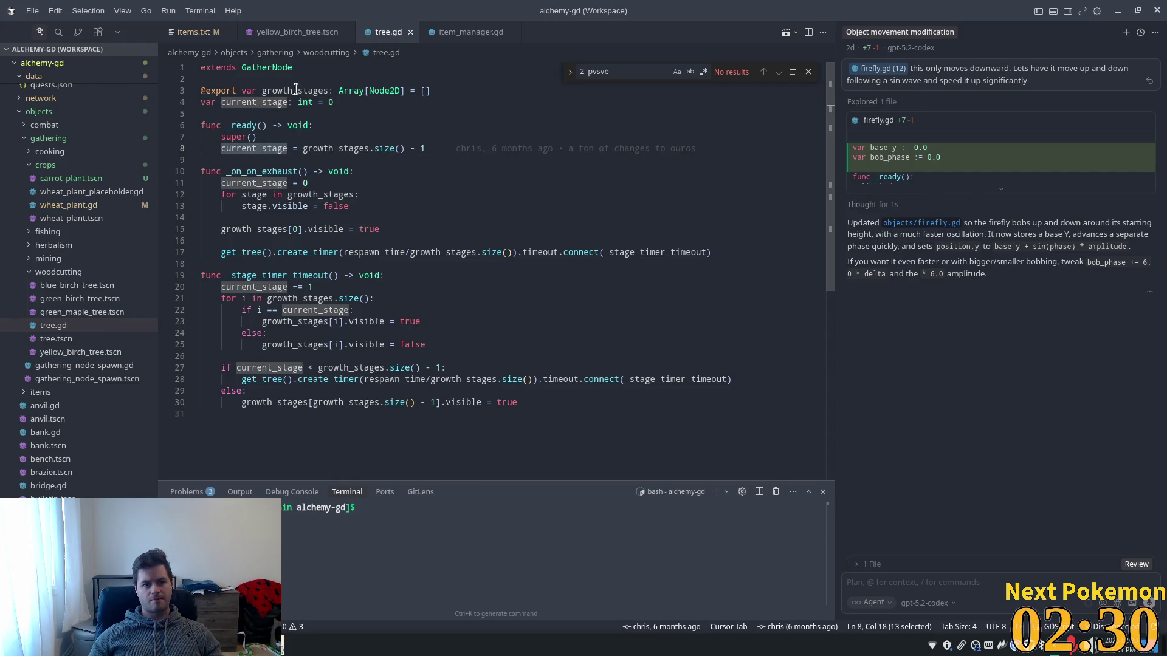
pyautogui.moveTo(617, 428)
pyautogui.mouseDown()
pyautogui.moveTo(517, 405)
pyautogui.moveTo(292, 139)
pyautogui.moveTo(285, 91)
pyautogui.moveTo(162, 102)
pyautogui.moveTo(162, 91)
pyautogui.mouseUp()
# Delete tree.gd's growth-stage body and change its base class to Growable.
pyautogui.press('BackSpace')
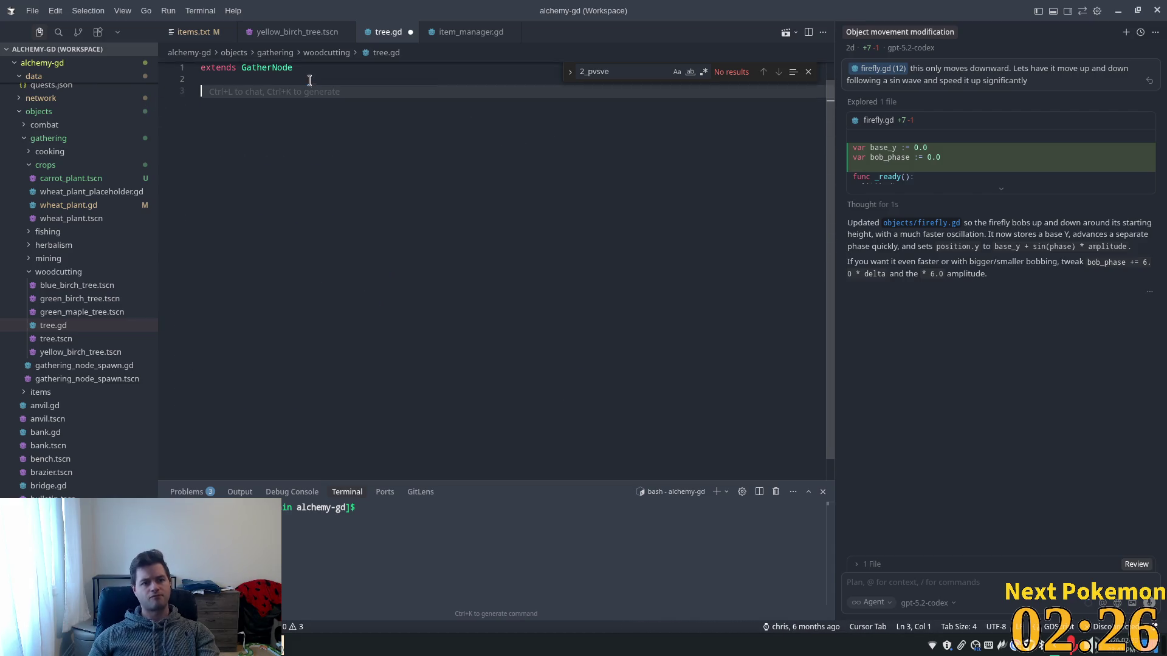
pyautogui.click(281, 87)
pyautogui.doubleClick(281, 87)
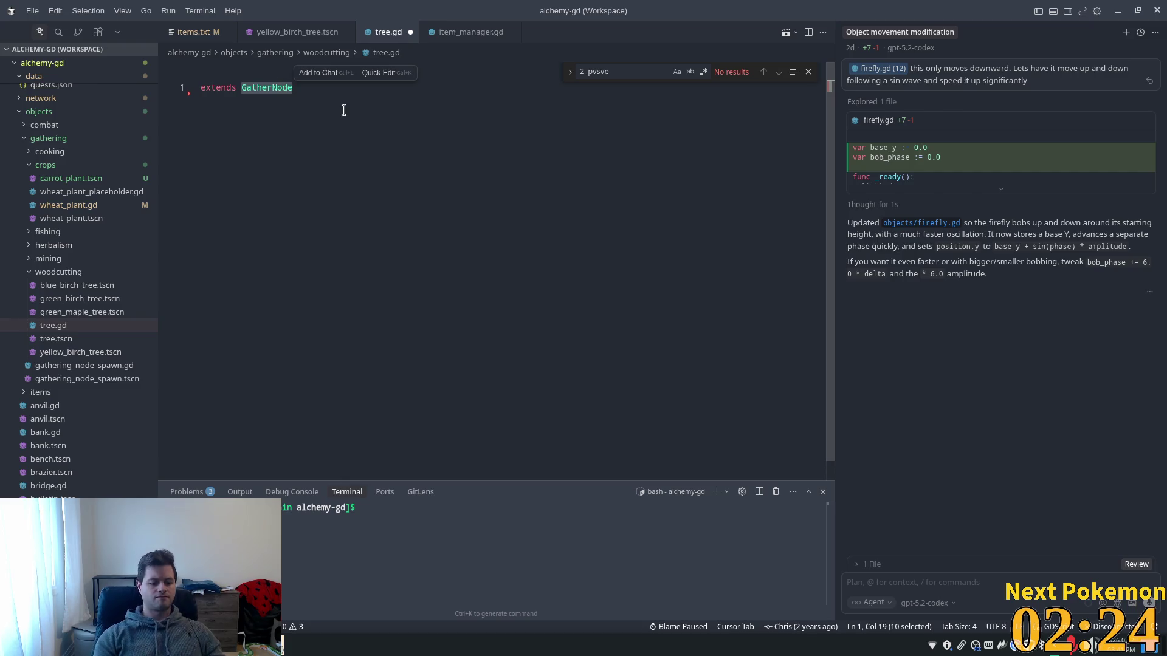
pyautogui.write('Gro')
pyautogui.press('Tab')
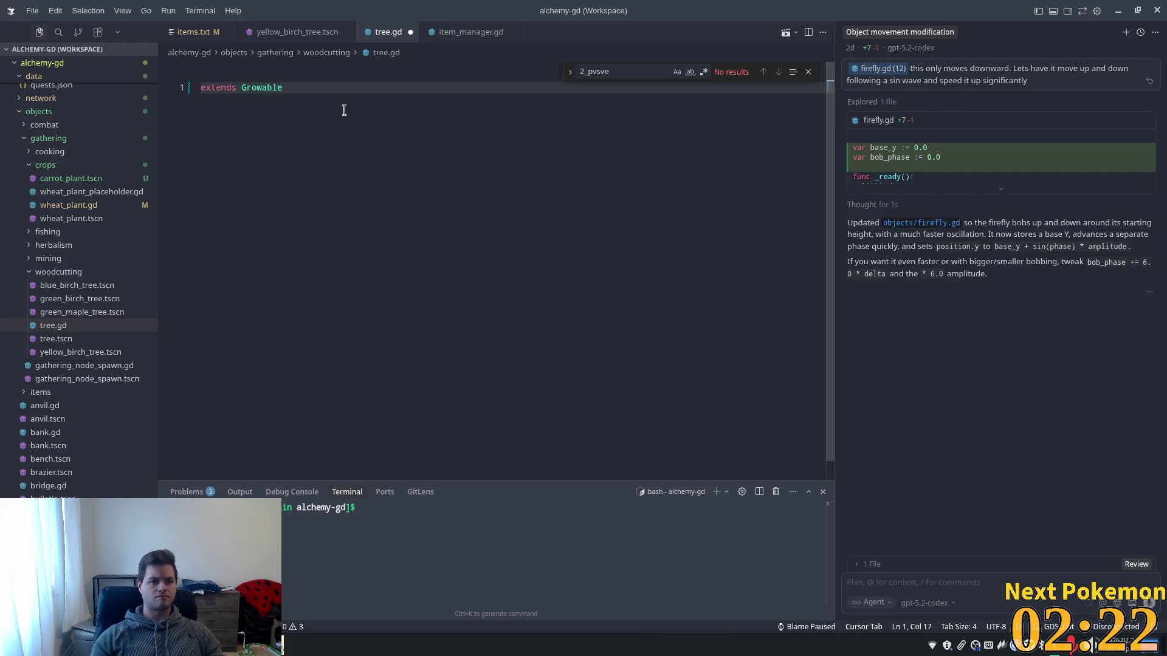
# Add a _ready function that only calls super(), remove the growth_stages line, and save.
pyautogui.press('Return')
pyautogui.press('Return')
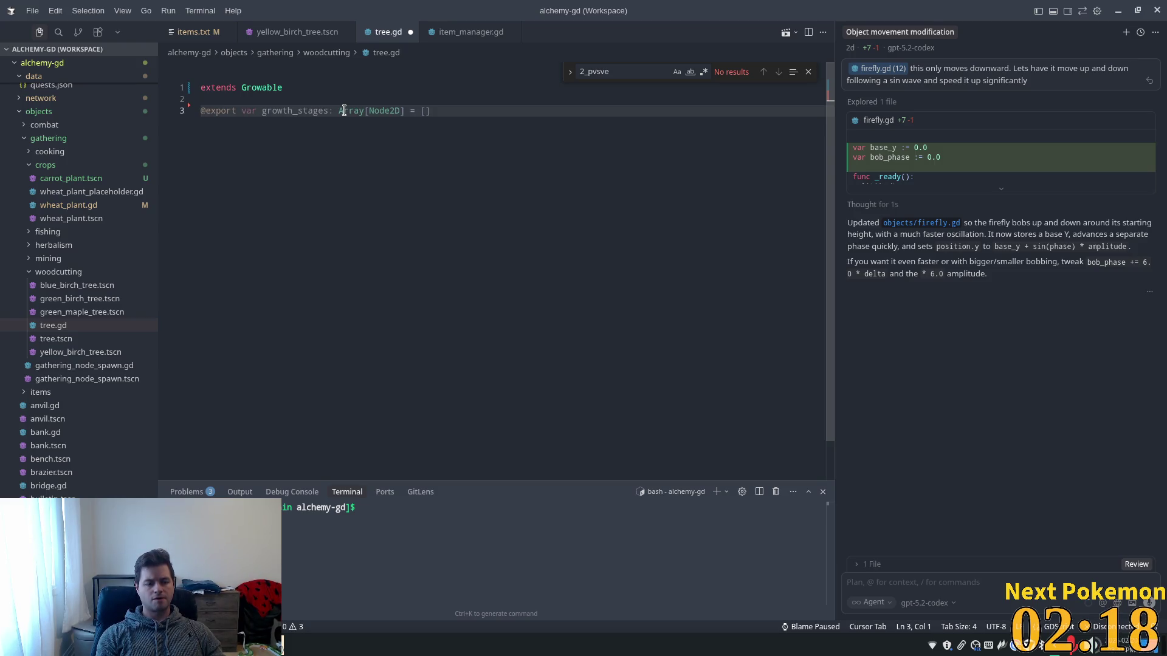
pyautogui.write('fun')
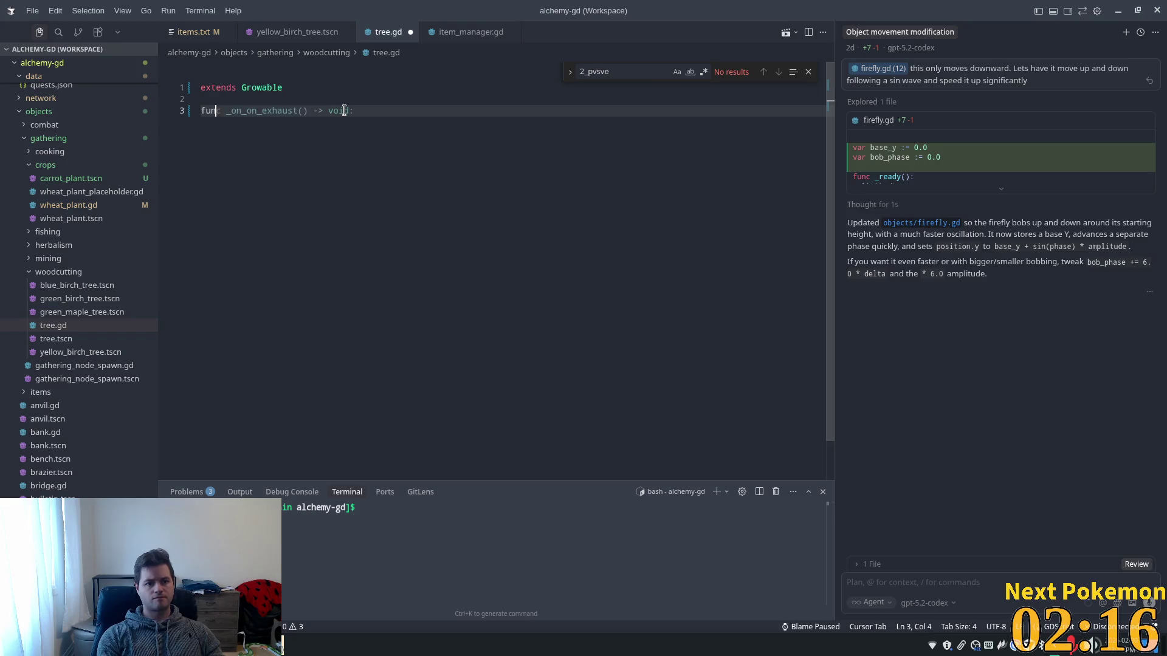
pyautogui.write('c ready() -> void:')
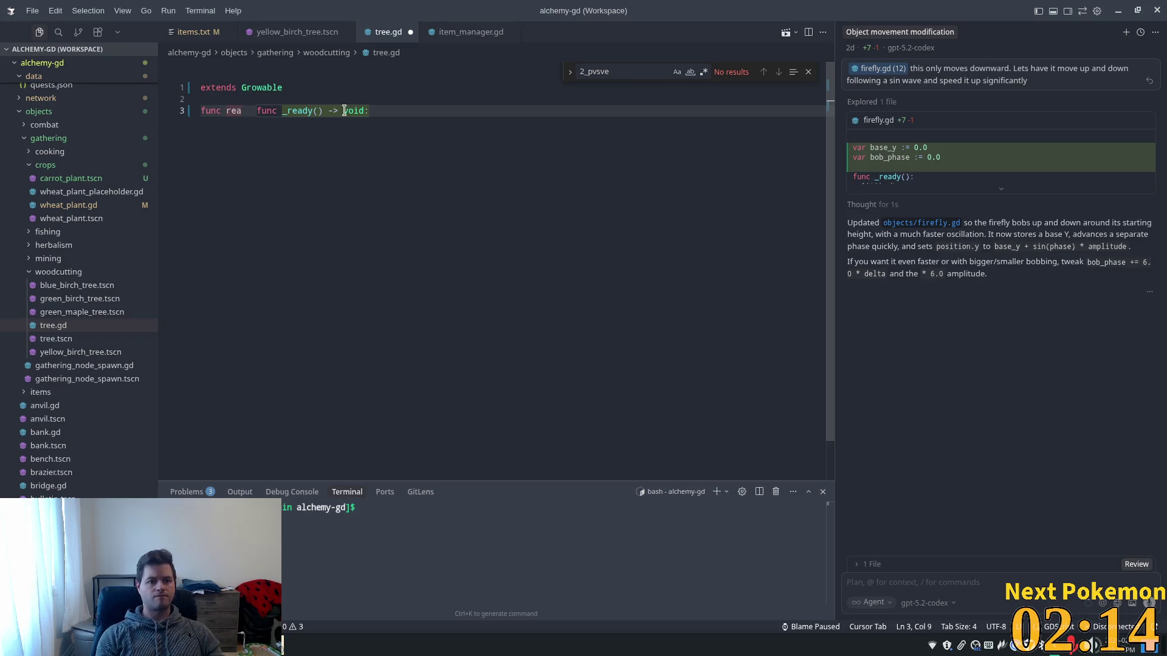
pyautogui.press('Tab')
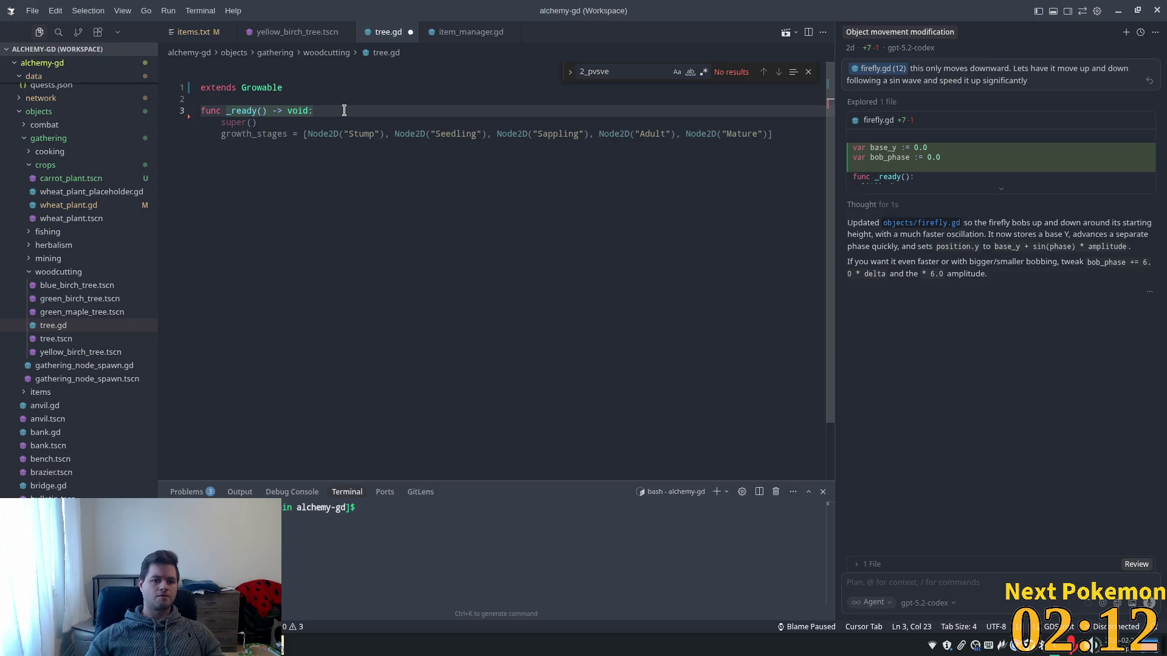
pyautogui.press('Tab')
pyautogui.click(436, 133)
pyautogui.press('End')
pyautogui.hotkey('shift', 'Home')
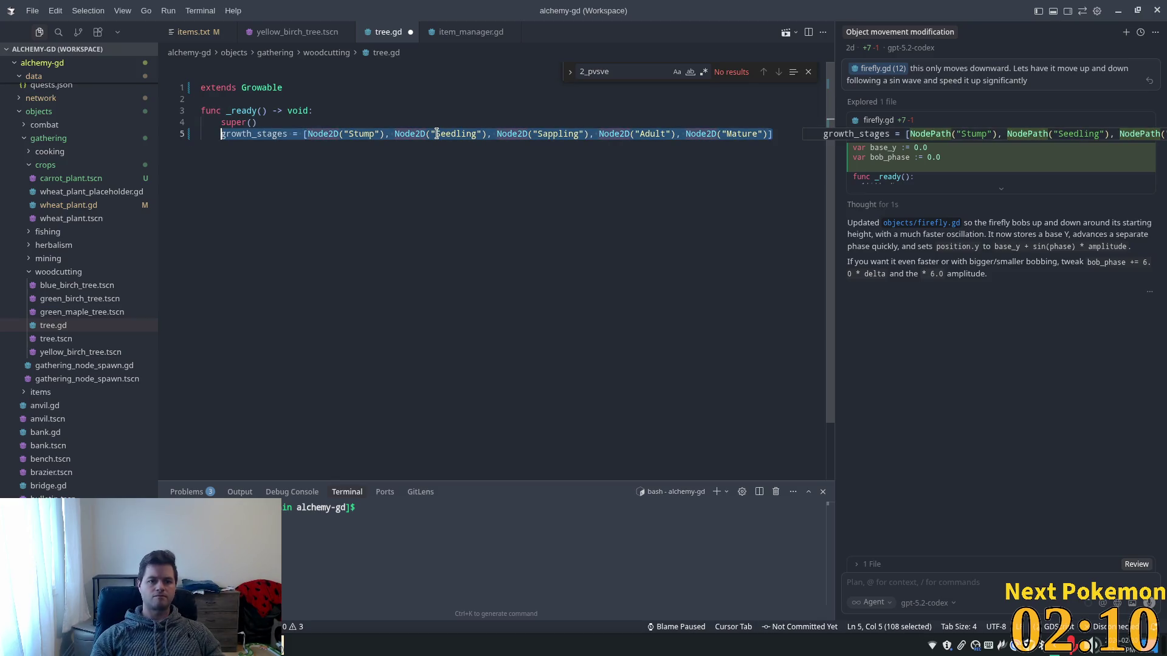
pyautogui.hotkey('shift', 'Home')
pyautogui.press('BackSpace')
pyautogui.press('BackSpace')
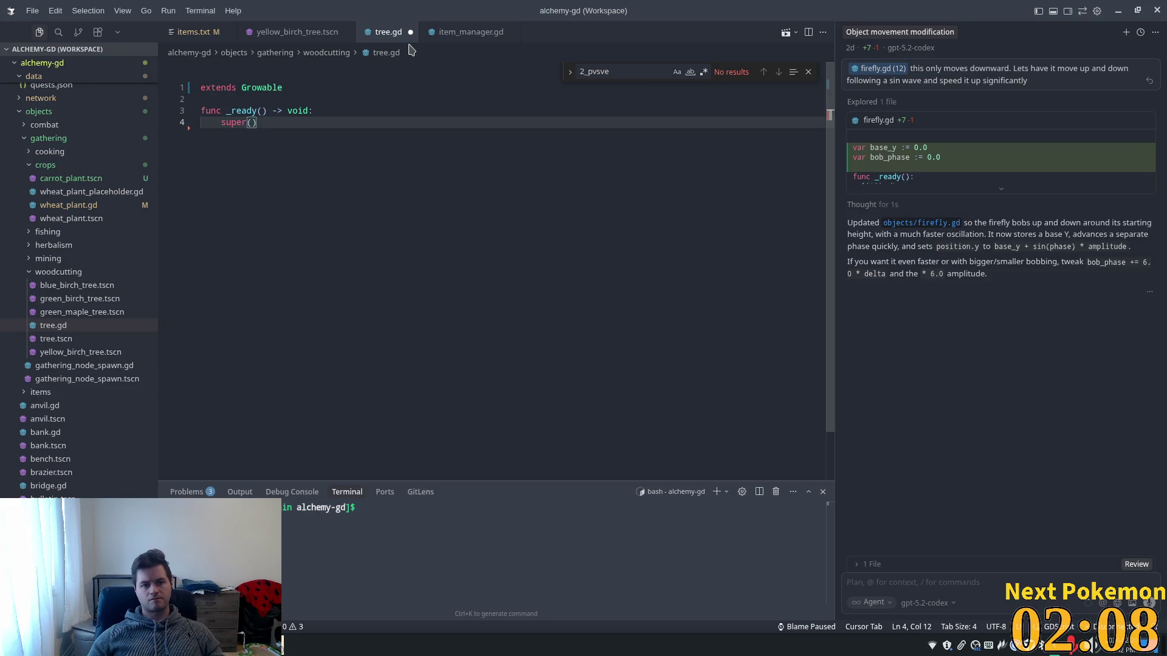
pyautogui.hotkey('ctrl', 's')
# Open growable.gd in Cursor, review its current_stage uses, and return to Godot.
pyautogui.click(261, 89)
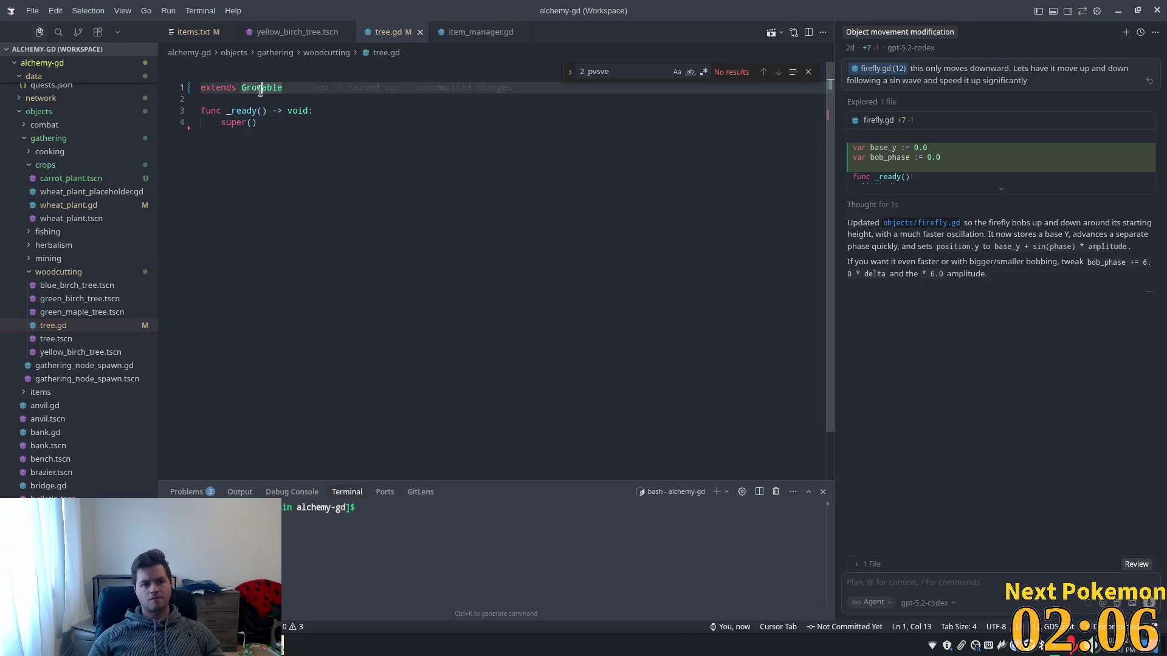
pyautogui.hotkey('ctrl', 'p')
pyautogui.write('growable')
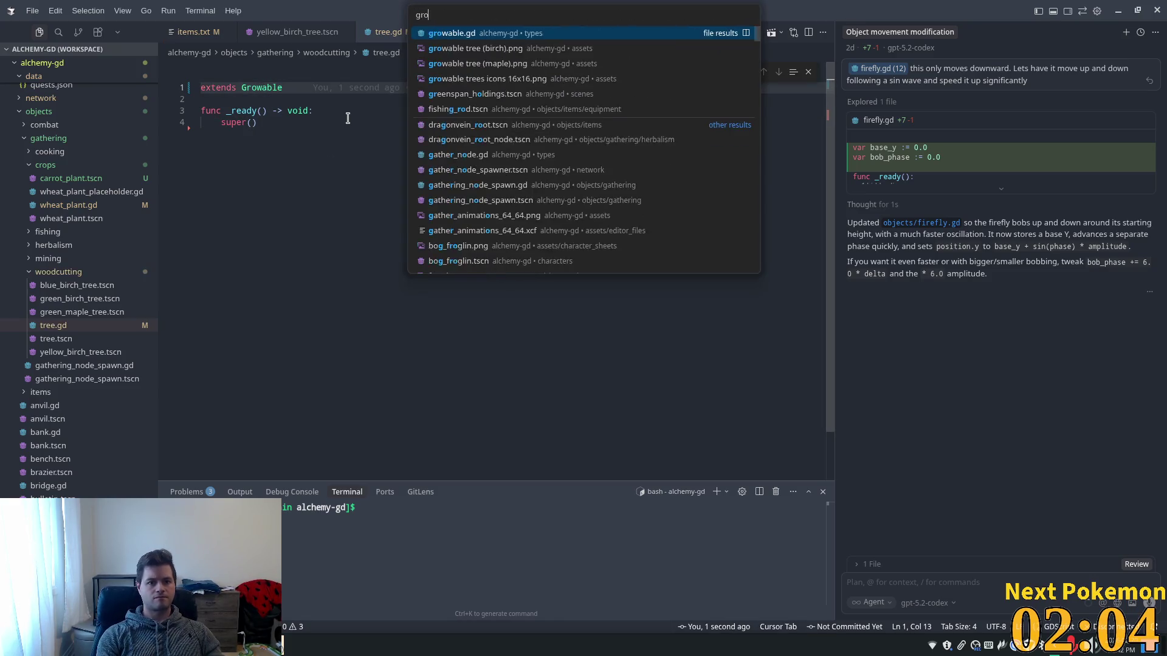
pyautogui.press('Return')
pyautogui.click(295, 161)
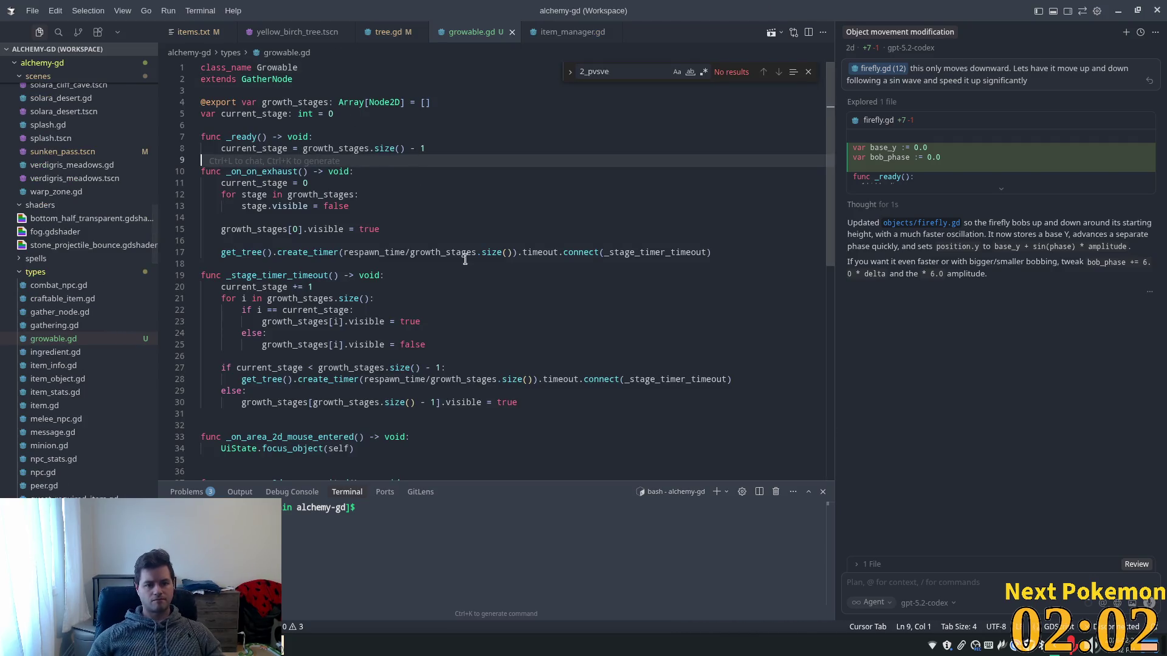
pyautogui.click(278, 115)
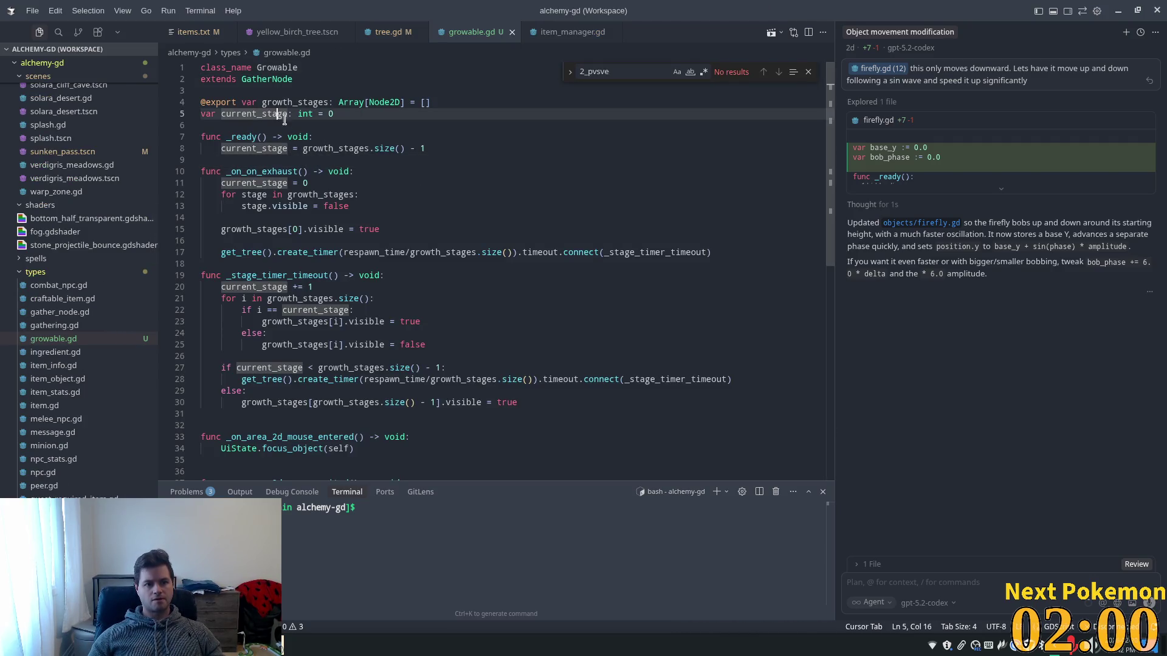
pyautogui.click(373, 158)
pyautogui.hotkey('alt', 'Tab')
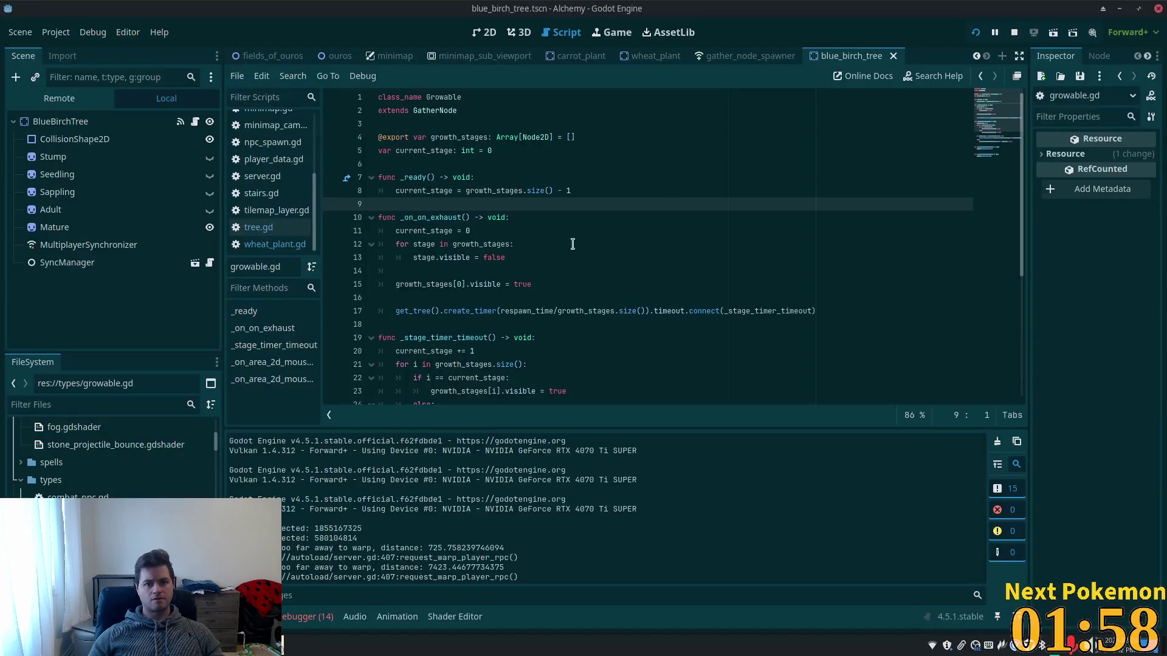
pyautogui.press('F5')
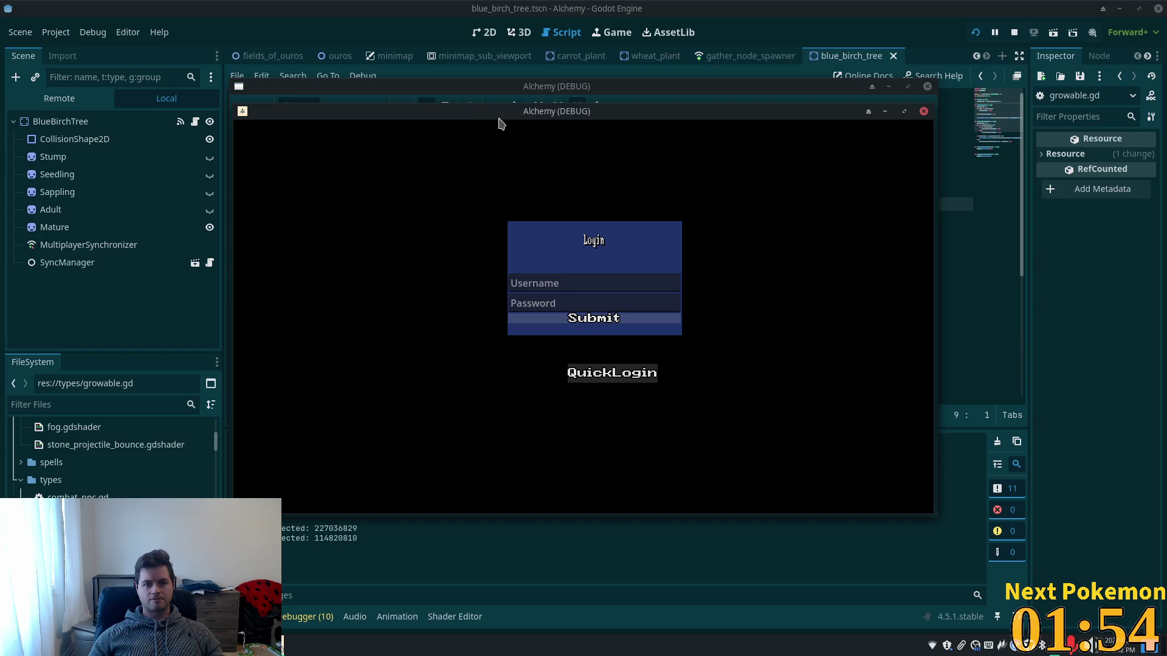
pyautogui.moveTo(261, 172); pyautogui.dragTo(336, 154)
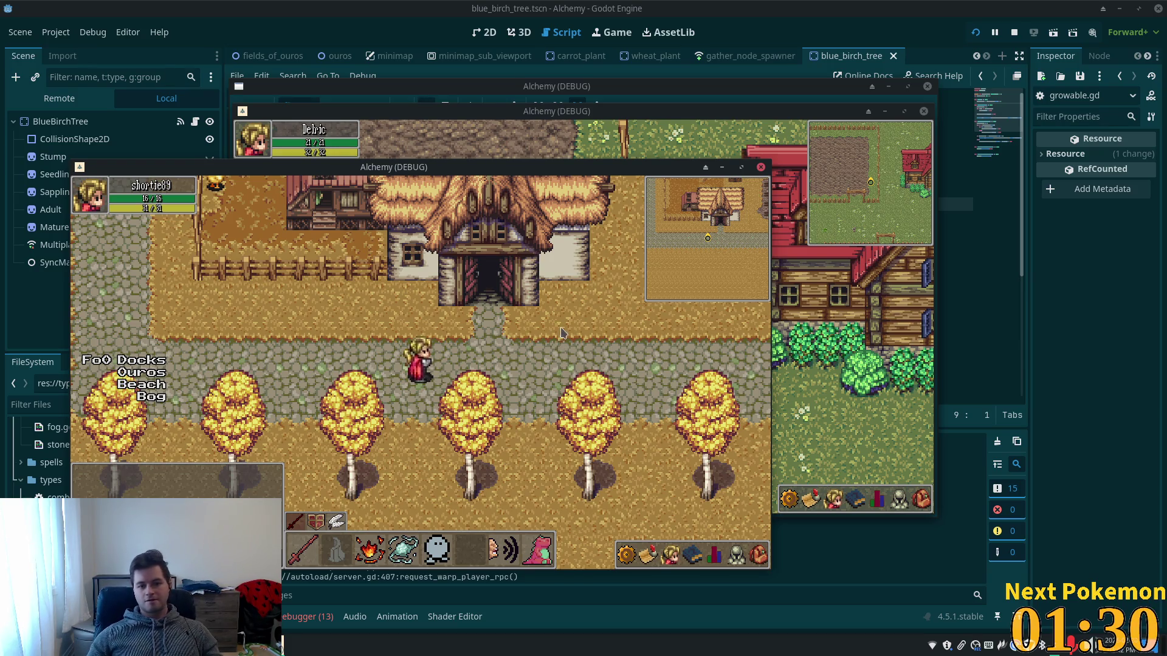
pyautogui.press('Down')
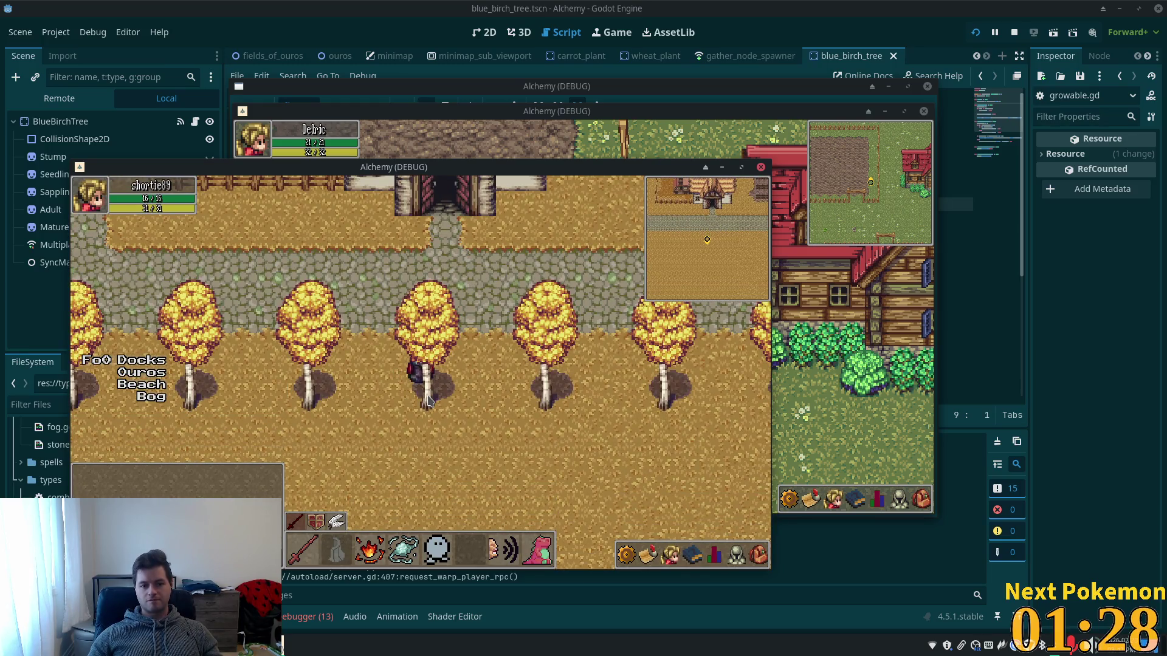
pyautogui.click(428, 401)
pyautogui.click(759, 556)
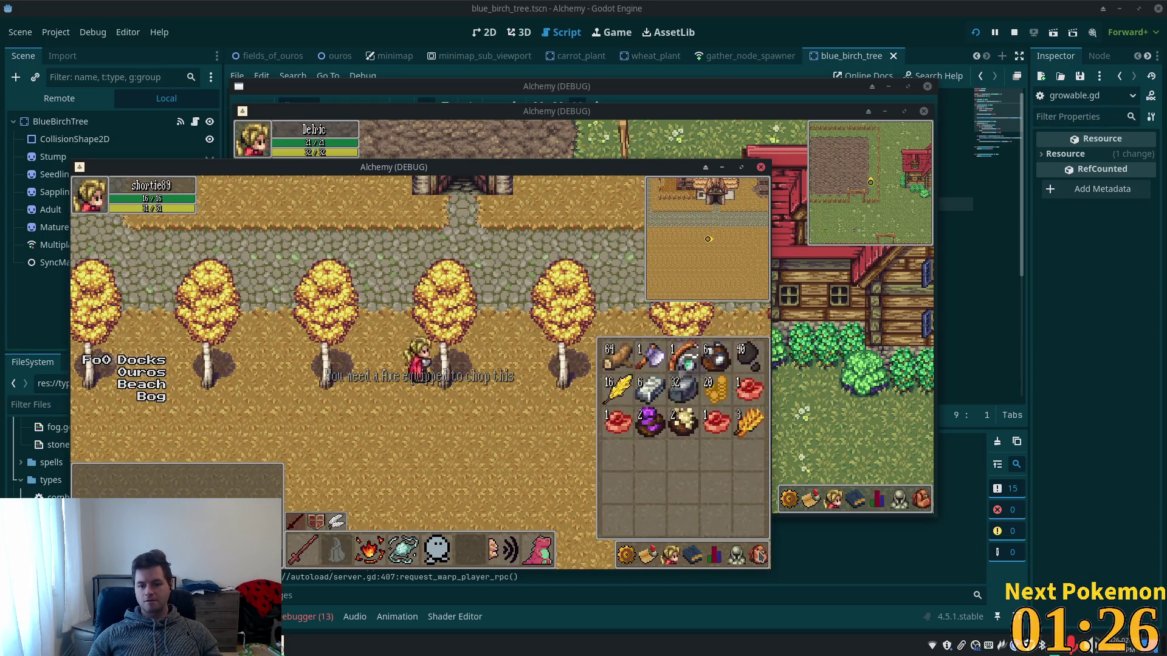
pyautogui.click(486, 379)
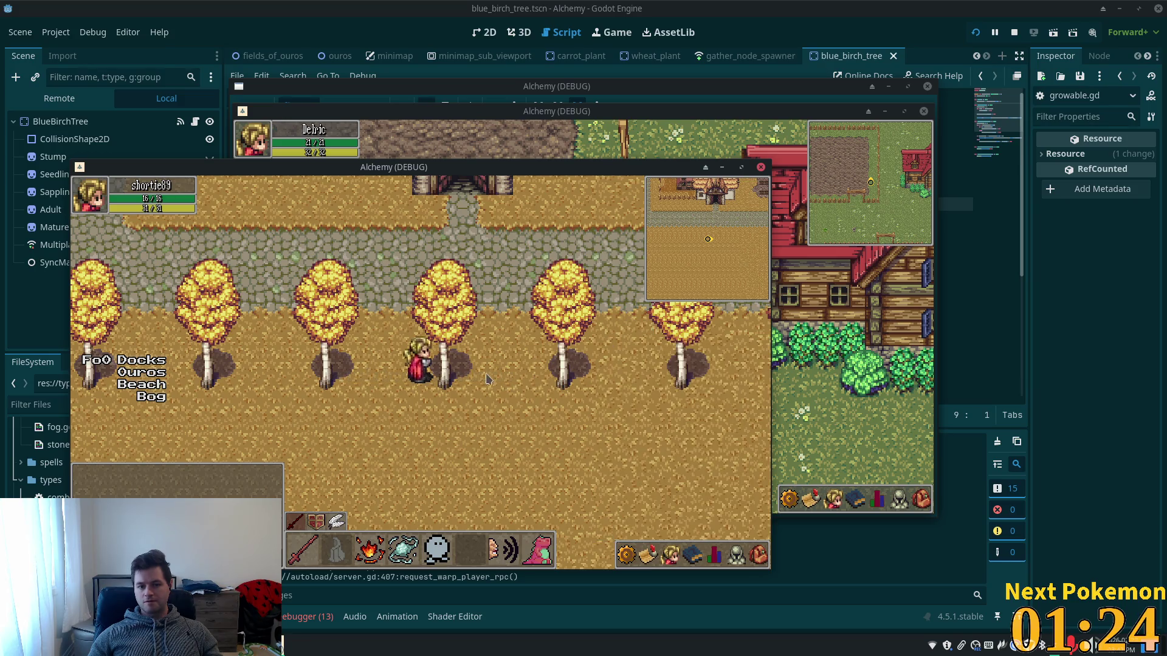
pyautogui.click(448, 386)
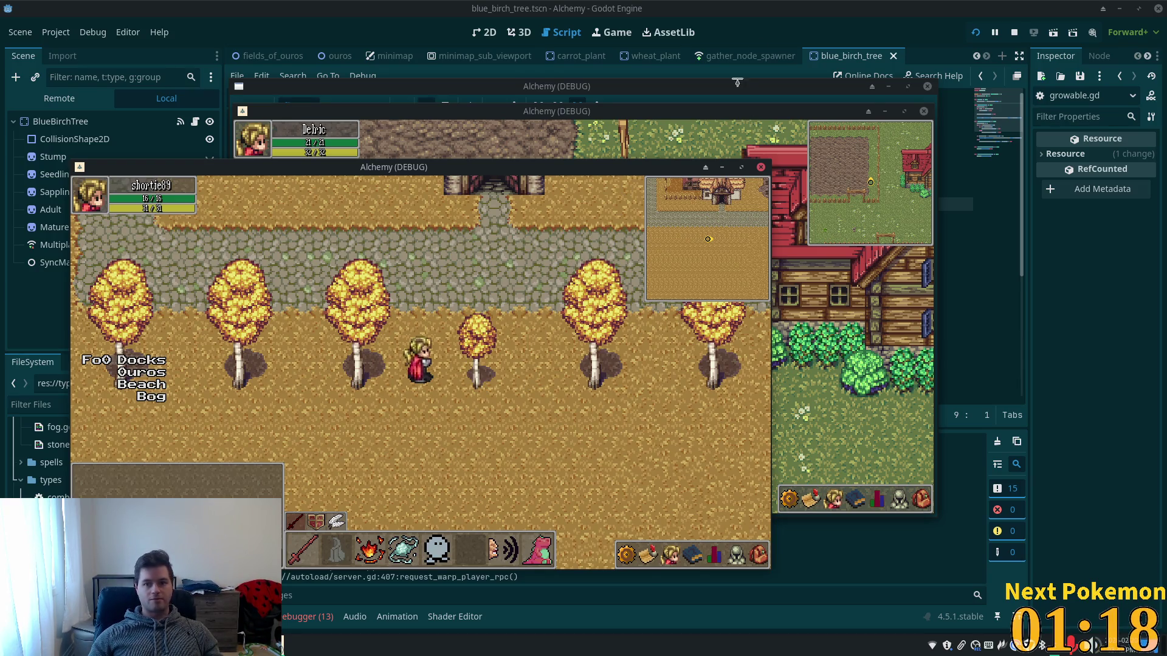
pyautogui.click(761, 6)
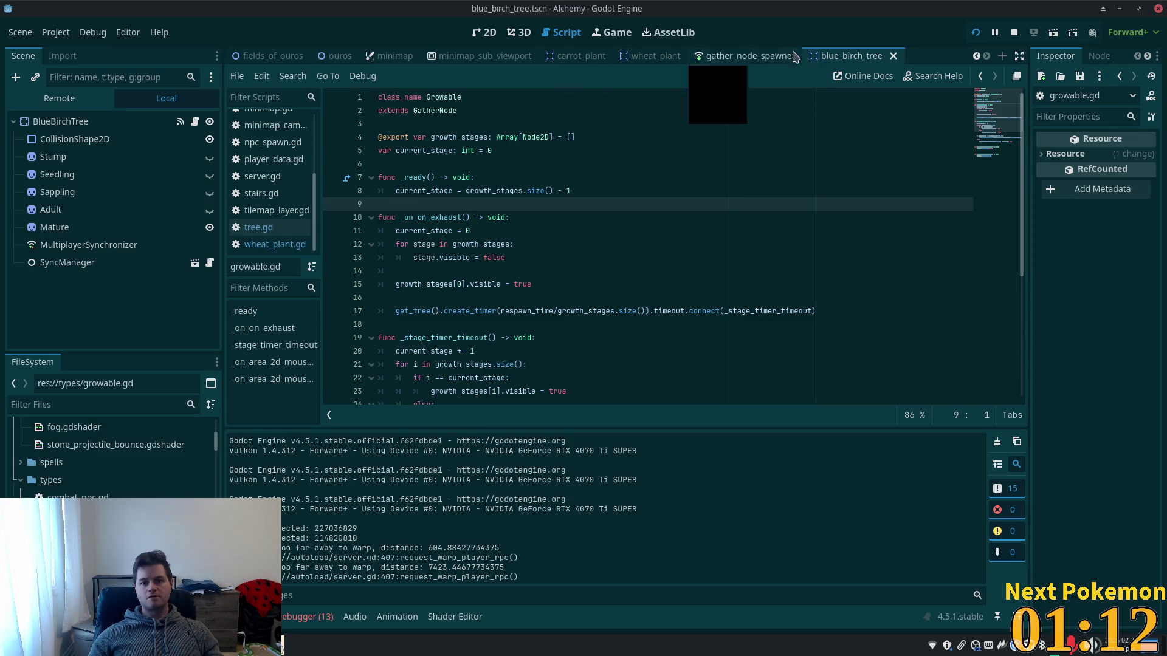
# Replace CarrotPlant's script with the existing res://types/growable.gd and save the carrot_plant scene.
pyautogui.click(575, 58)
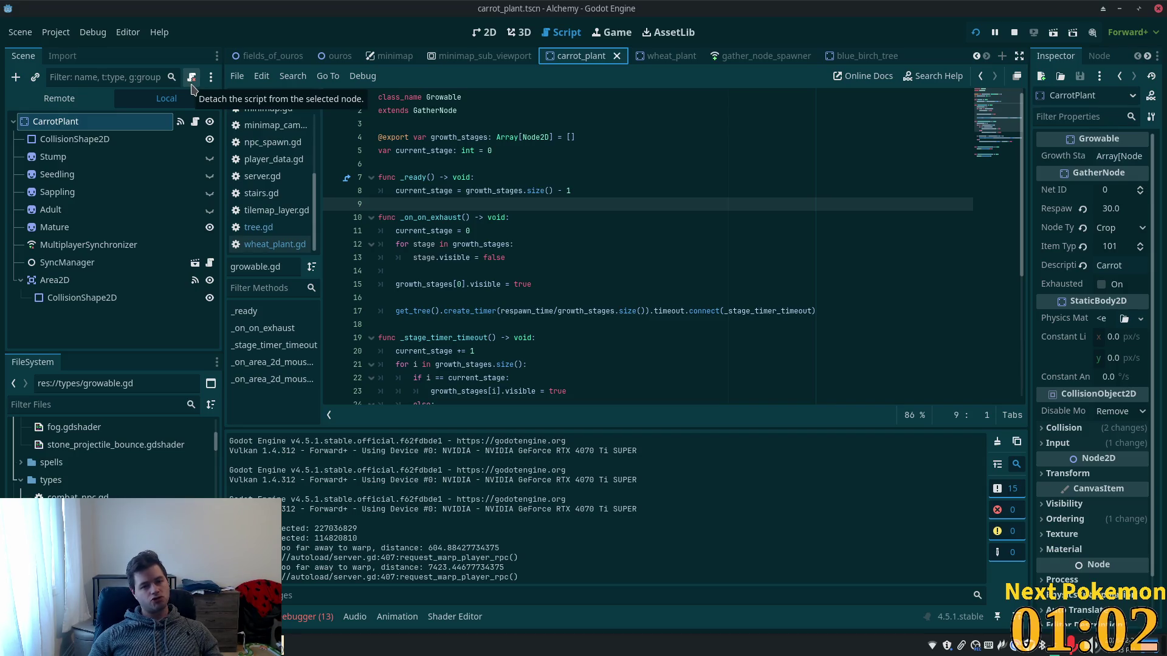
pyautogui.click(192, 78)
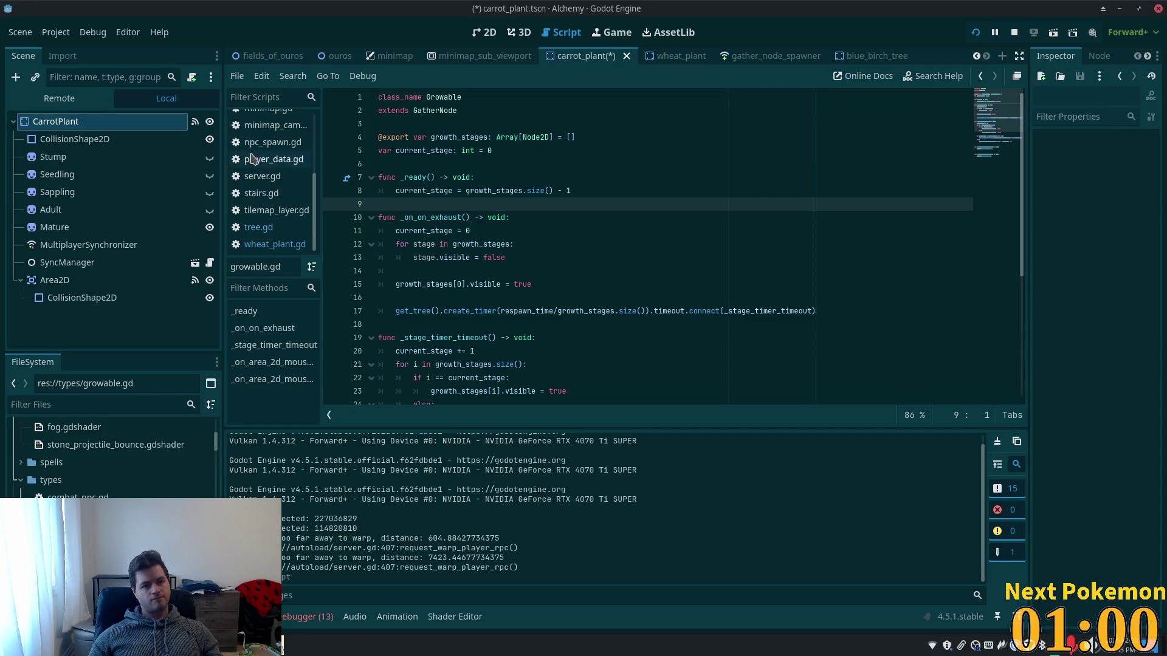
pyautogui.click(192, 77)
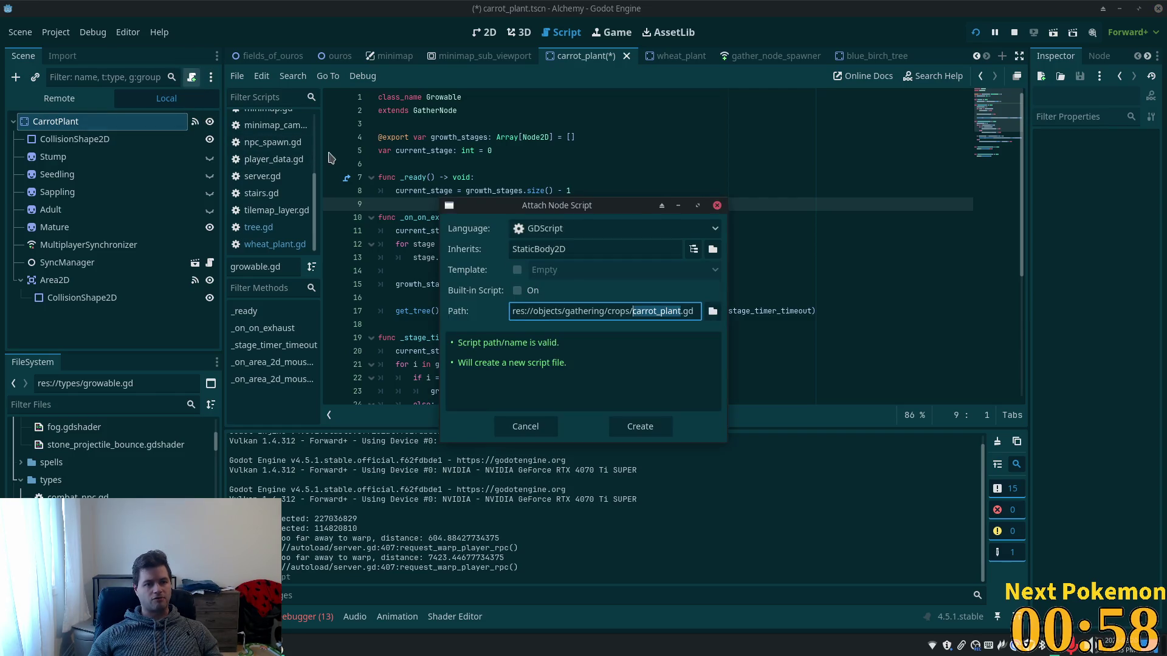
pyautogui.click(713, 311)
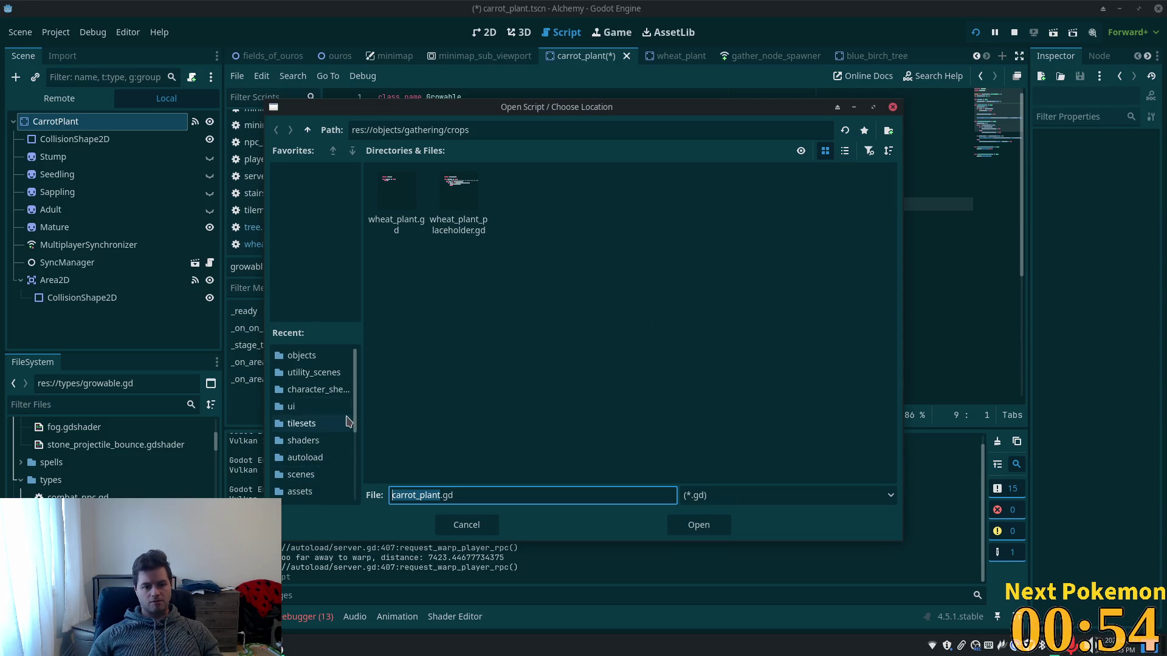
pyautogui.moveTo(355, 422); pyautogui.dragTo(355, 490)
pyautogui.click(298, 411)
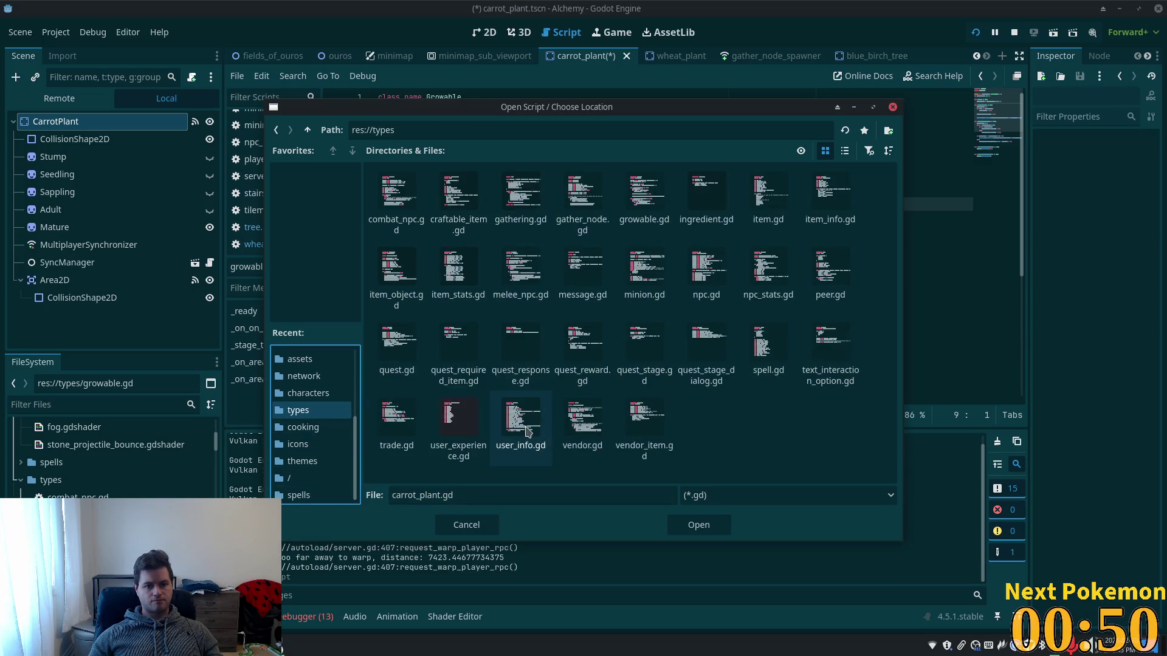
pyautogui.click(463, 220)
pyautogui.click(507, 234)
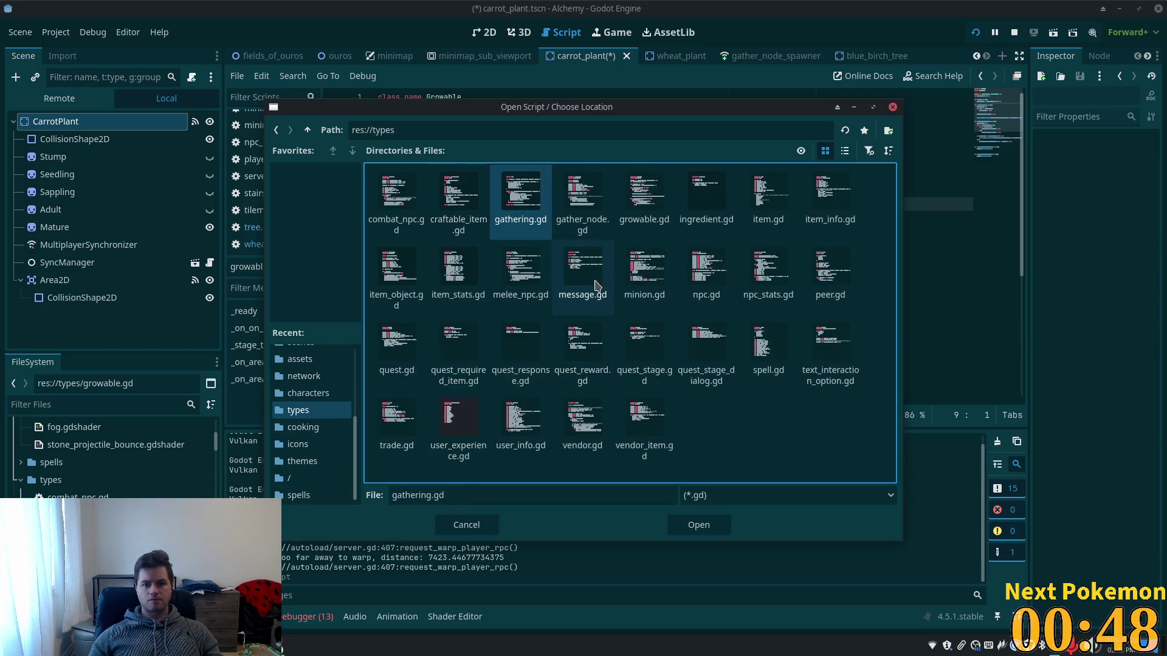
pyautogui.doubleClick(649, 213)
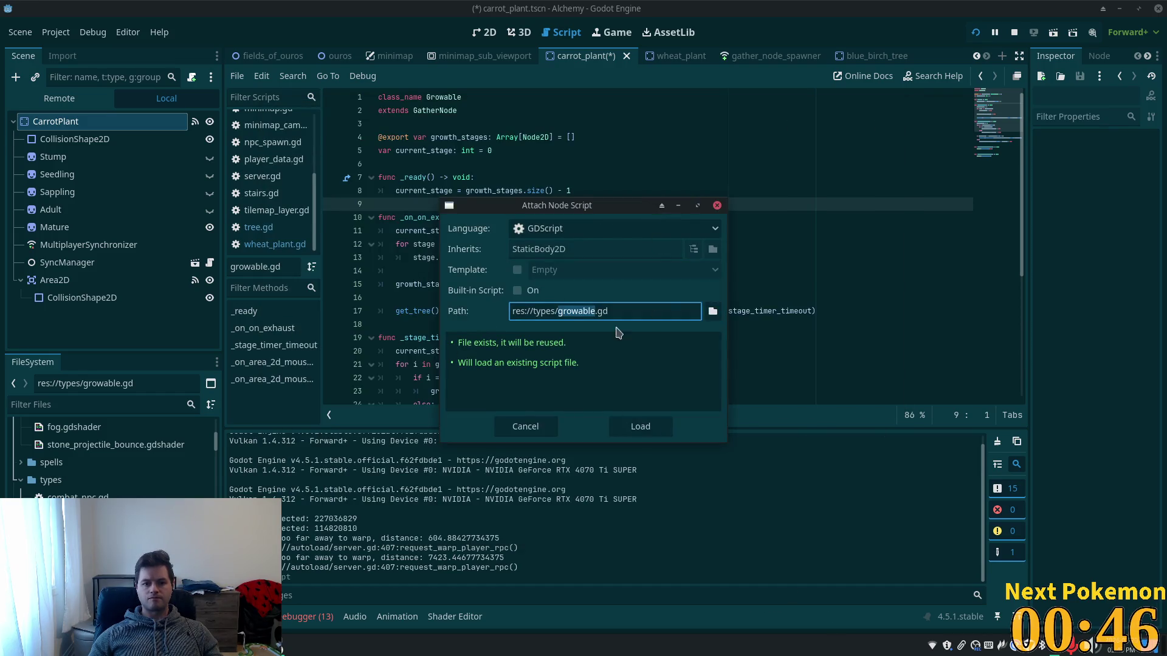
pyautogui.click(640, 427)
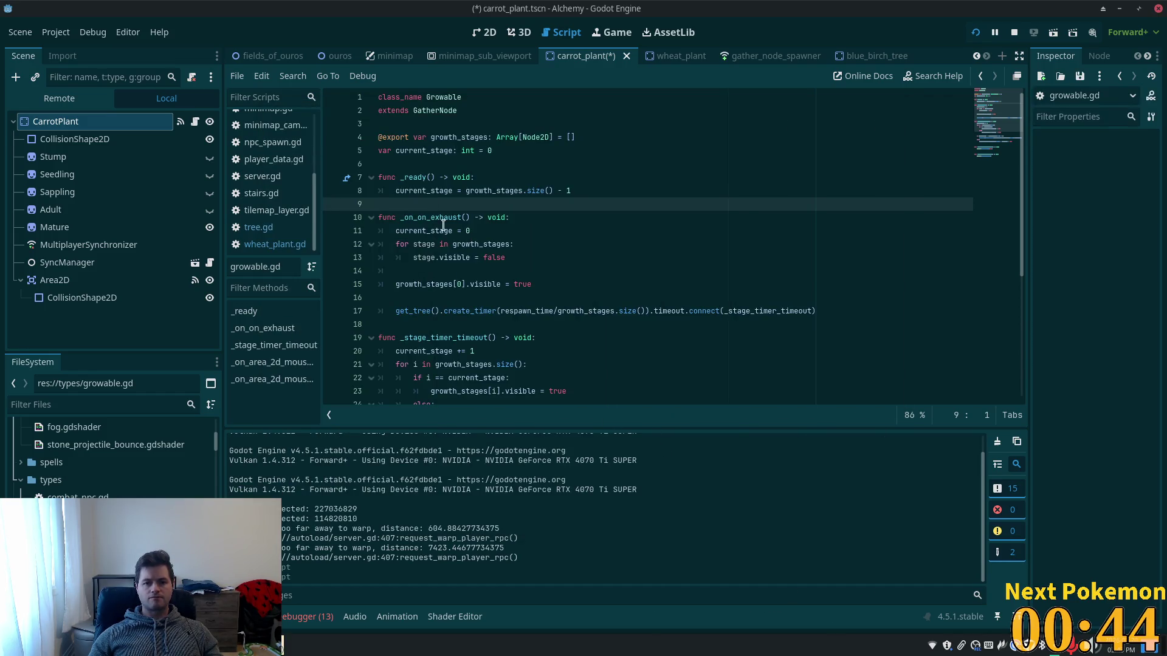
pyautogui.click(651, 164)
pyautogui.hotkey('ctrl', 's')
# Add Seedling and Sapling as CarrotPlant's second and third Growth Stages.
pyautogui.click(91, 122)
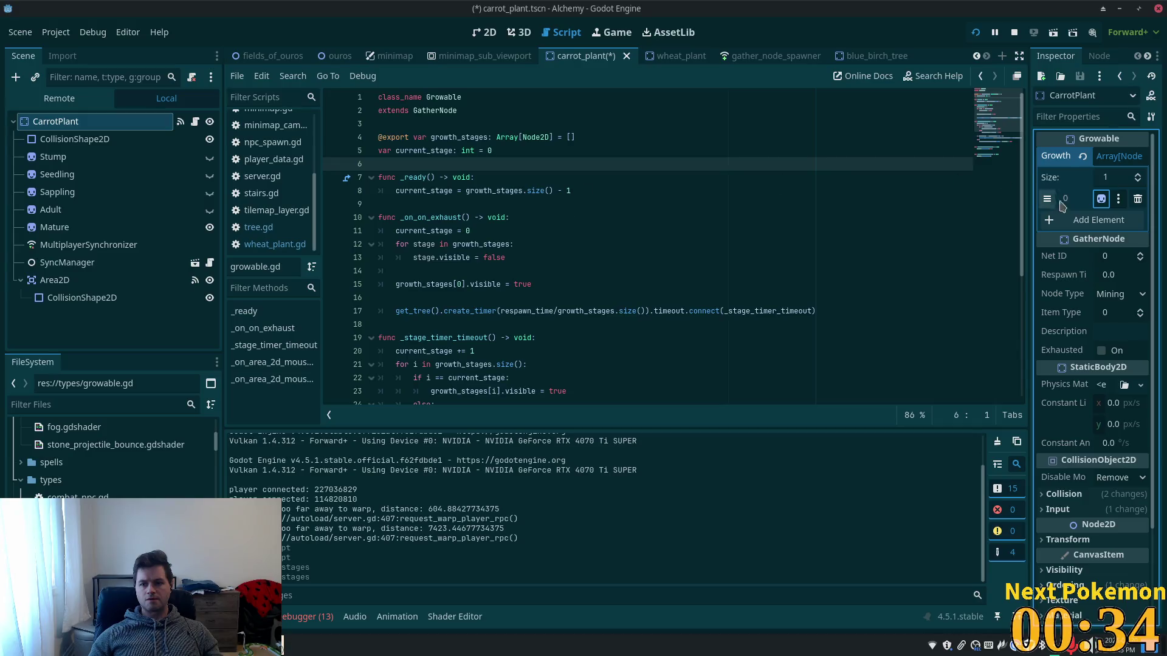
pyautogui.click(1094, 220)
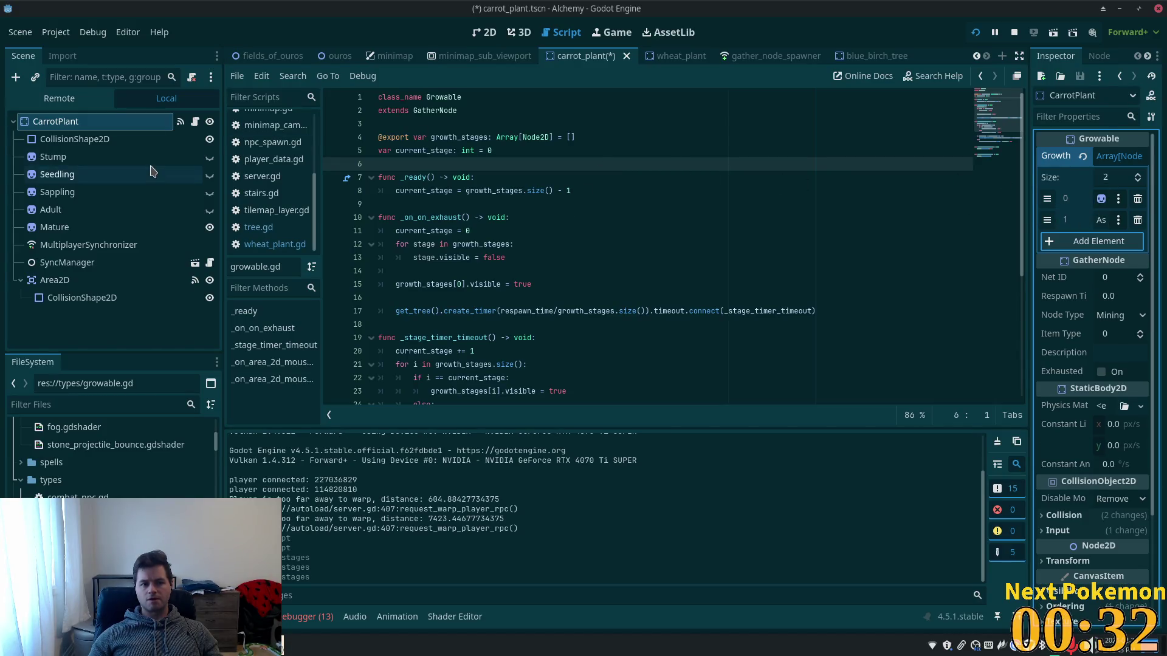
pyautogui.click(1101, 220)
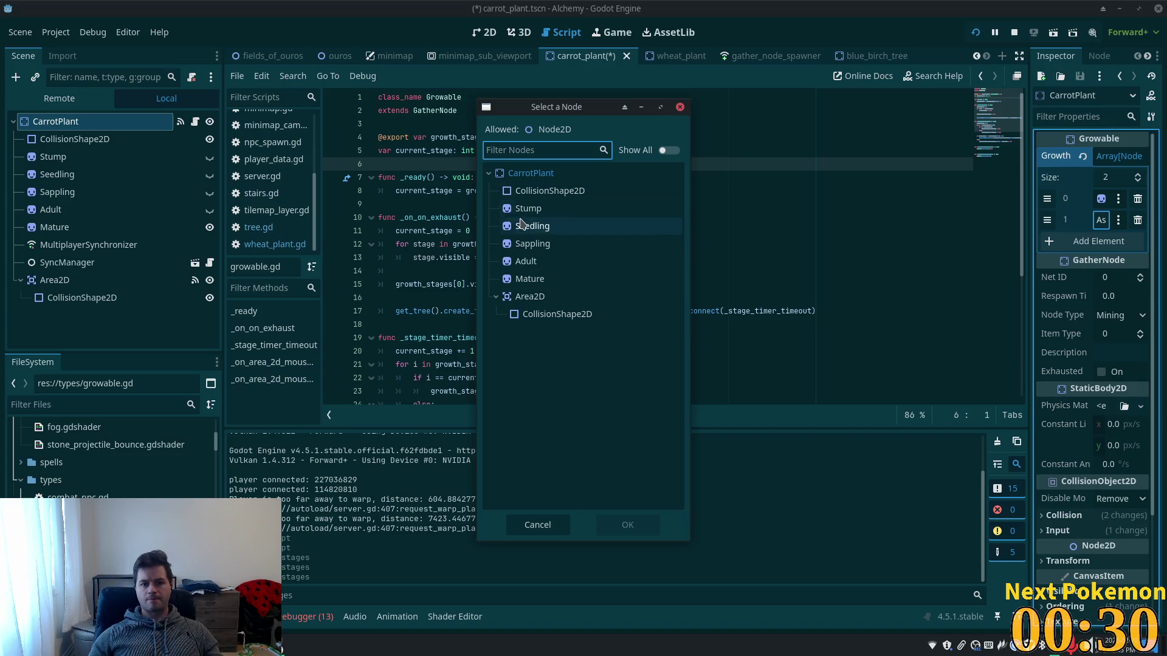
pyautogui.doubleClick(521, 225)
pyautogui.click(1094, 241)
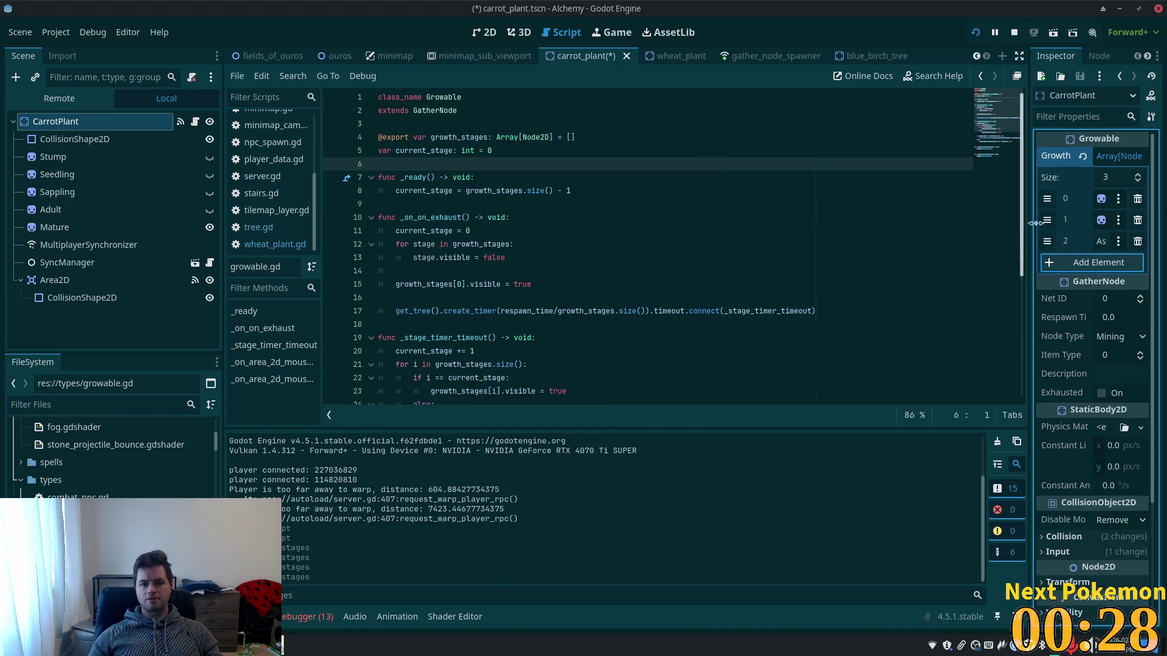
pyautogui.click(1101, 241)
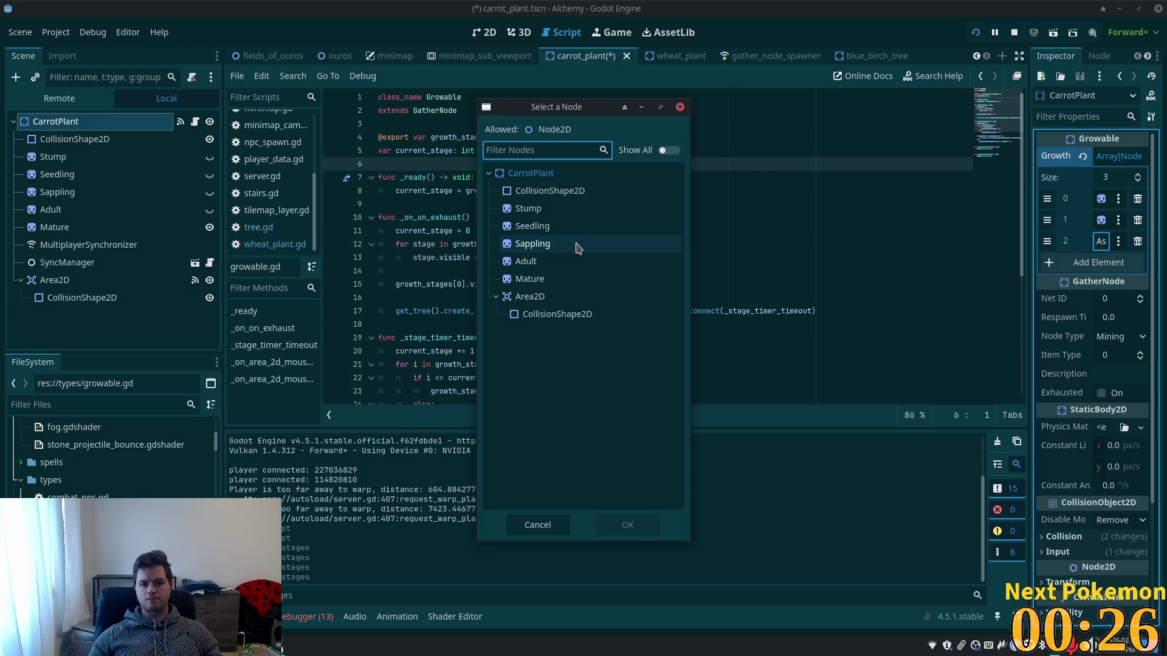
pyautogui.doubleClick(571, 244)
# Append Adult, a fifth stage node, and Mature as further Growth Stages.
pyautogui.click(1099, 262)
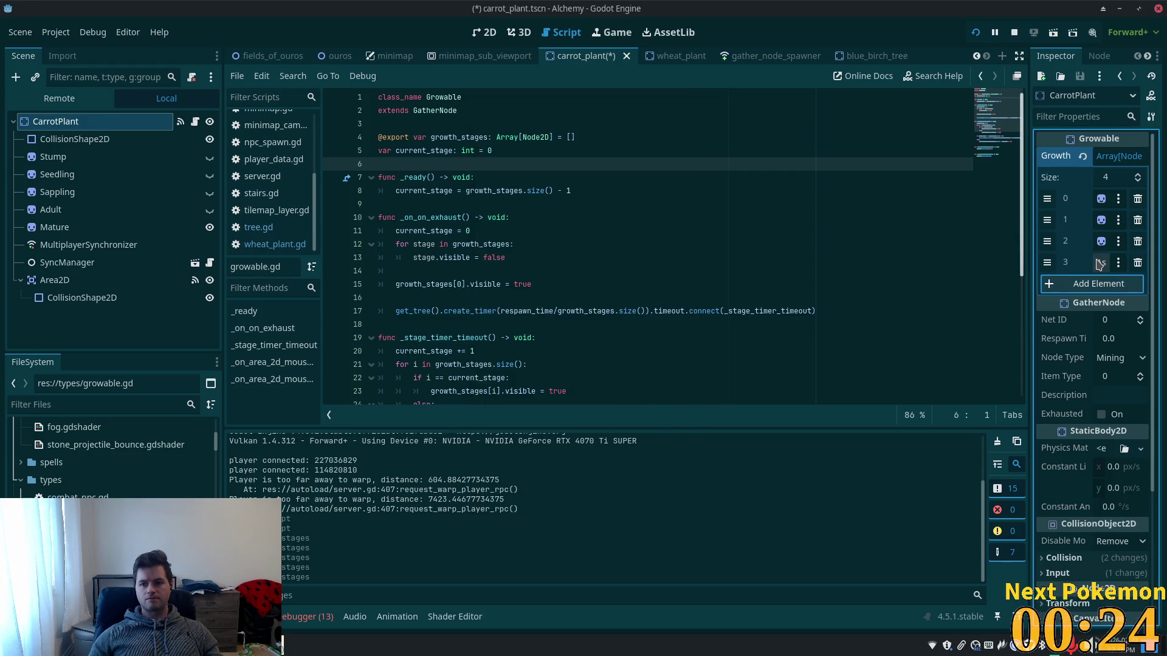
pyautogui.click(1101, 262)
pyautogui.doubleClick(572, 262)
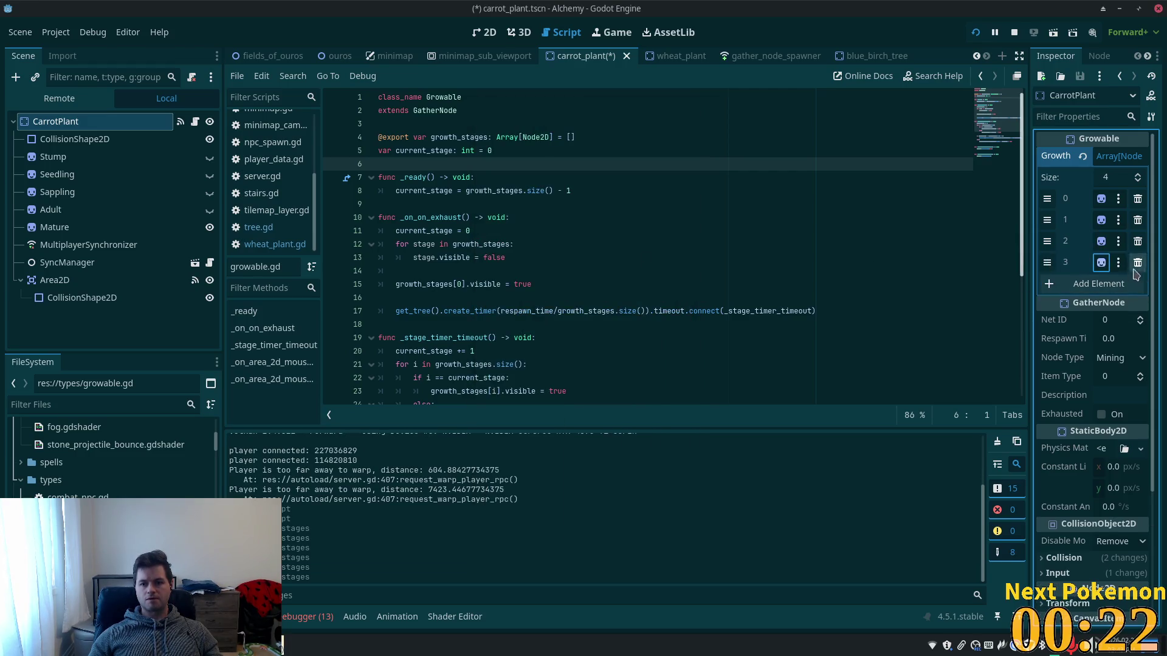
pyautogui.click(1099, 283)
pyautogui.click(1101, 283)
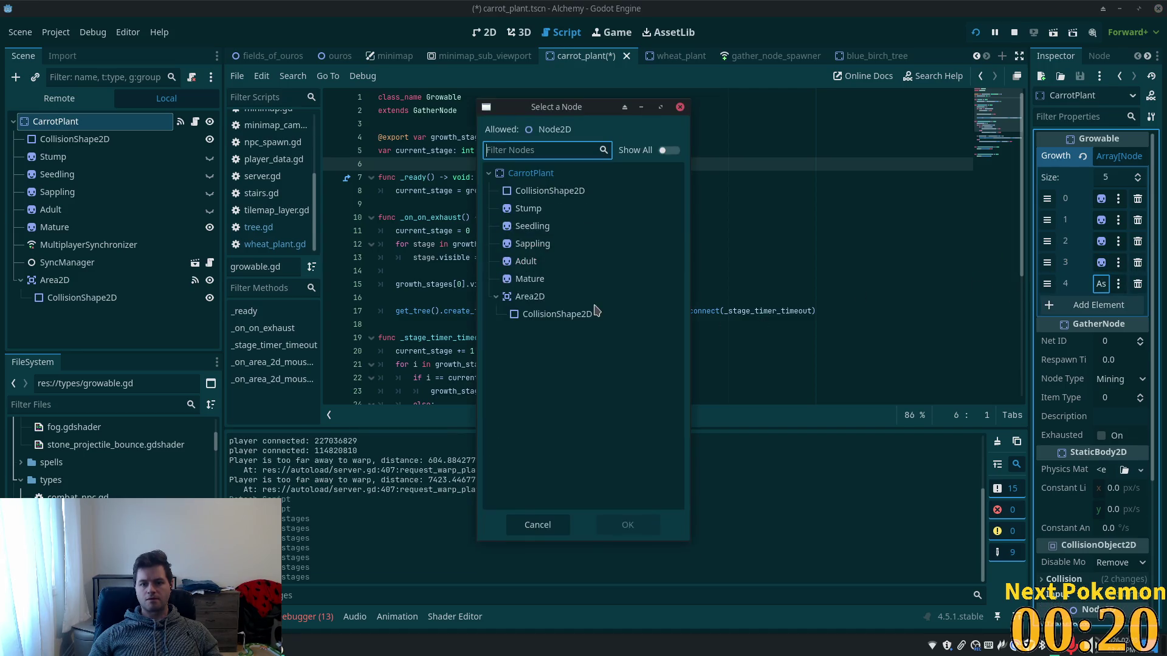
pyautogui.doubleClick(535, 278)
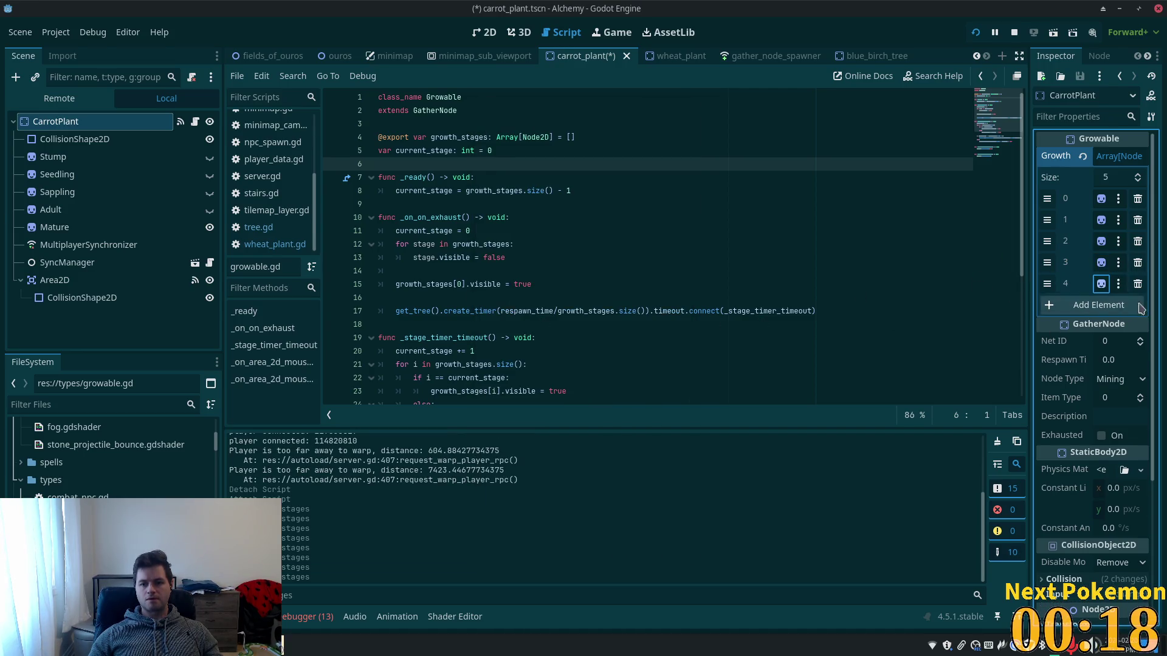
pyautogui.click(1102, 305)
pyautogui.click(1102, 305)
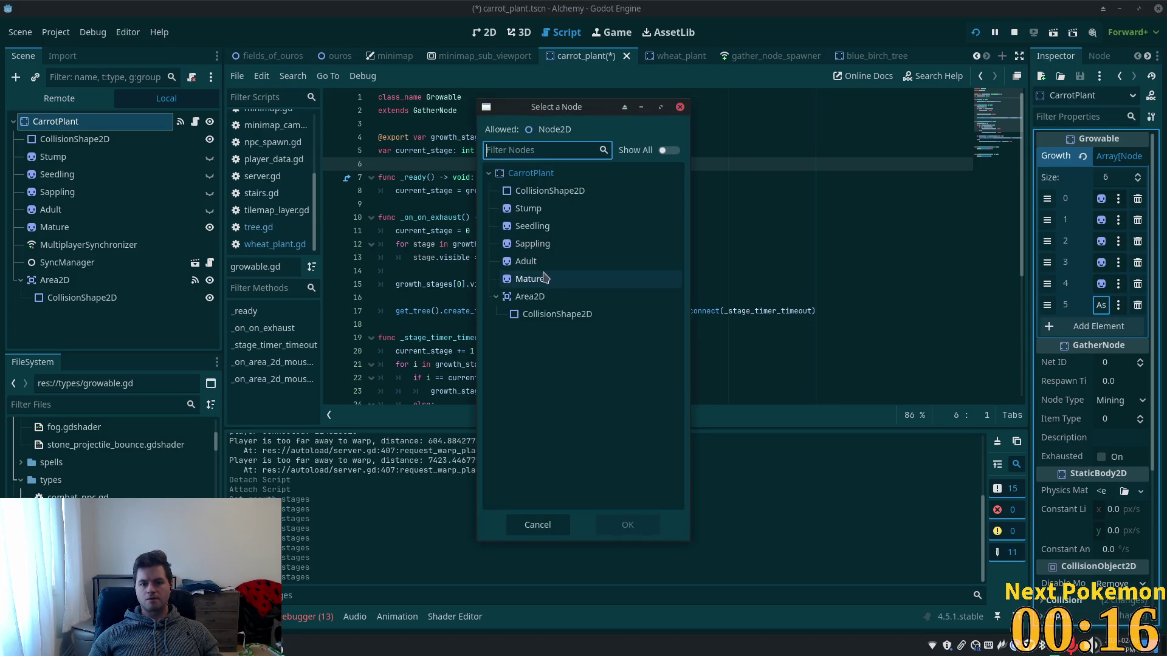
pyautogui.doubleClick(547, 295)
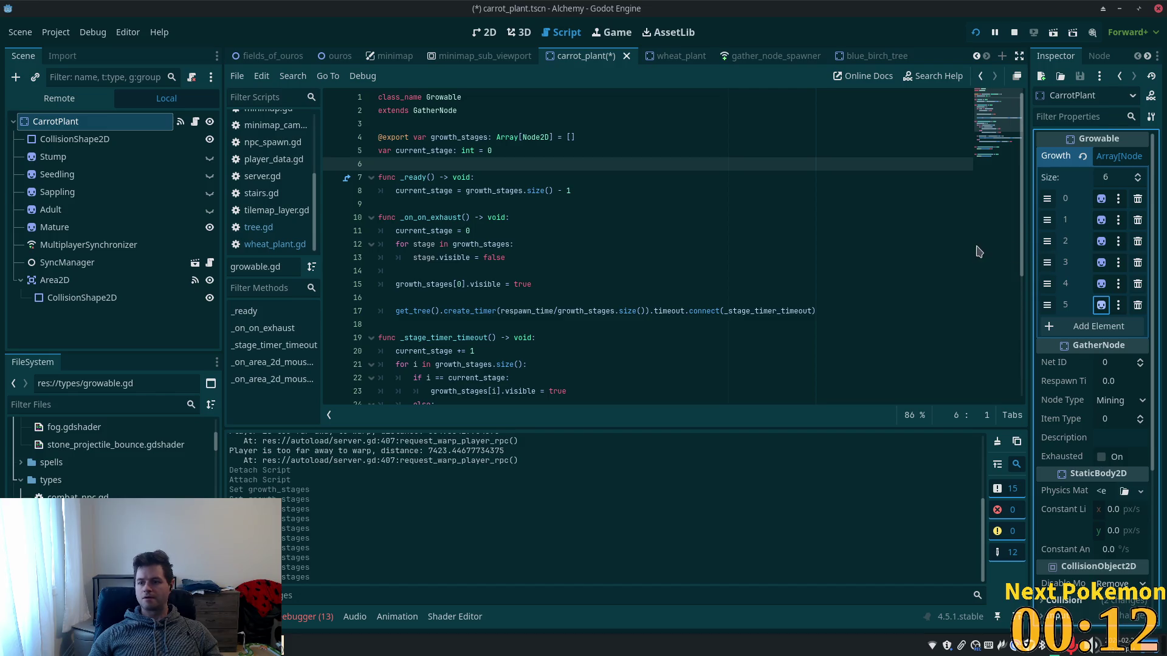
# Save the carrot plant scene and remove the duplicate Adult growth stage.
pyautogui.moveTo(1027, 248)
pyautogui.mouseDown()
pyautogui.moveTo(821, 258)
pyautogui.moveTo(972, 257)
pyautogui.mouseUp()
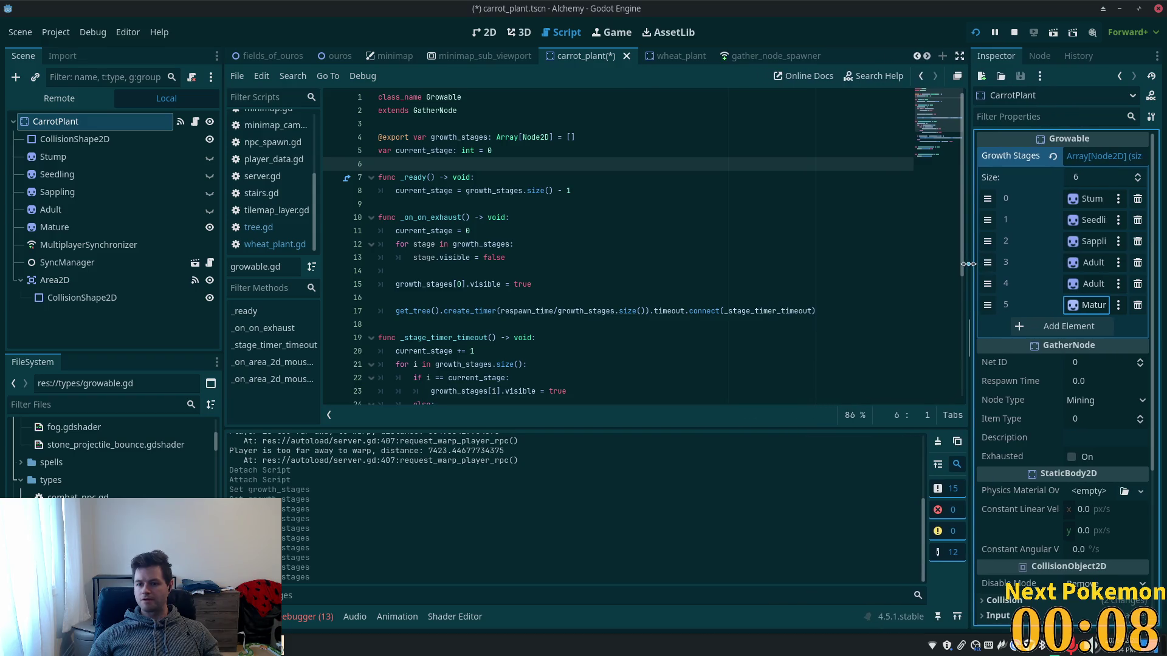
pyautogui.hotkey('ctrl', 's')
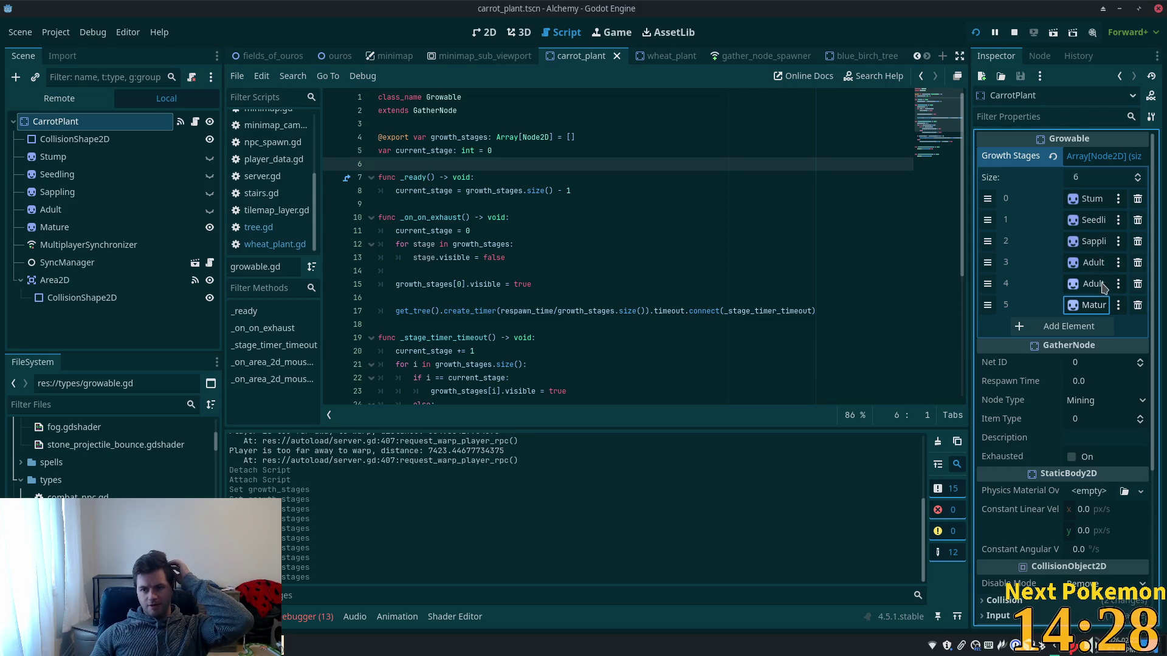
pyautogui.click(1137, 284)
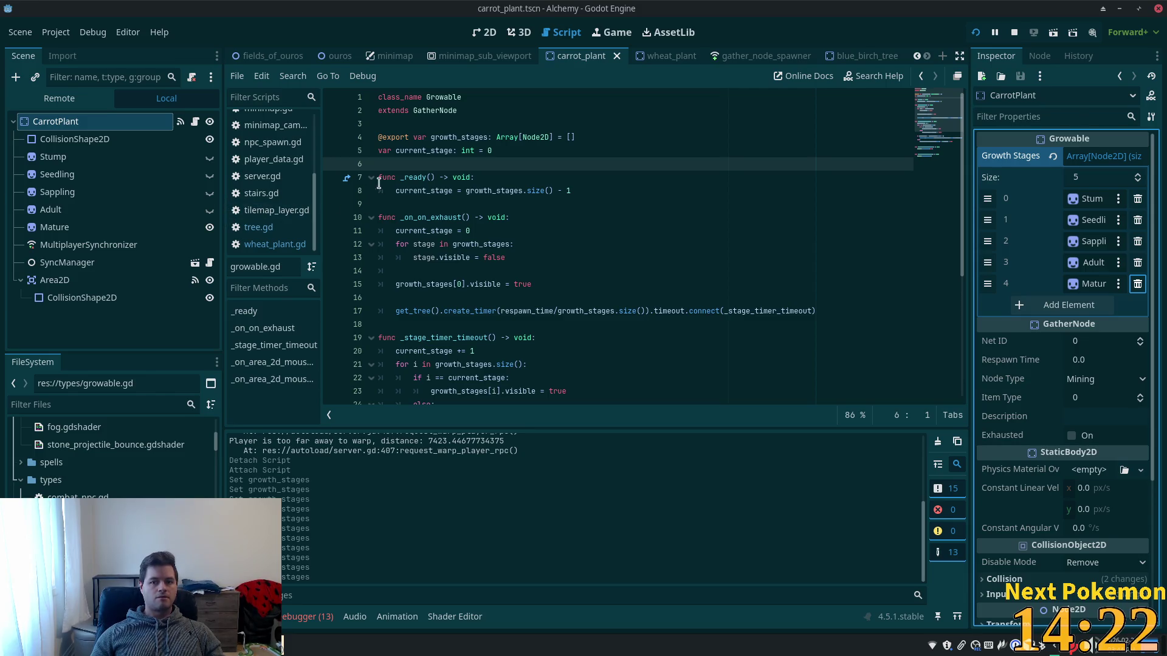
pyautogui.click(60, 406)
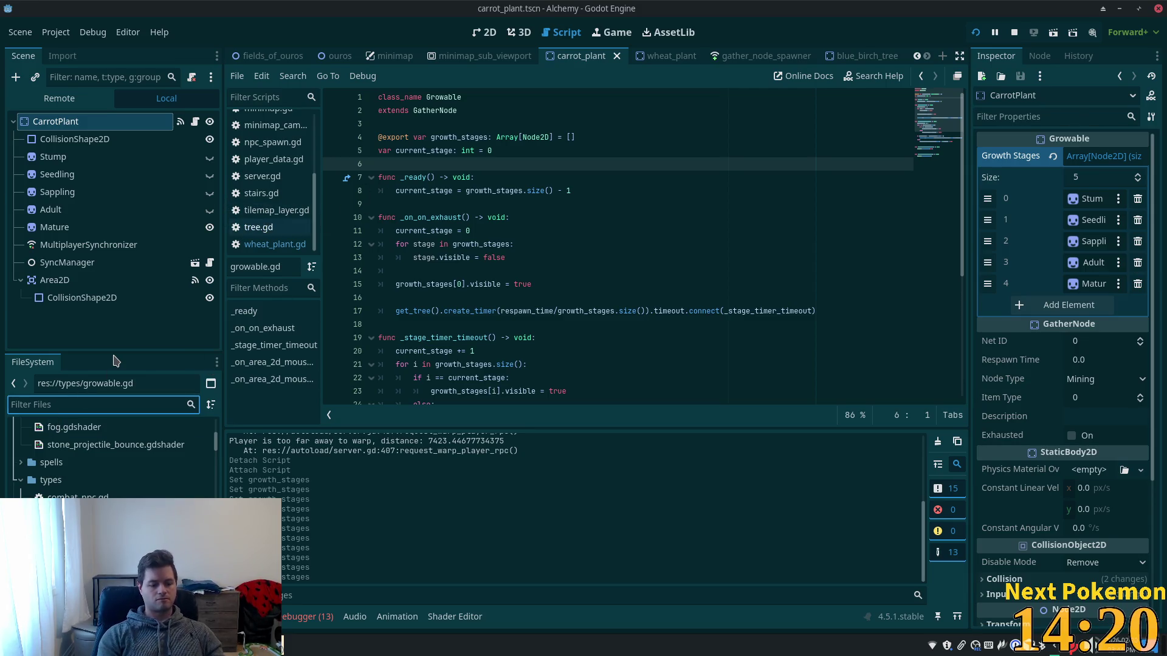
# Duplicate objects/items/wheat.tscn as carrot.tscn from the FileSystem dock.
pyautogui.write('wheat')
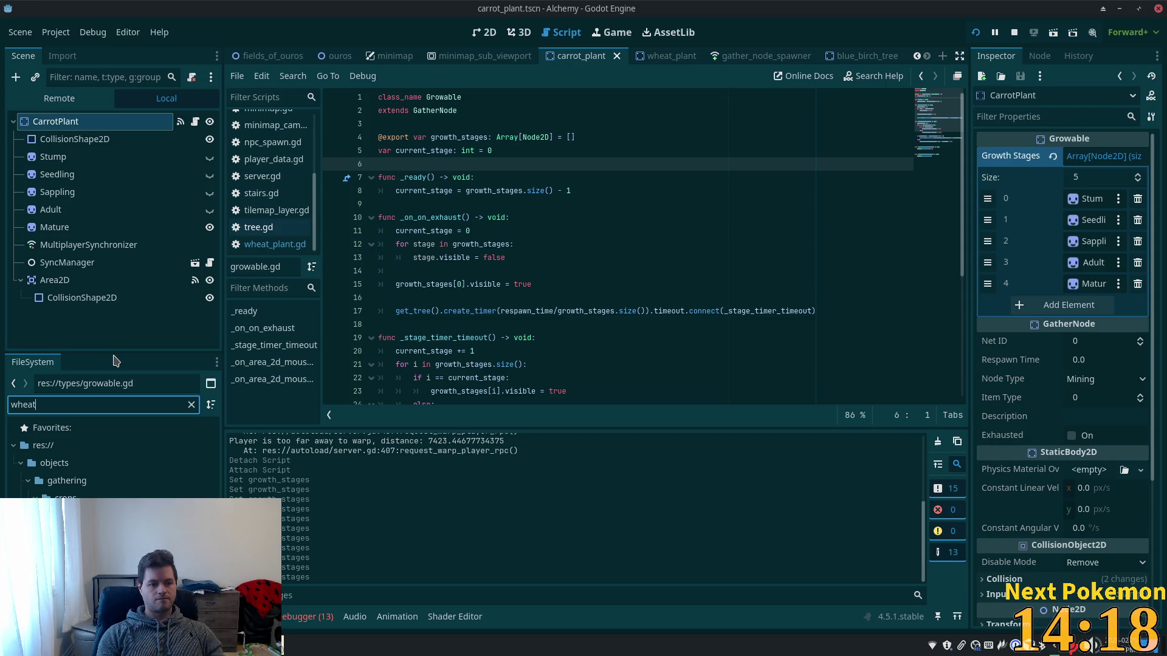
pyautogui.press('Down')
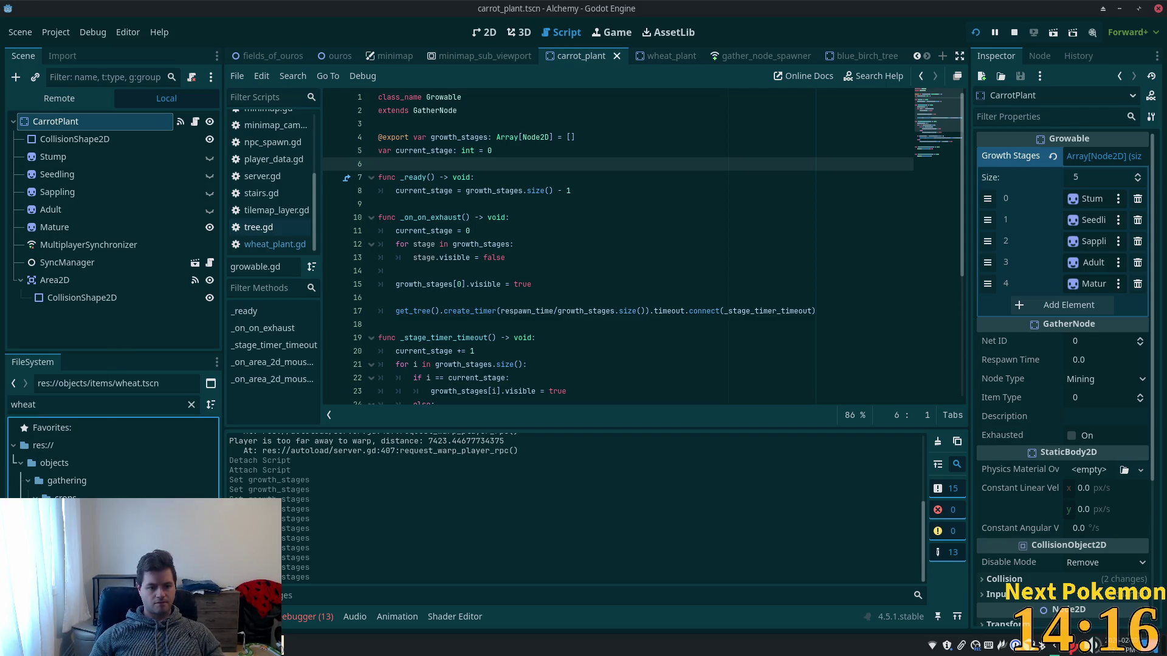
pyautogui.hotkey('ctrl', 'd')
pyautogui.write('carrot')
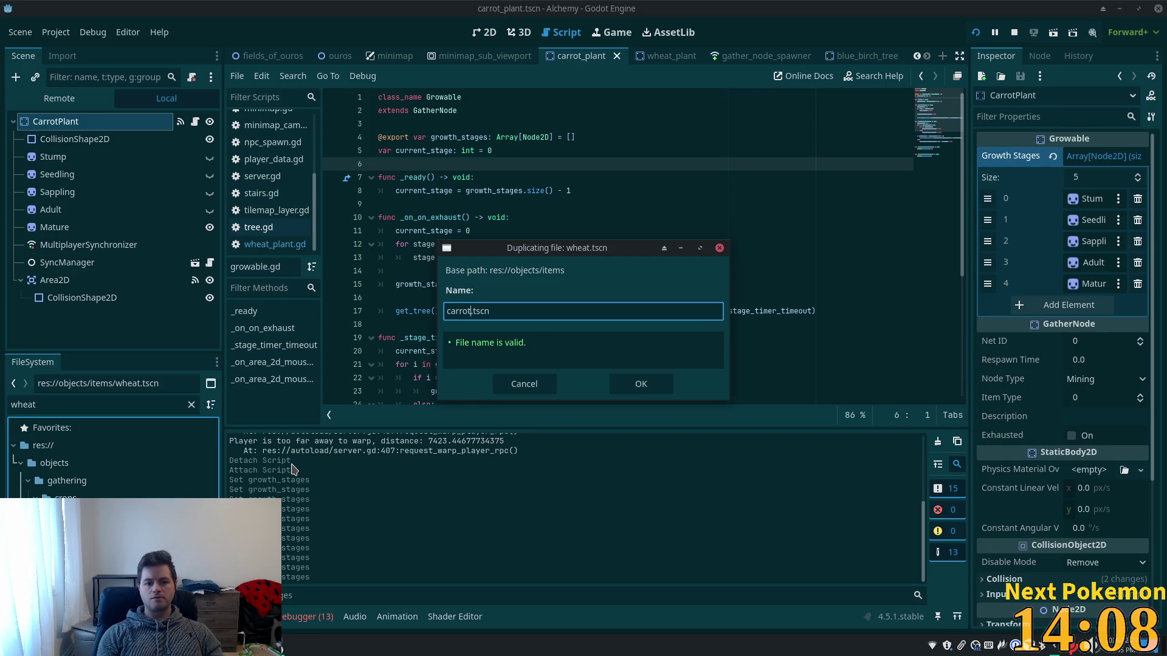
pyautogui.press('Return')
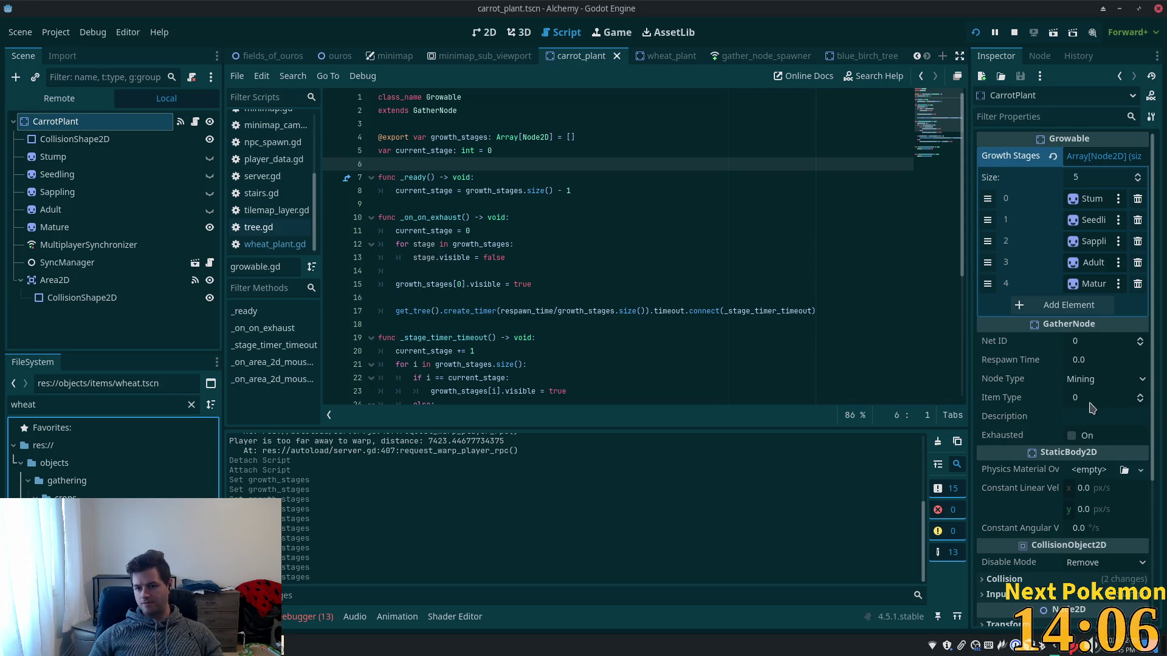
# Set the gather node's Item Type to 101 and Node Type to Crop.
pyautogui.click(1091, 401)
pyautogui.write('101')
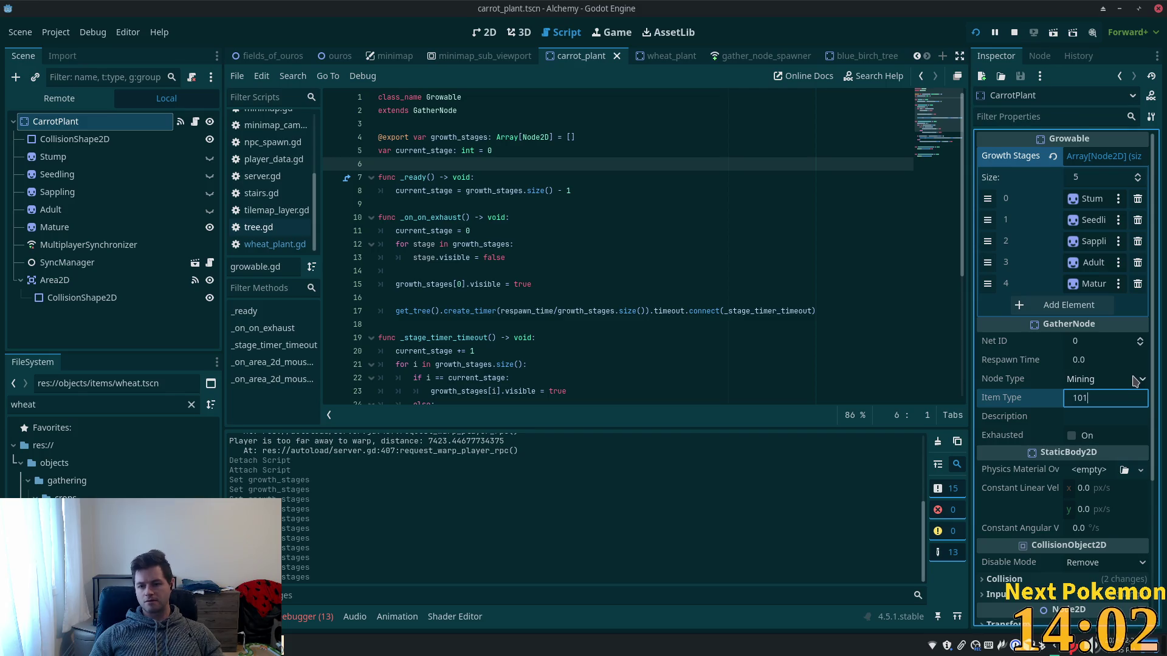
pyautogui.click(1121, 381)
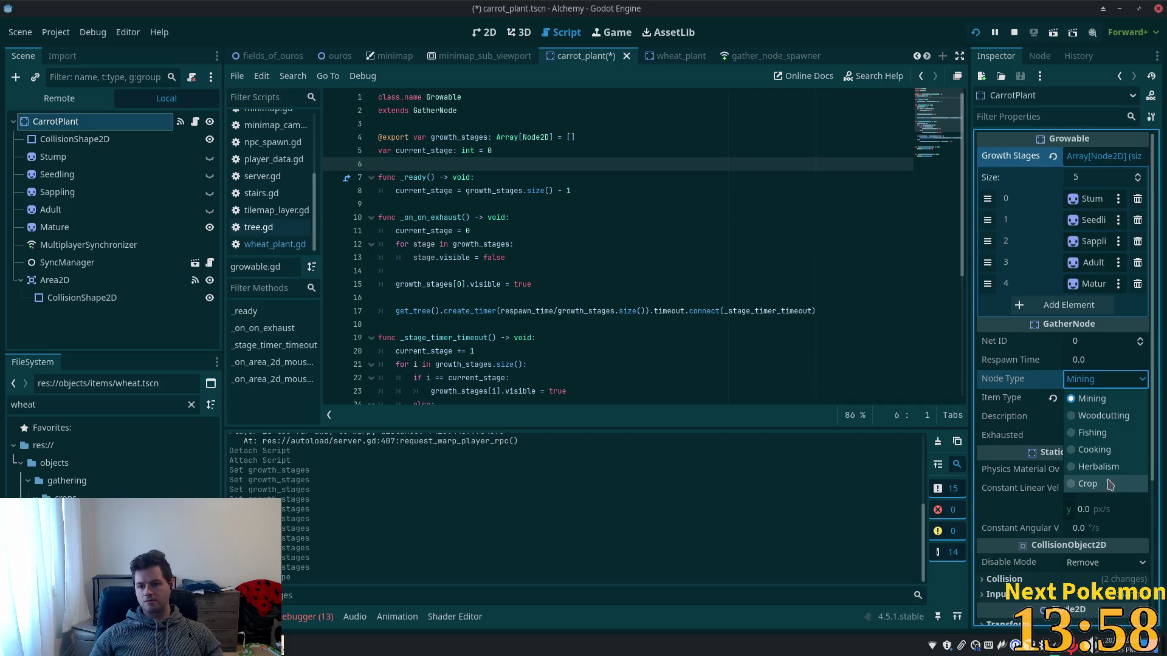
pyautogui.click(1106, 483)
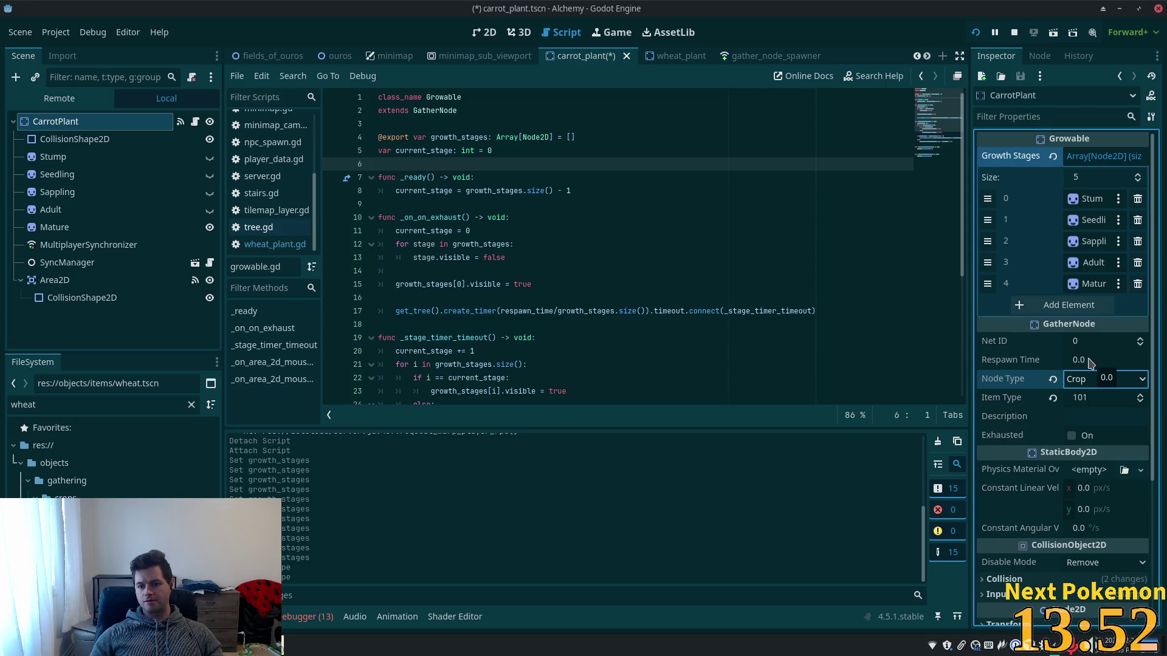
# Set the Respawn Time to 30.0 after comparing with the wheat plant scene.
pyautogui.click(1093, 360)
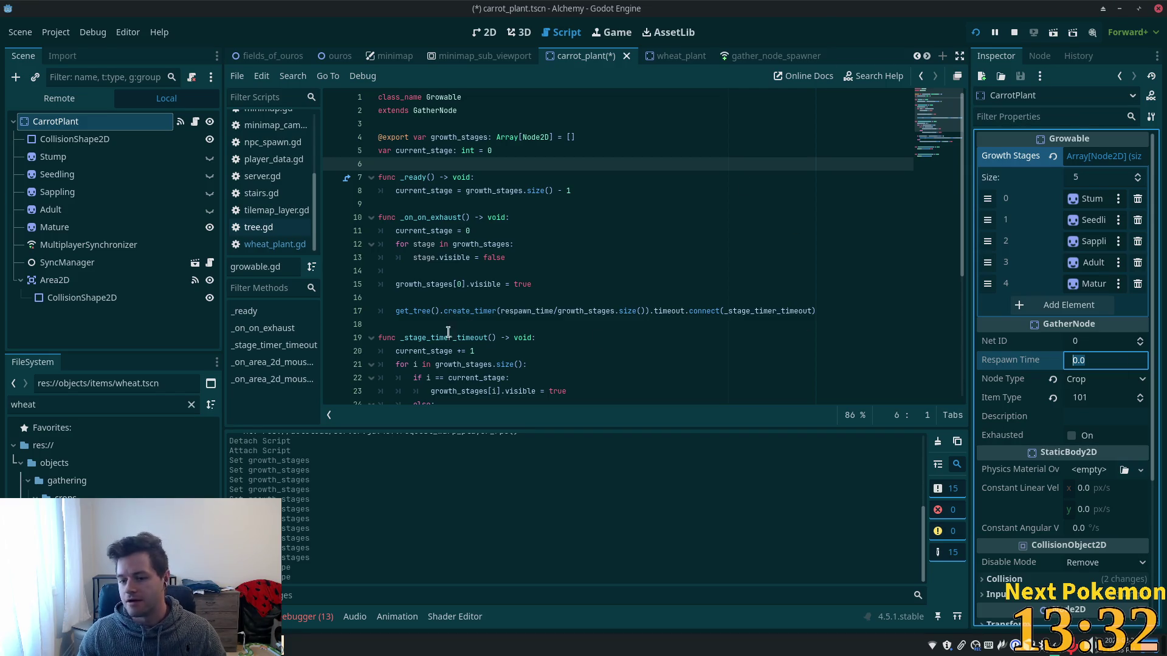
pyautogui.click(668, 55)
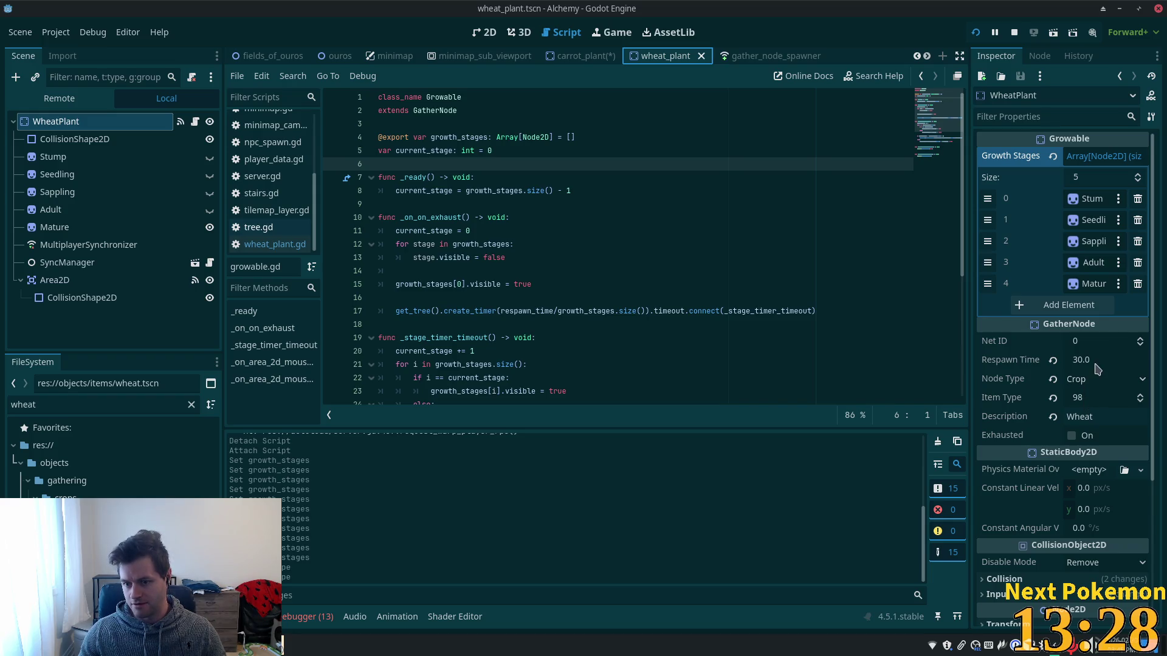
pyautogui.click(590, 56)
pyautogui.click(1092, 359)
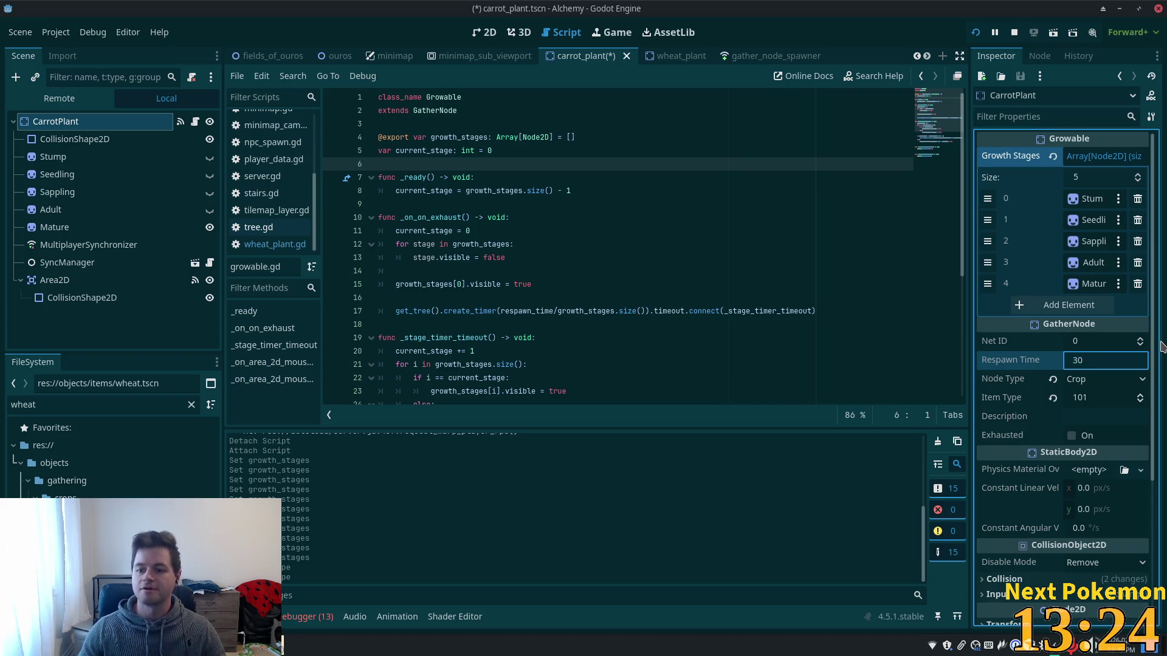
pyautogui.press('Tab')
# Enter 'Carrot' as the Description and save carrot_plant.tscn.
pyautogui.click(1089, 416)
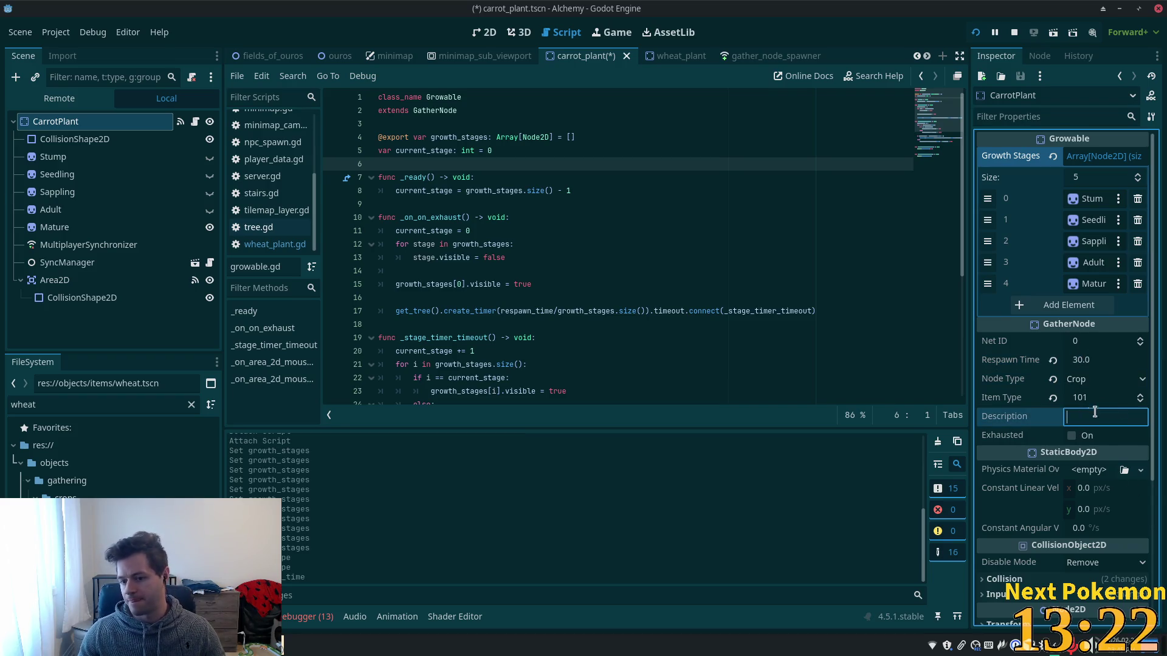
pyautogui.write('Carrot')
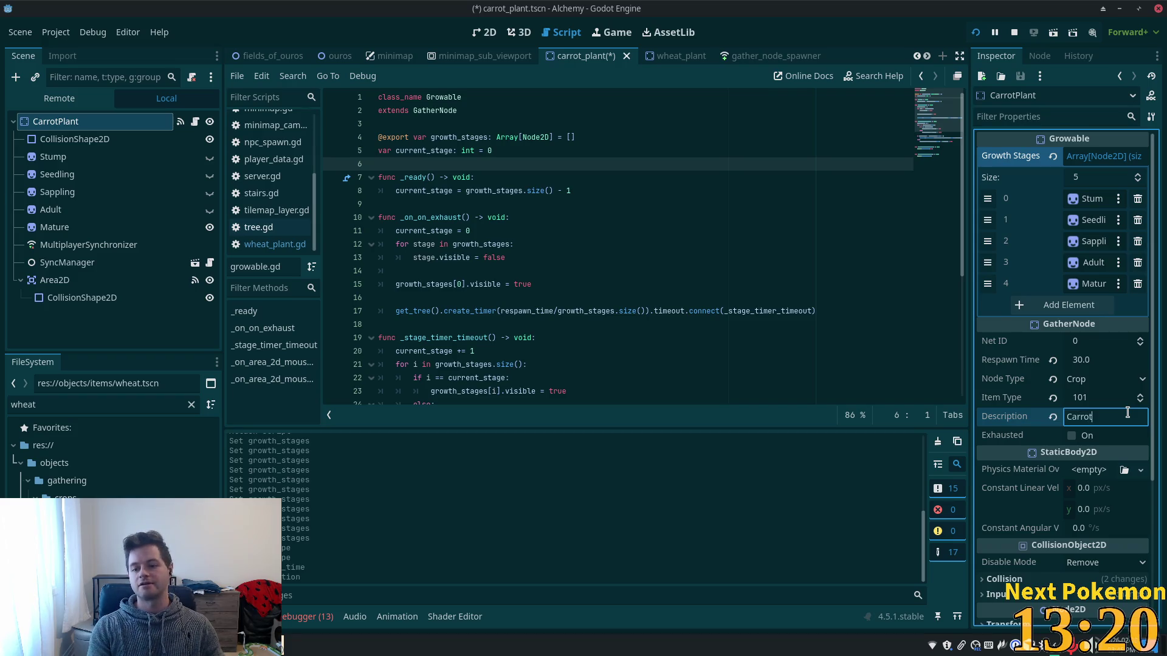
pyautogui.press('Tab')
pyautogui.hotkey('ctrl', 's')
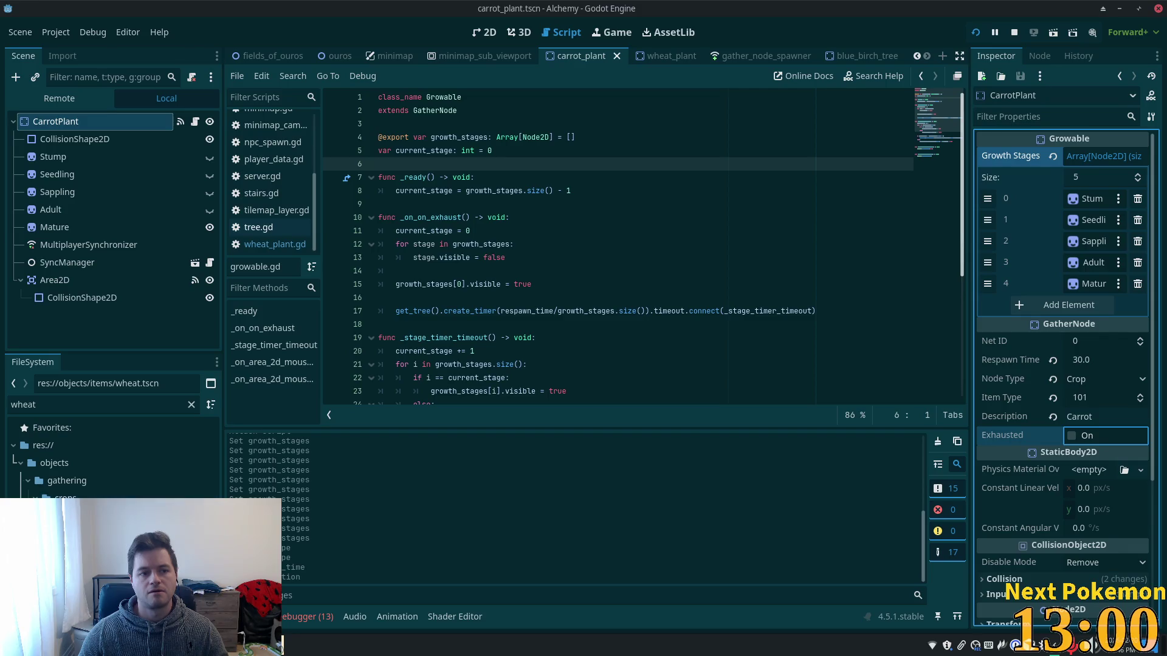
# Open carrot.tscn and rename its Wheat root node to Carrot.
pyautogui.doubleClick(64, 405)
pyautogui.write('carrot')
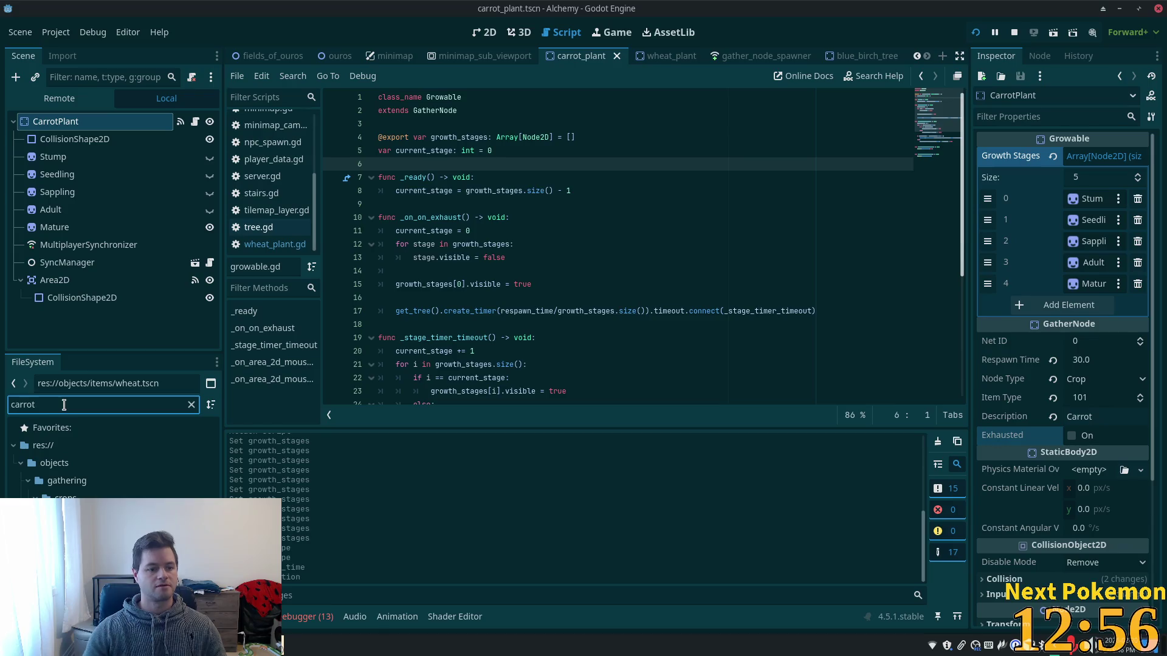
pyautogui.press('Down')
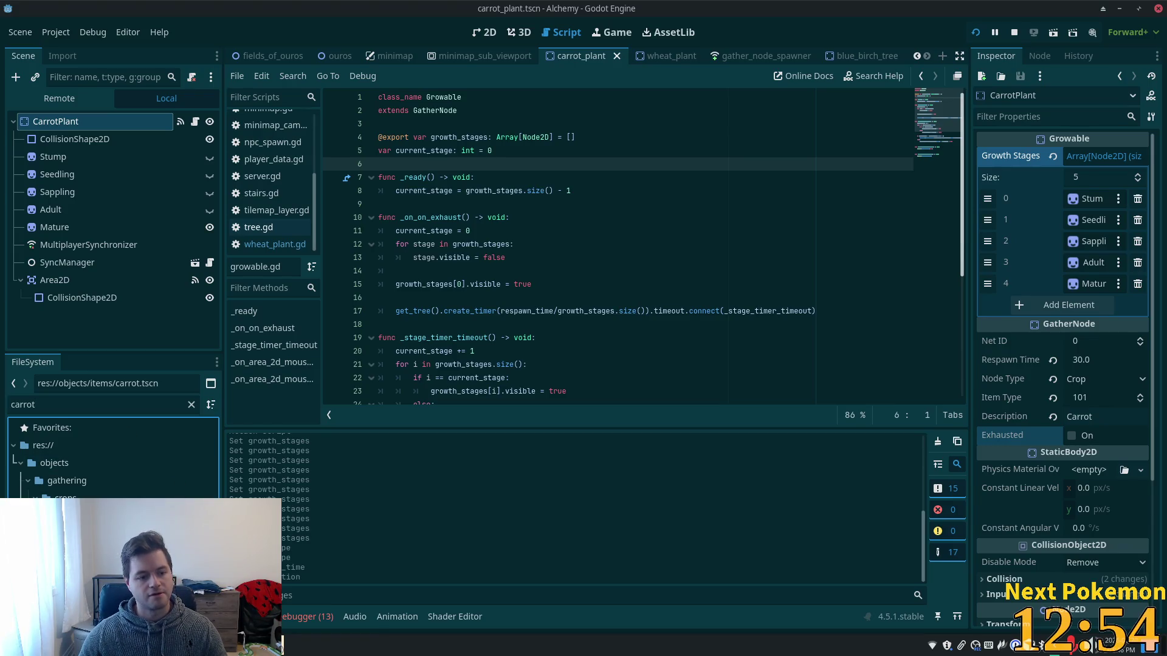
pyautogui.press('Return')
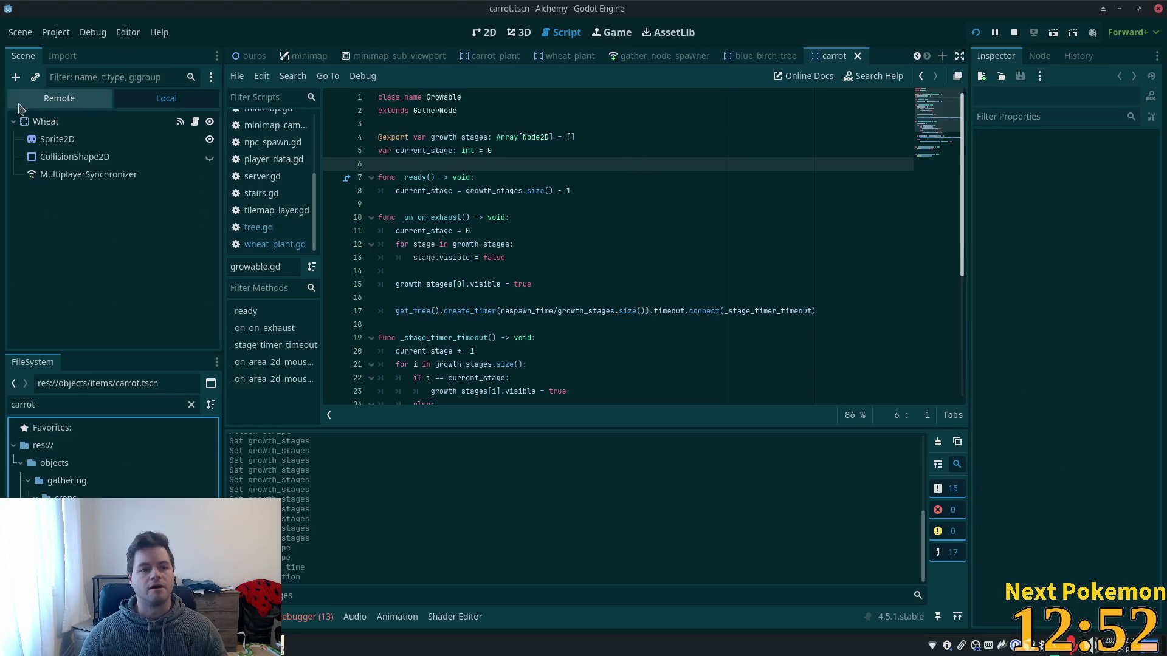
pyautogui.doubleClick(43, 121)
pyautogui.write('Carrot')
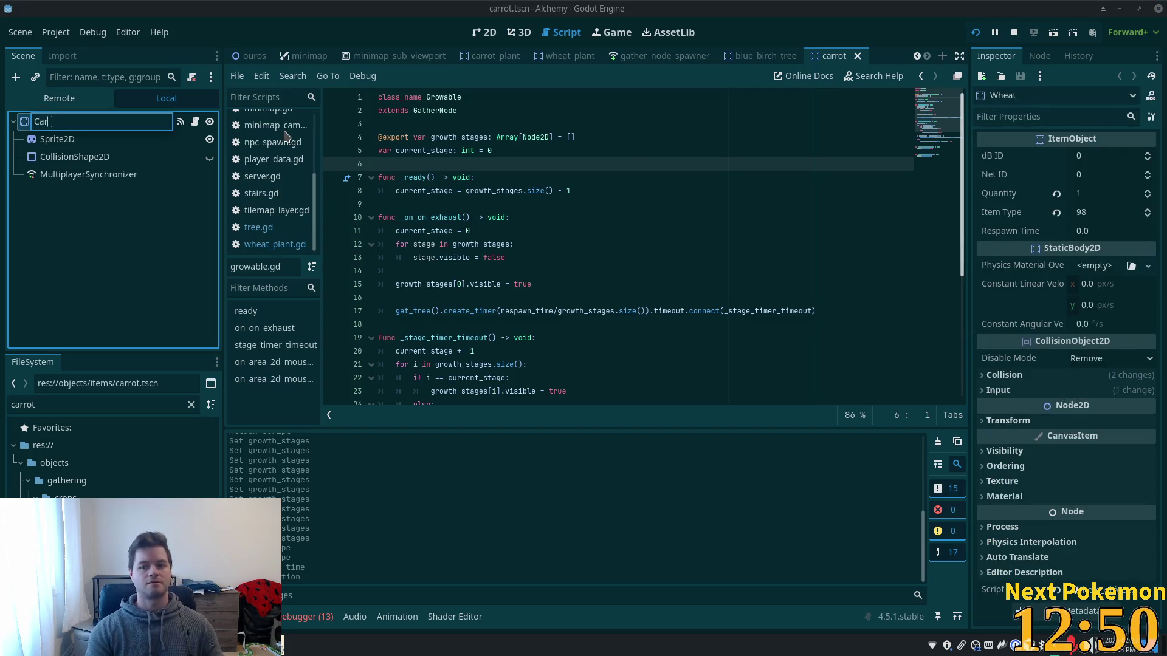
pyautogui.press('Return')
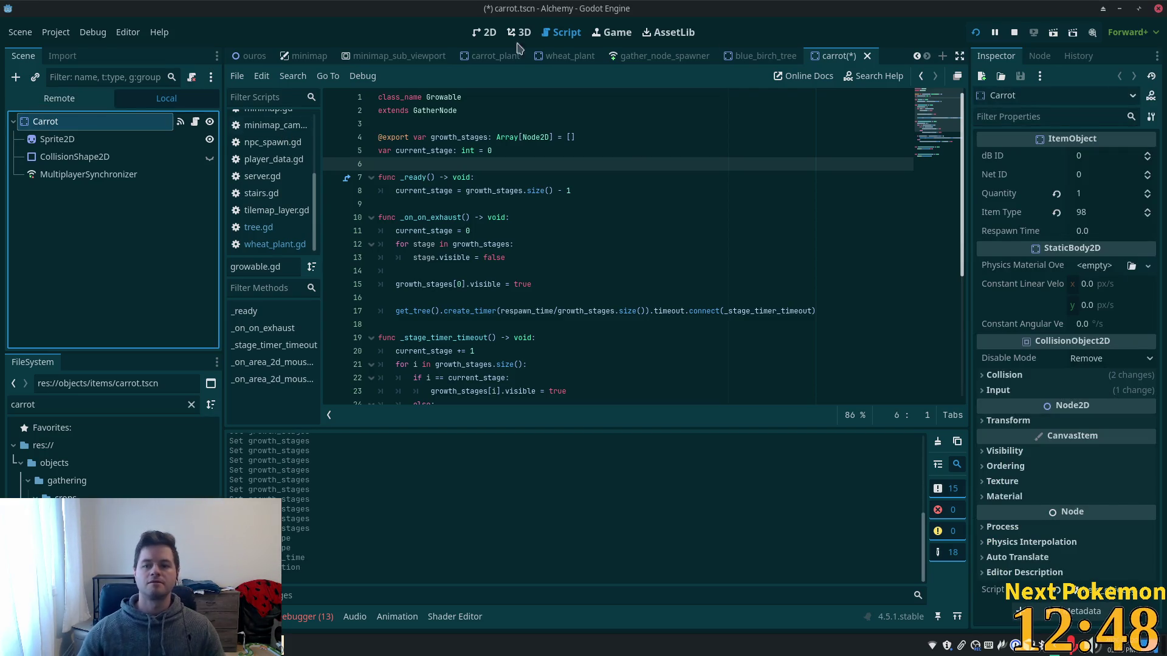
# Set the carrot item's dB ID and Item Type 101, then save carrot.tscn.
pyautogui.click(1088, 159)
pyautogui.write('101')
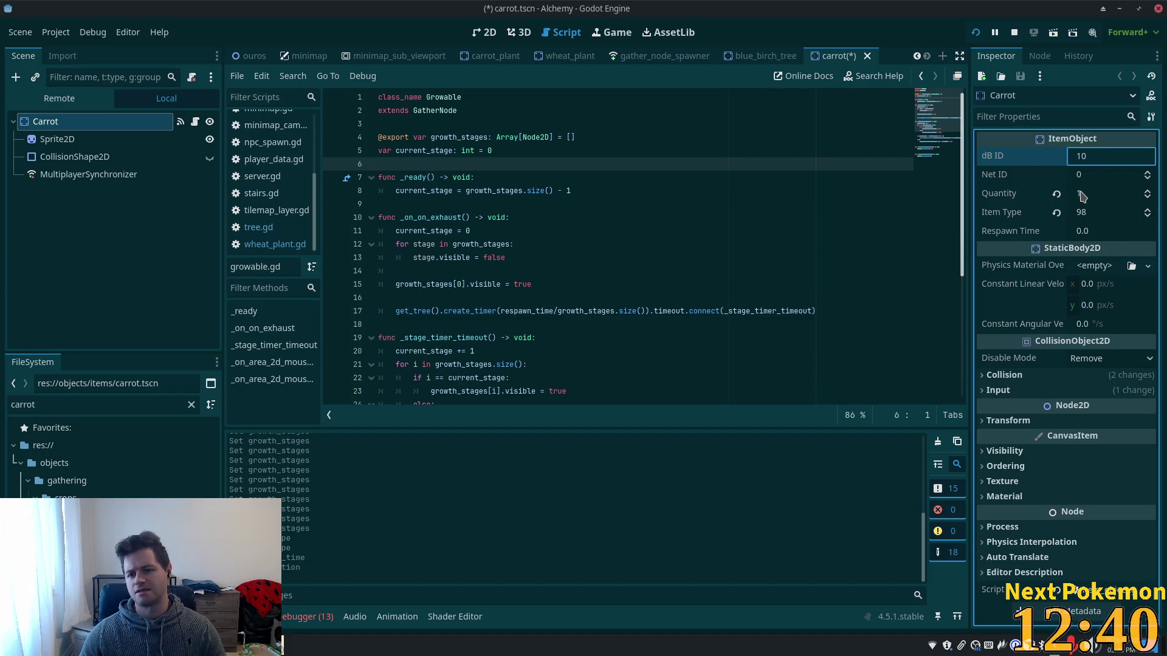
pyautogui.click(1090, 213)
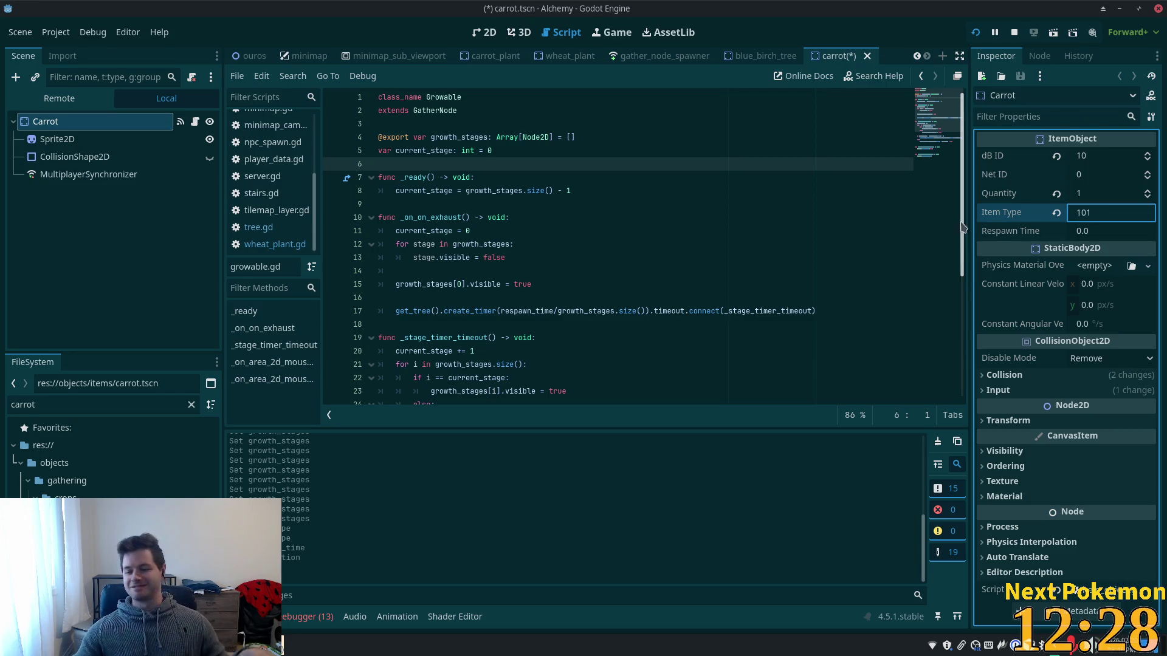
pyautogui.click(1094, 232)
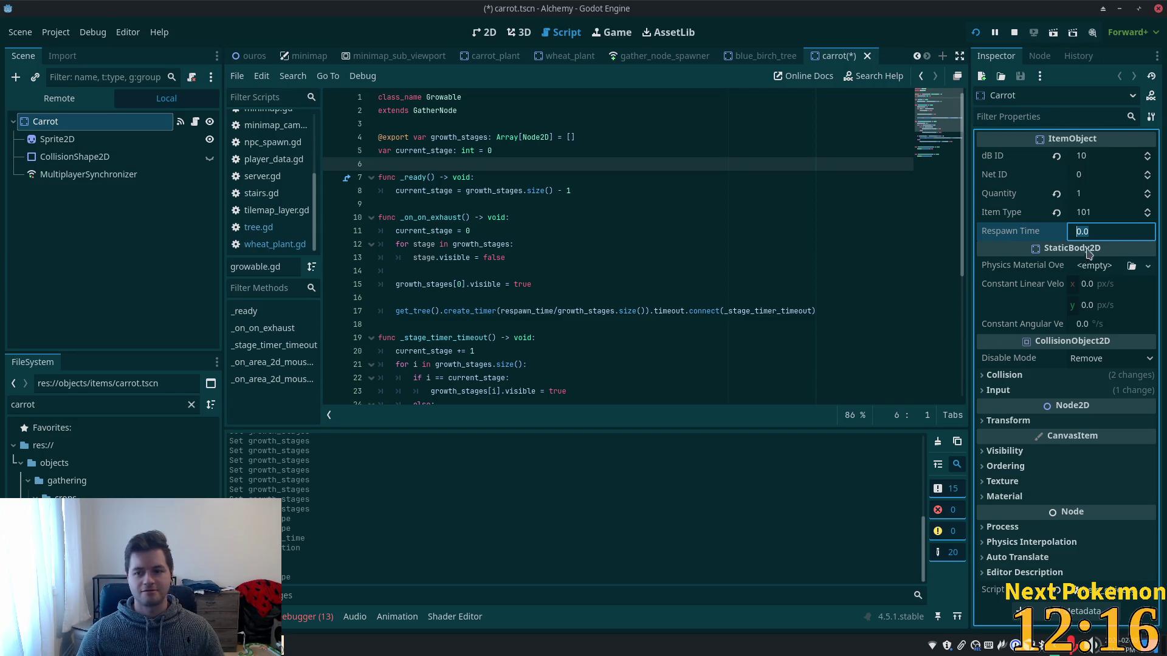
pyautogui.hotkey('ctrl', 's')
pyautogui.click(546, 191)
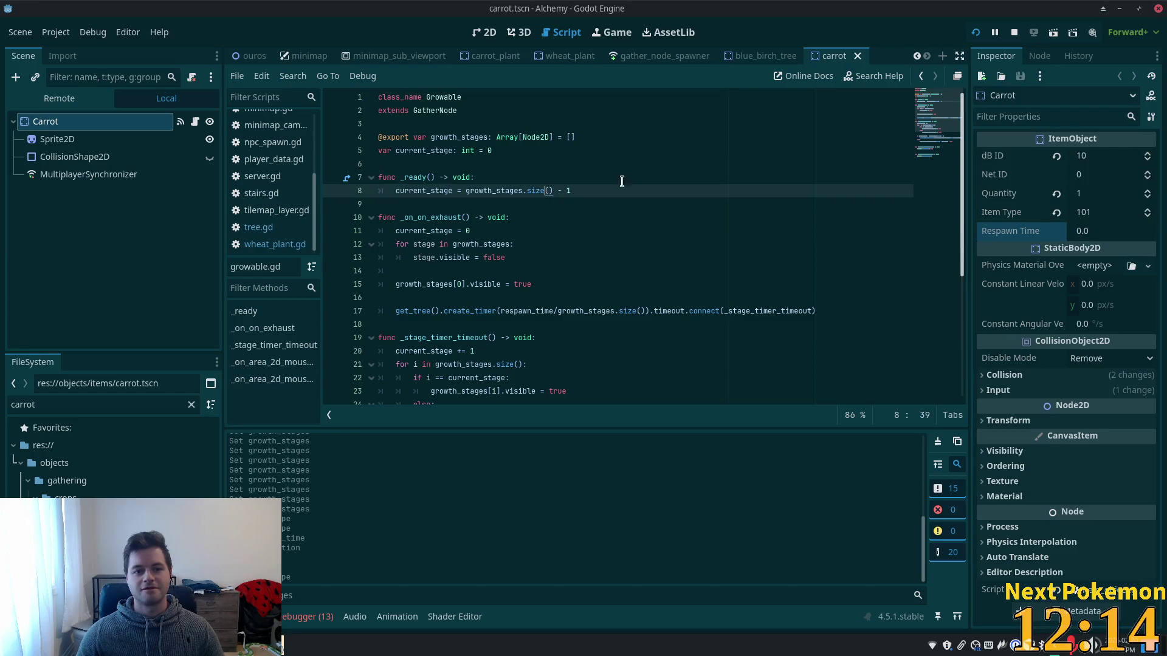
# Run the project and walk the player into the Greenspan Holdings fenced farm field.
pyautogui.click(975, 34)
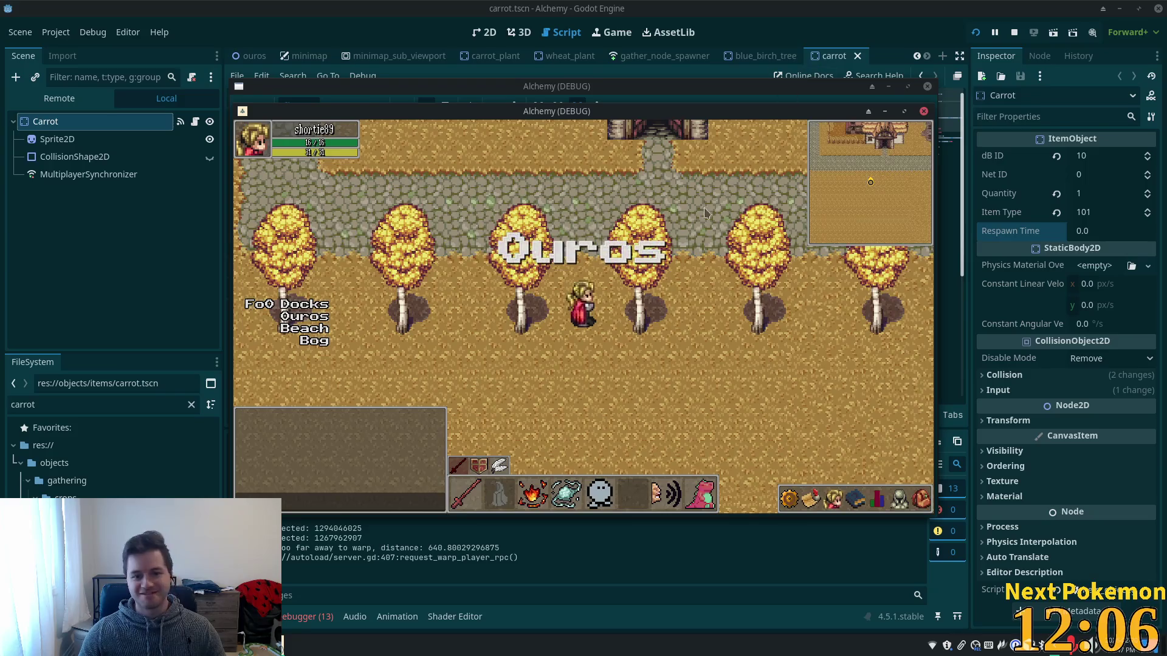
pyautogui.press('w')
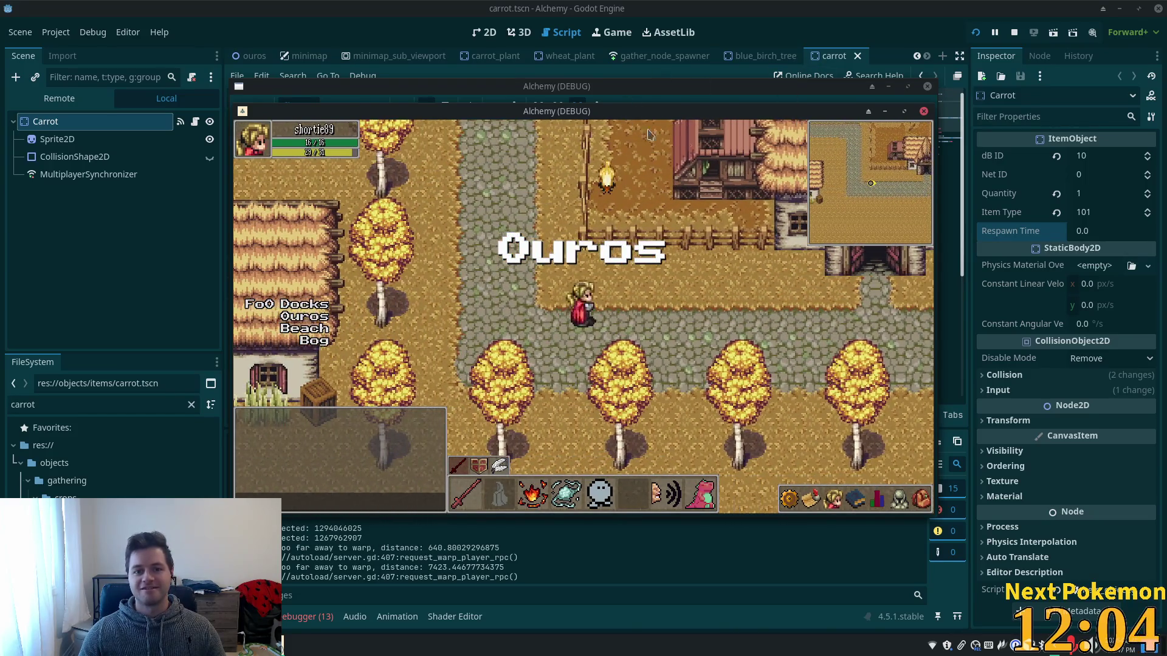
pyautogui.moveTo(715, 119); pyautogui.dragTo(842, 159)
pyautogui.click(635, 236)
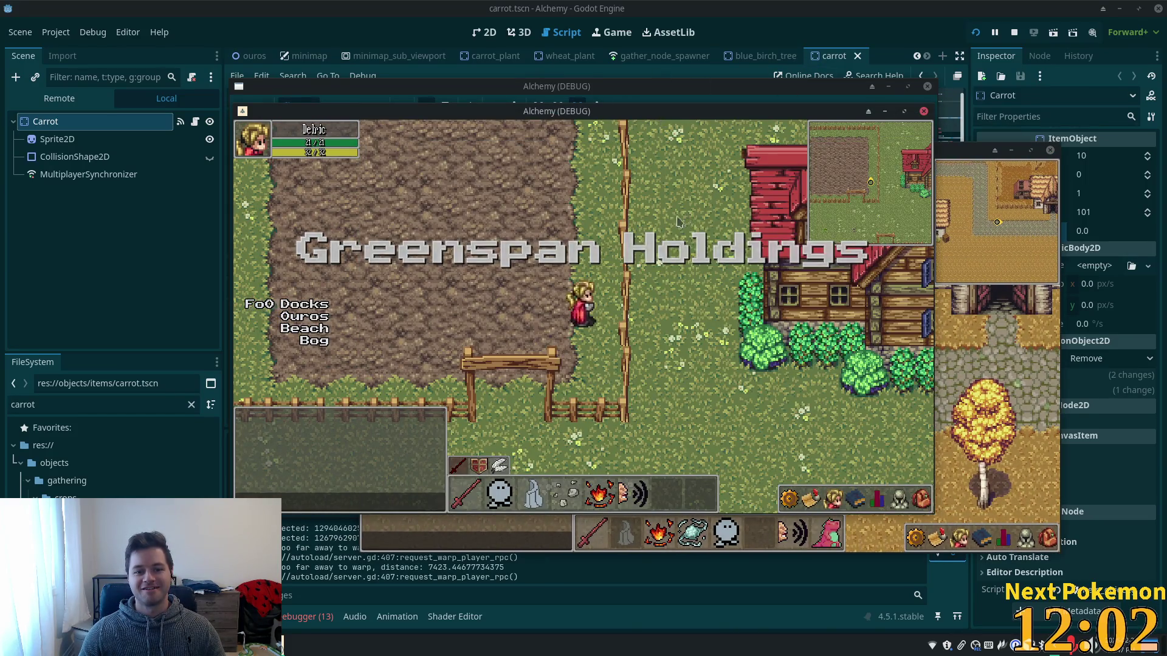
pyautogui.press('s')
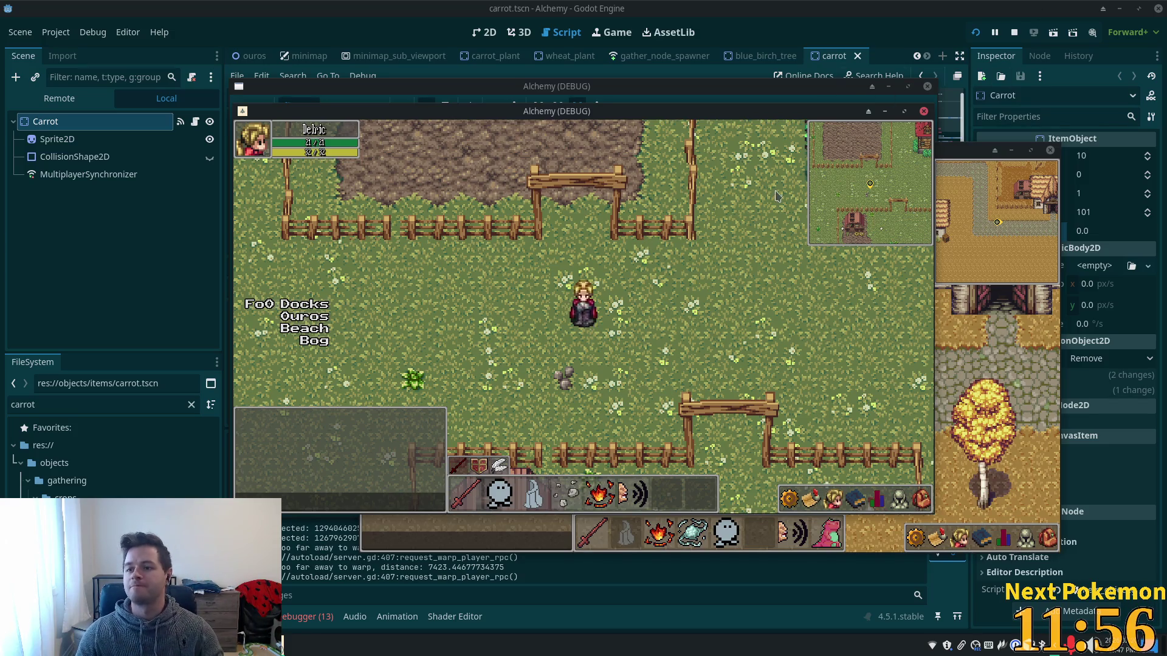
pyautogui.hotkey('w', 'a')
pyautogui.hotkey('w', 'd')
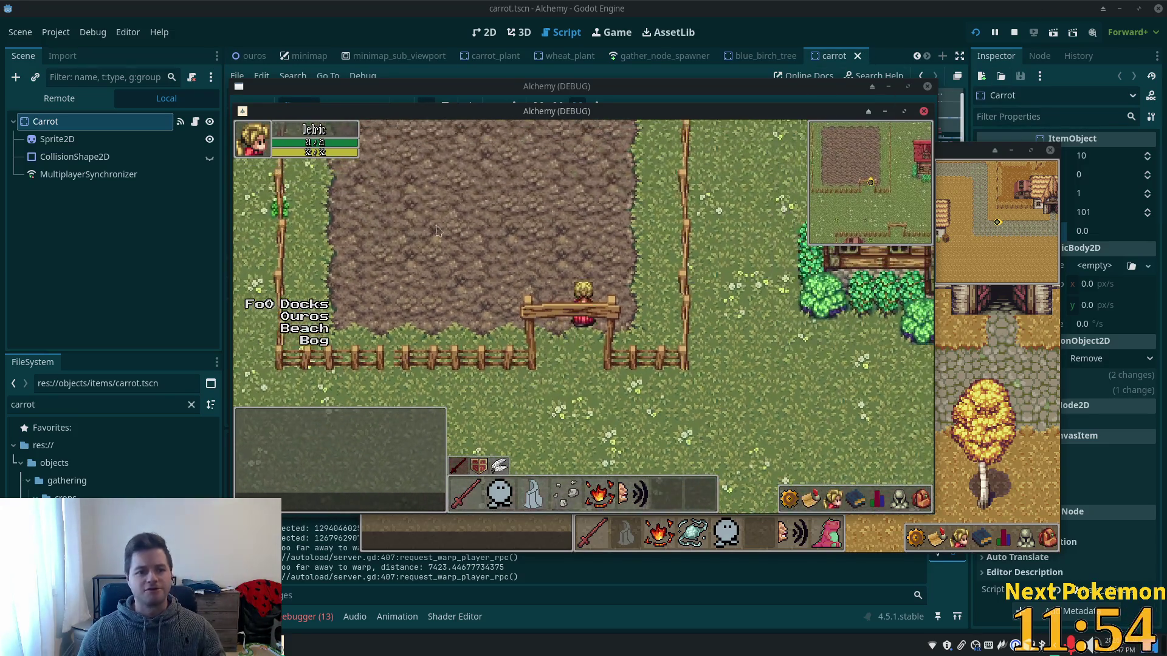
# Open item_spawner.tscn in the 2D view.
pyautogui.click(110, 175)
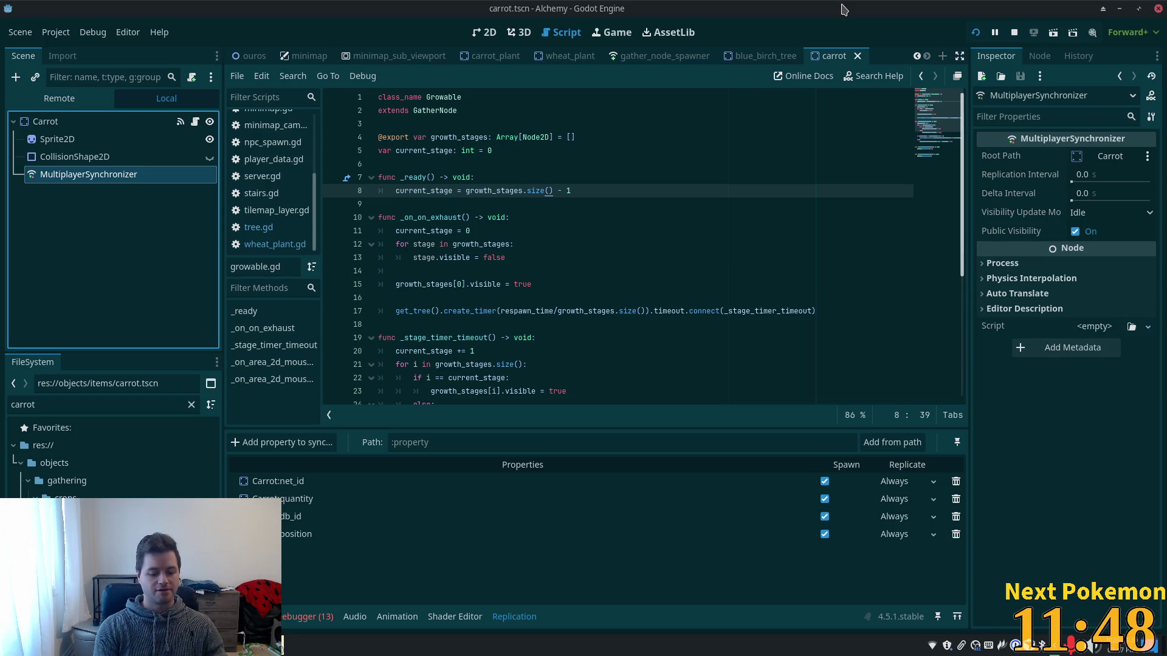
pyautogui.hotkey('shift', 'alt', 'o')
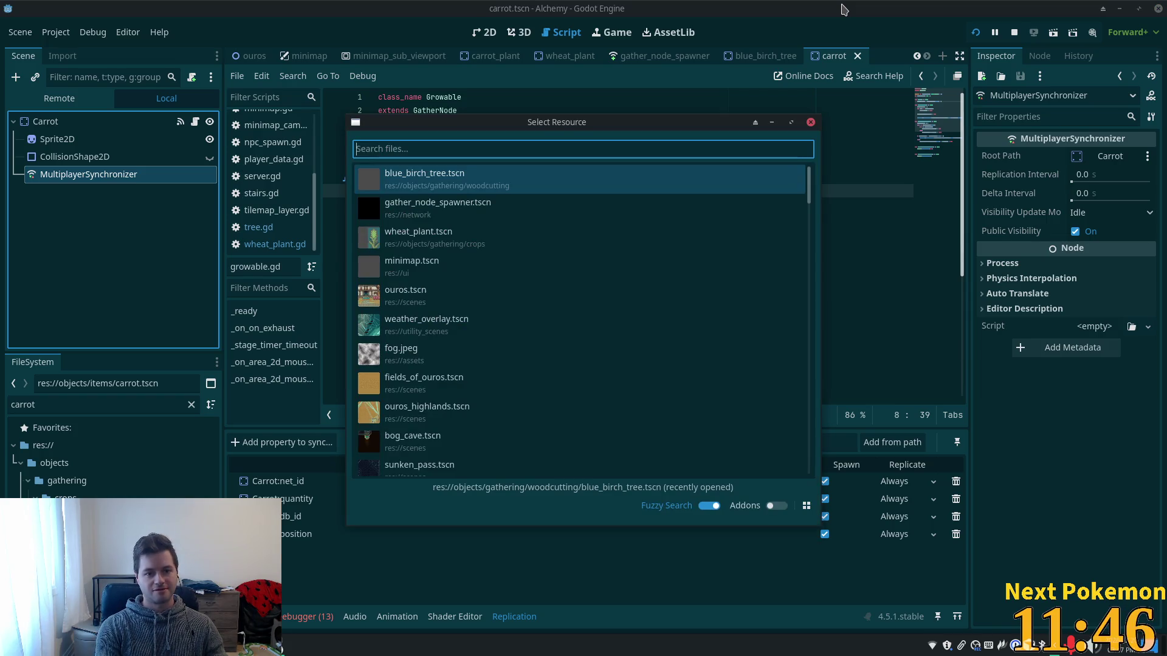
pyautogui.write('item_')
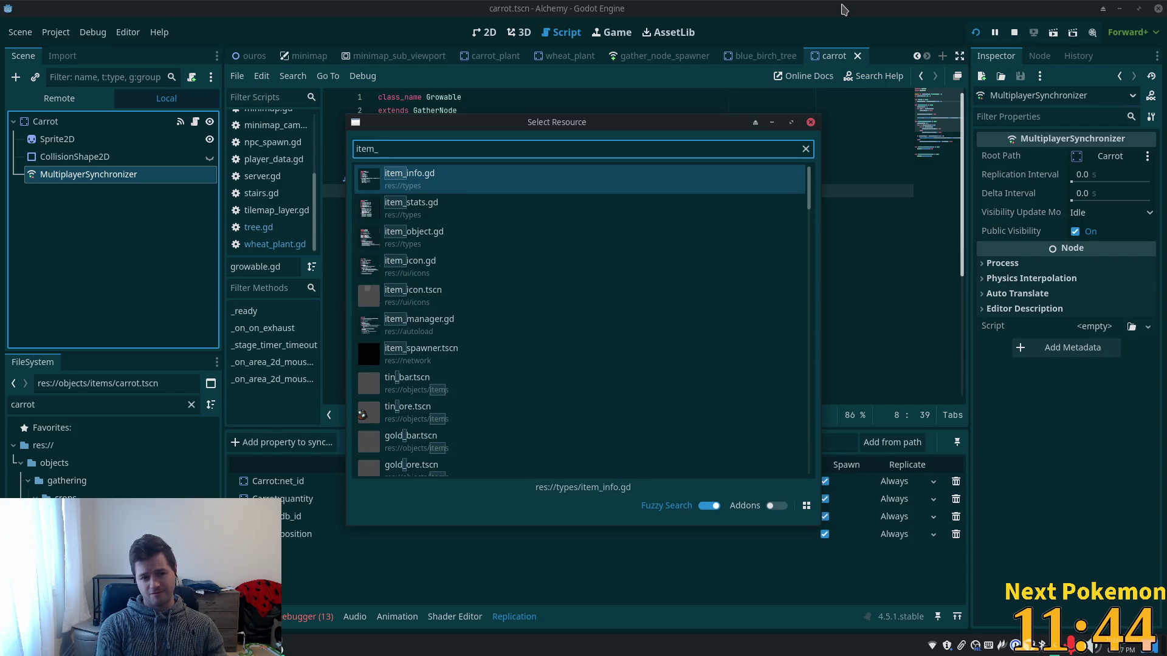
pyautogui.write('spawner')
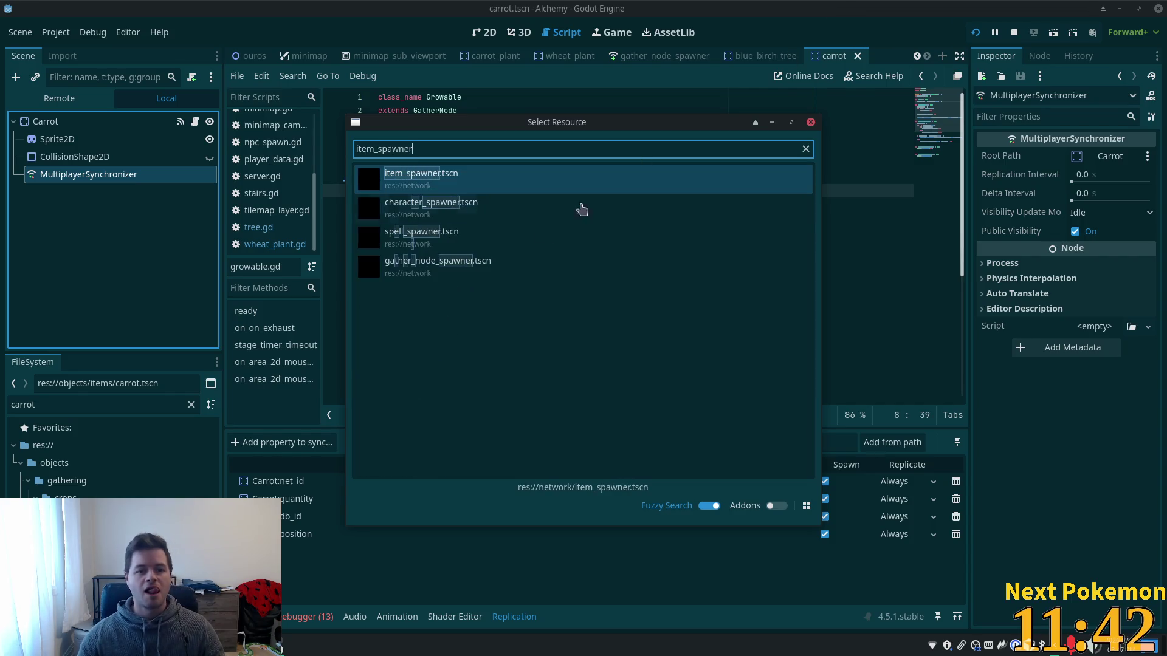
pyautogui.doubleClick(485, 182)
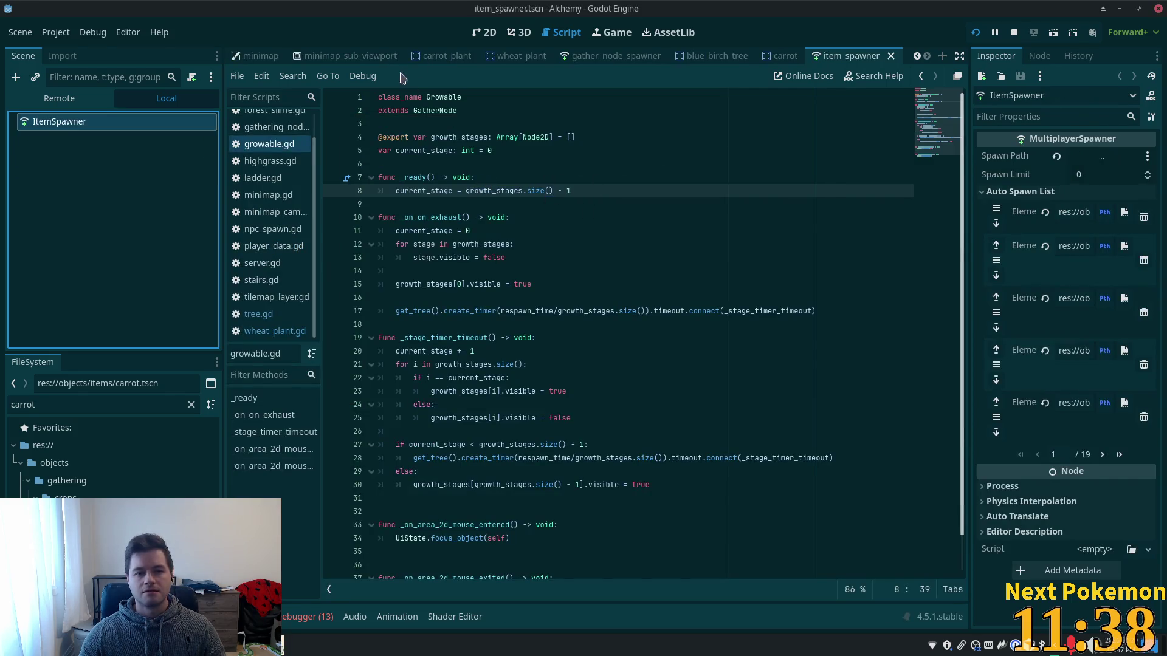
pyautogui.click(484, 33)
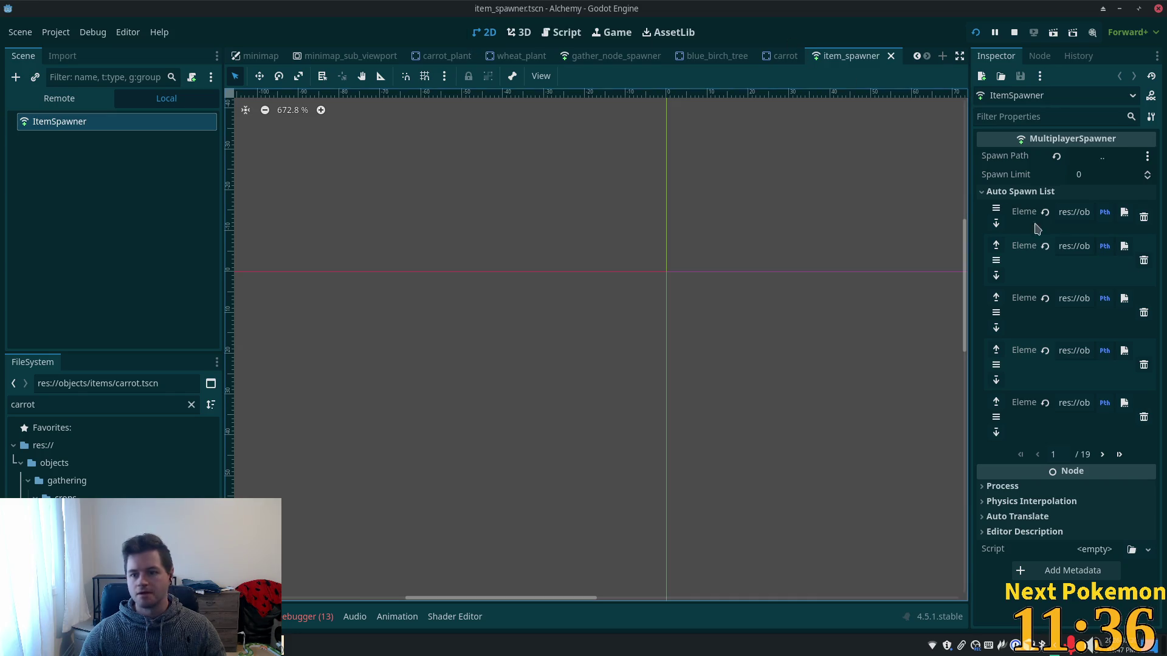
# Add carrot.tscn as Auto Spawn List Element 92 and save.
pyautogui.click(1119, 455)
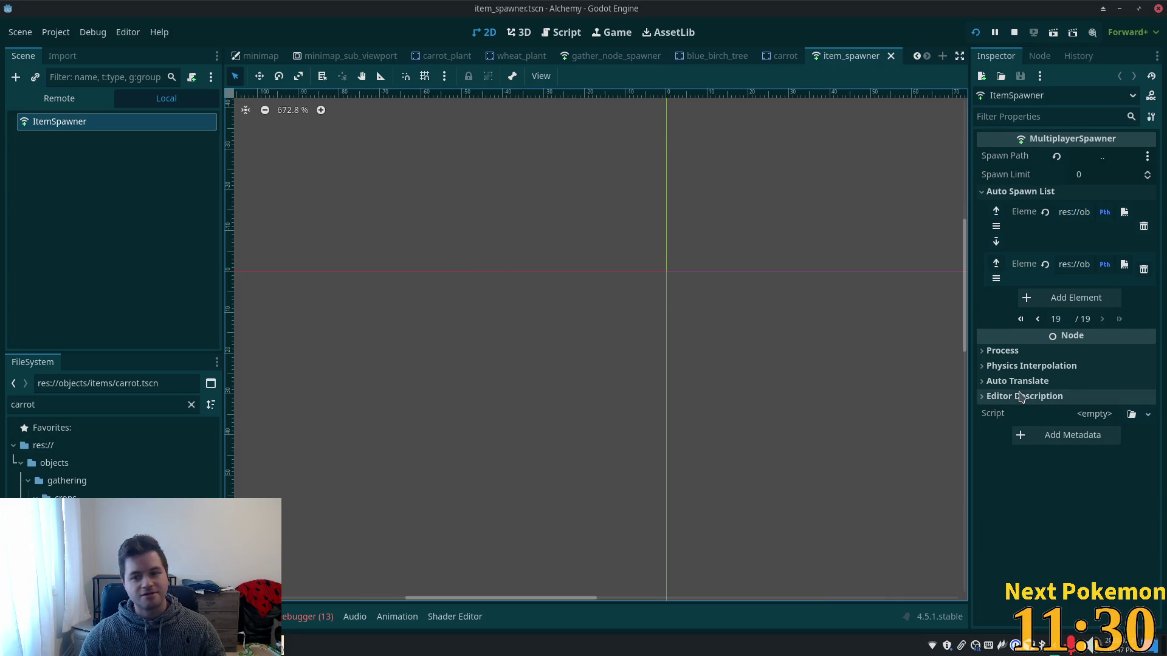
pyautogui.click(1061, 299)
pyautogui.moveTo(64, 495)
pyautogui.mouseDown()
pyautogui.moveTo(1049, 429)
pyautogui.moveTo(1076, 316)
pyautogui.mouseUp()
pyautogui.hotkey('ctrl', 's')
pyautogui.moveTo(970, 287)
pyautogui.mouseDown()
pyautogui.moveTo(470, 287)
pyautogui.moveTo(834, 308)
pyautogui.mouseUp()
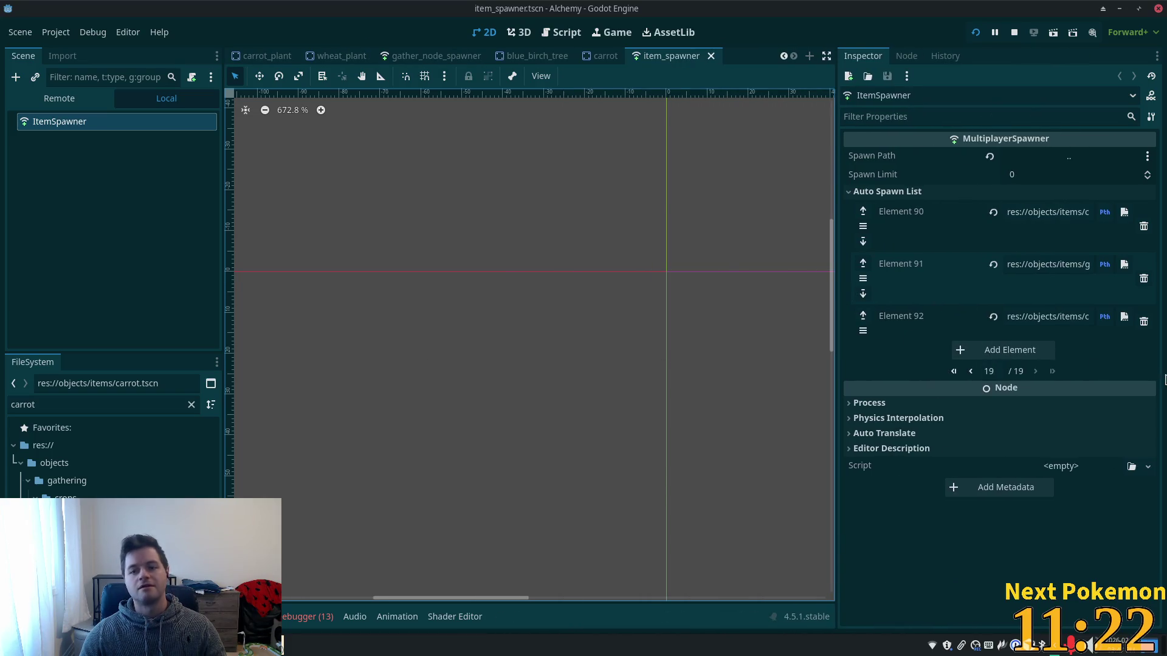
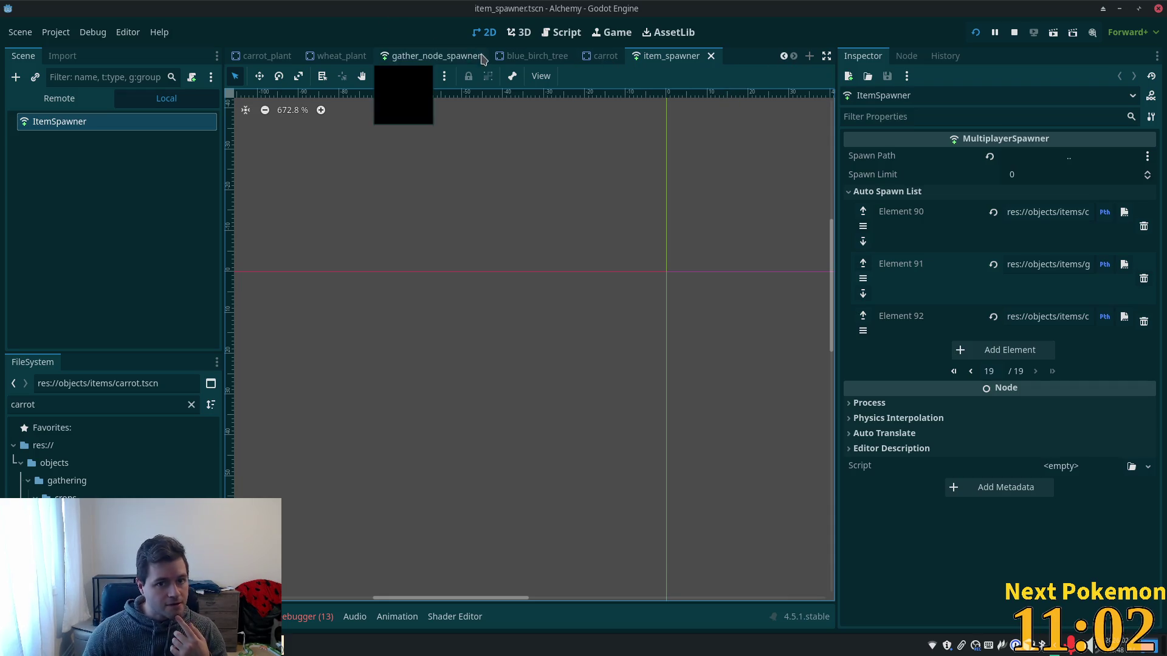
# Open carrot.tscn from the FileSystem dock.
pyautogui.scroll(5, 437, 56)
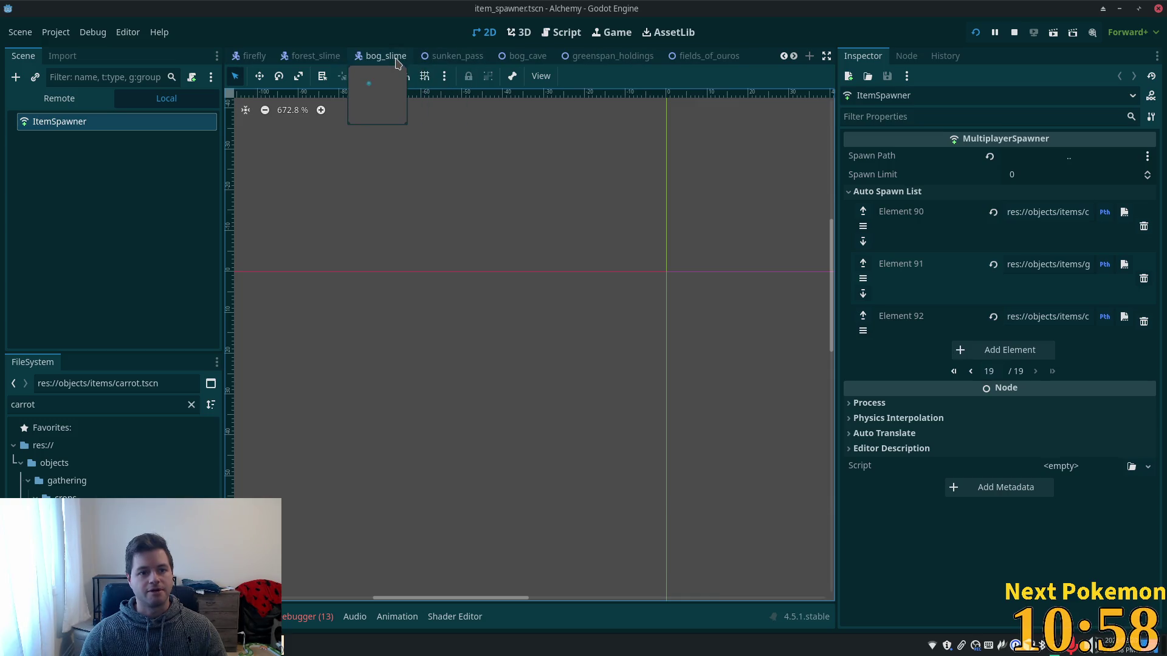
pyautogui.scroll(3, 395, 58)
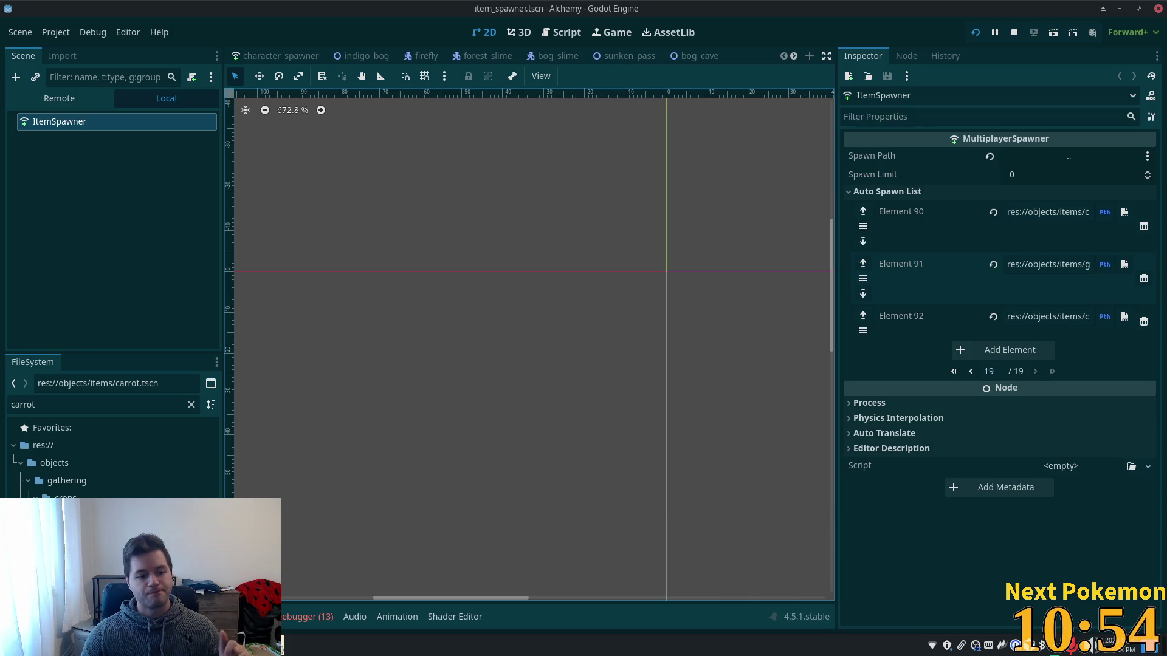
pyautogui.doubleClick(126, 462)
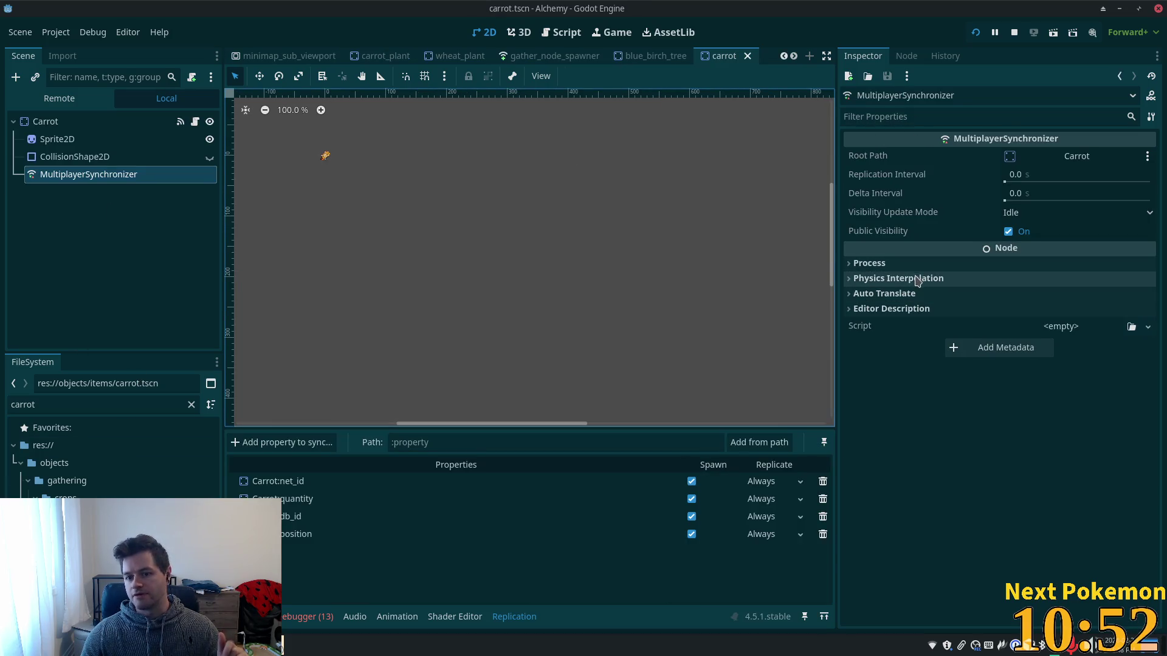
# Make the carrot Sprite2D's texture unique to this scene.
pyautogui.click(79, 156)
pyautogui.click(57, 139)
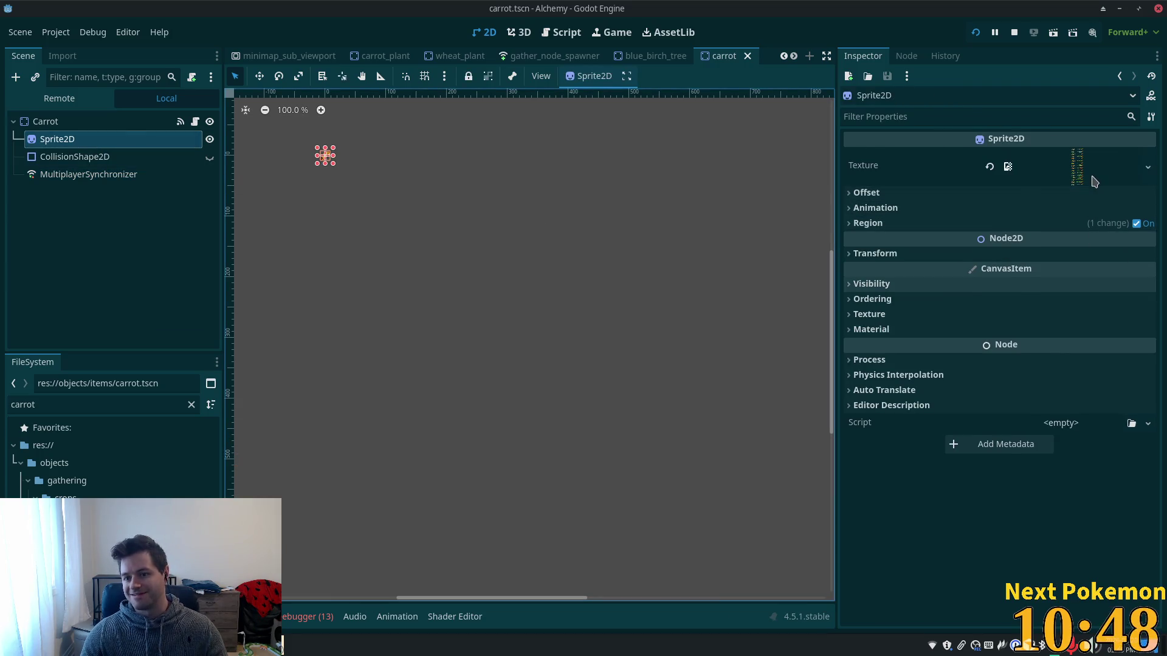
pyautogui.click(1148, 167)
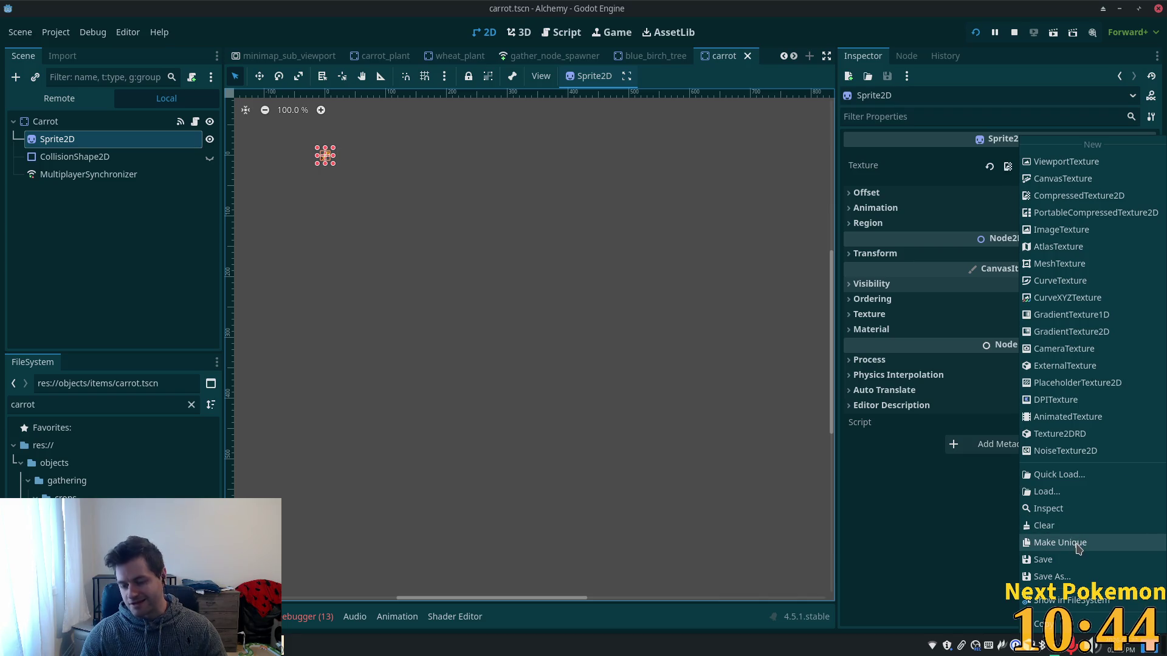
pyautogui.click(1078, 543)
# Set the sprite's region to the carrot tile at y 80 and save the carrot scene.
pyautogui.click(898, 225)
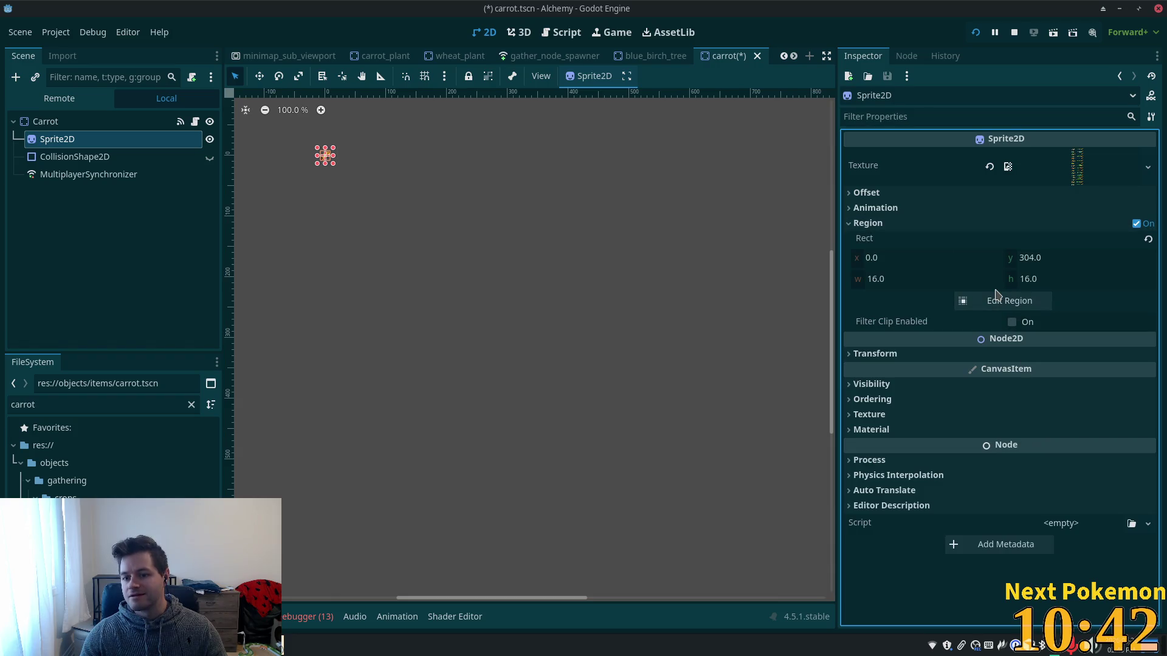
pyautogui.click(1008, 307)
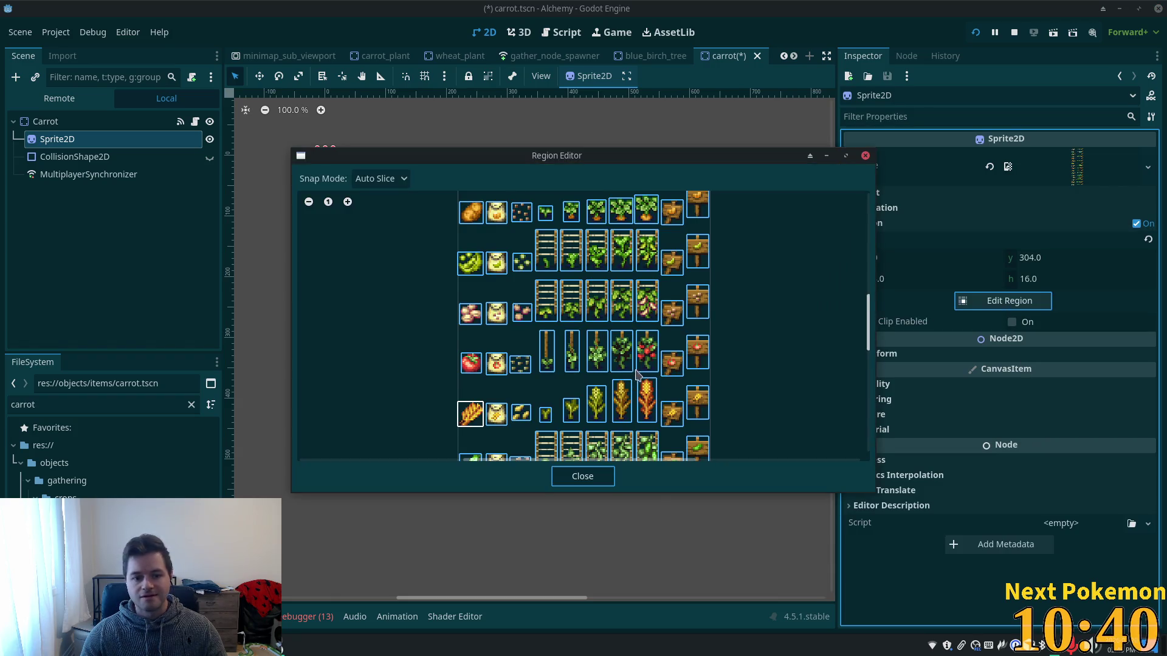
pyautogui.scroll(1, 544, 378)
pyautogui.scroll(1, 544, 378)
pyautogui.scroll(4, 550, 229)
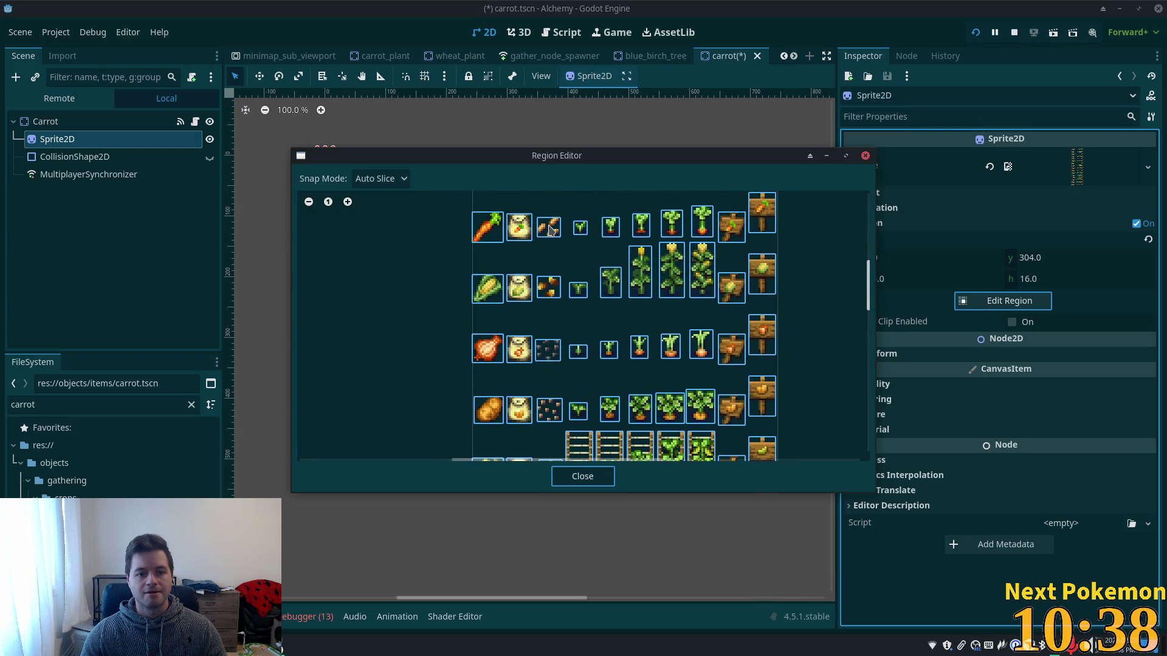
pyautogui.click(487, 227)
pyautogui.click(604, 477)
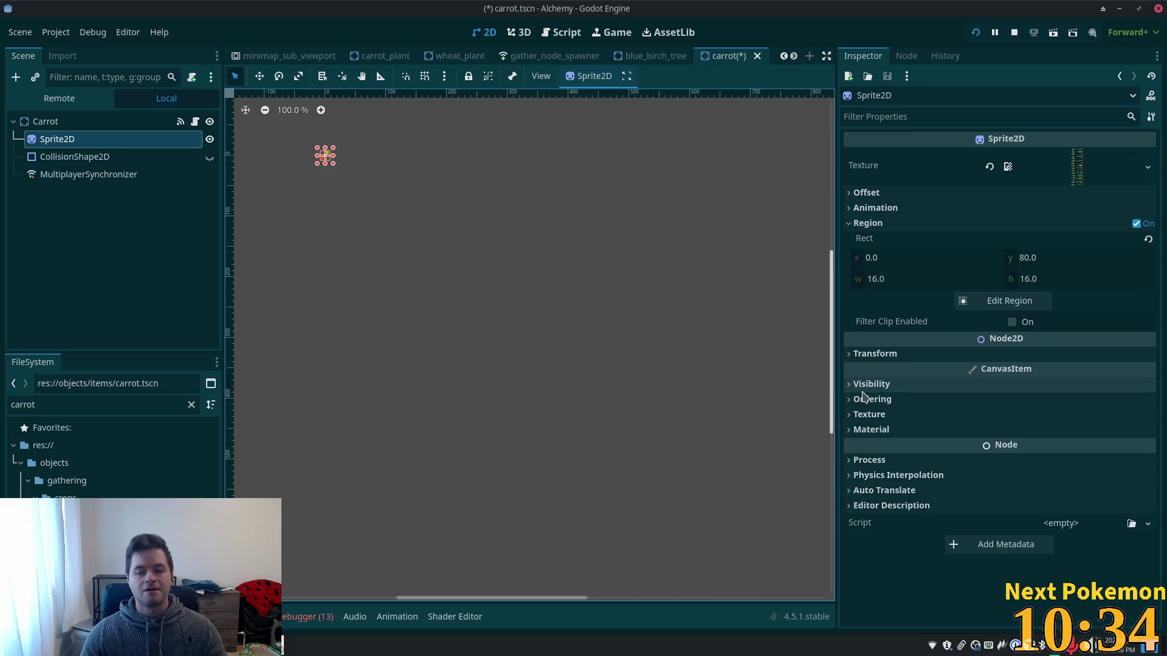
pyautogui.hotkey('ctrl', 's')
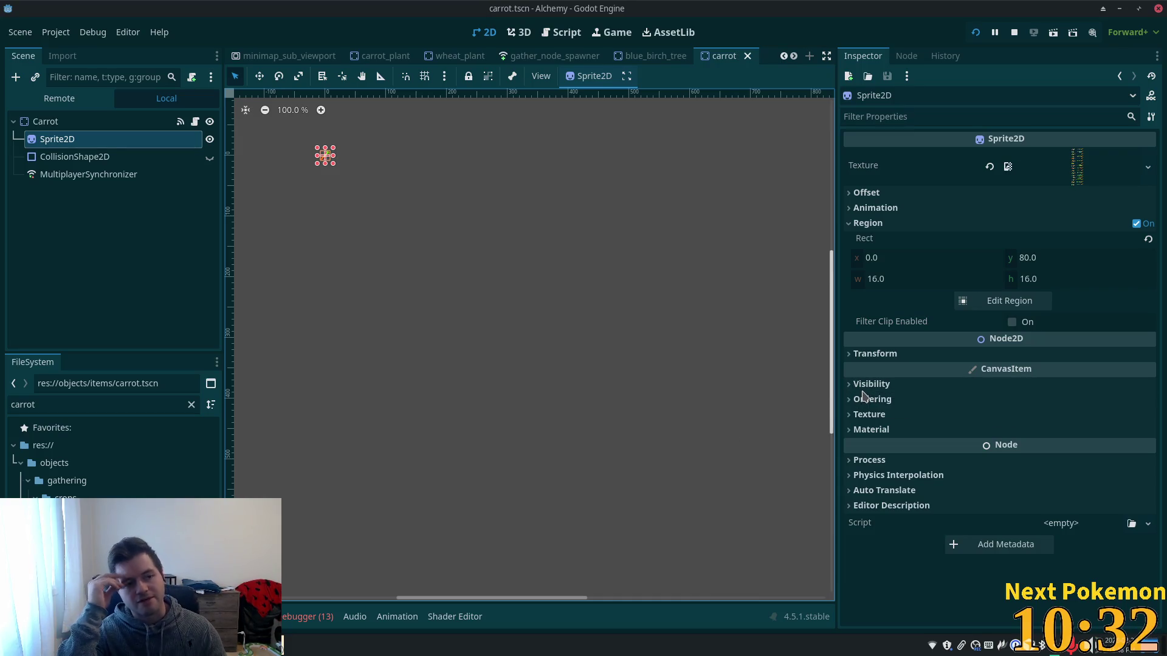
pyautogui.hotkey('alt', 'shift', 'o')
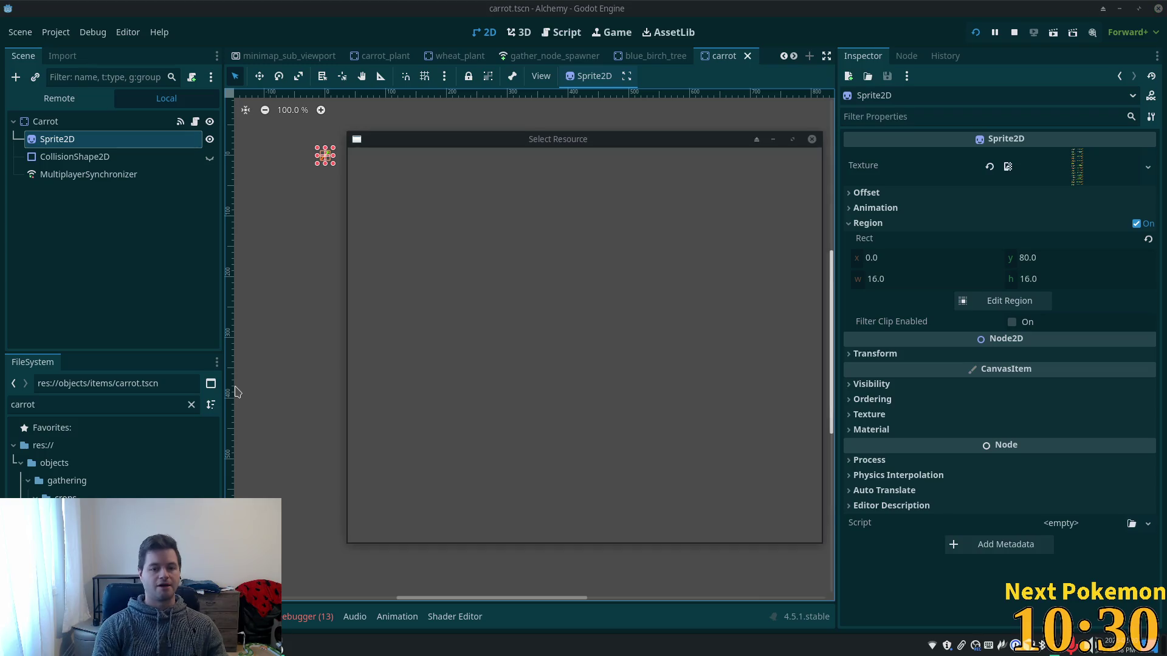
# Quick-open item_icon.tscn and jump to page 5/5 of the Icons dictionary.
pyautogui.write('item_icon')
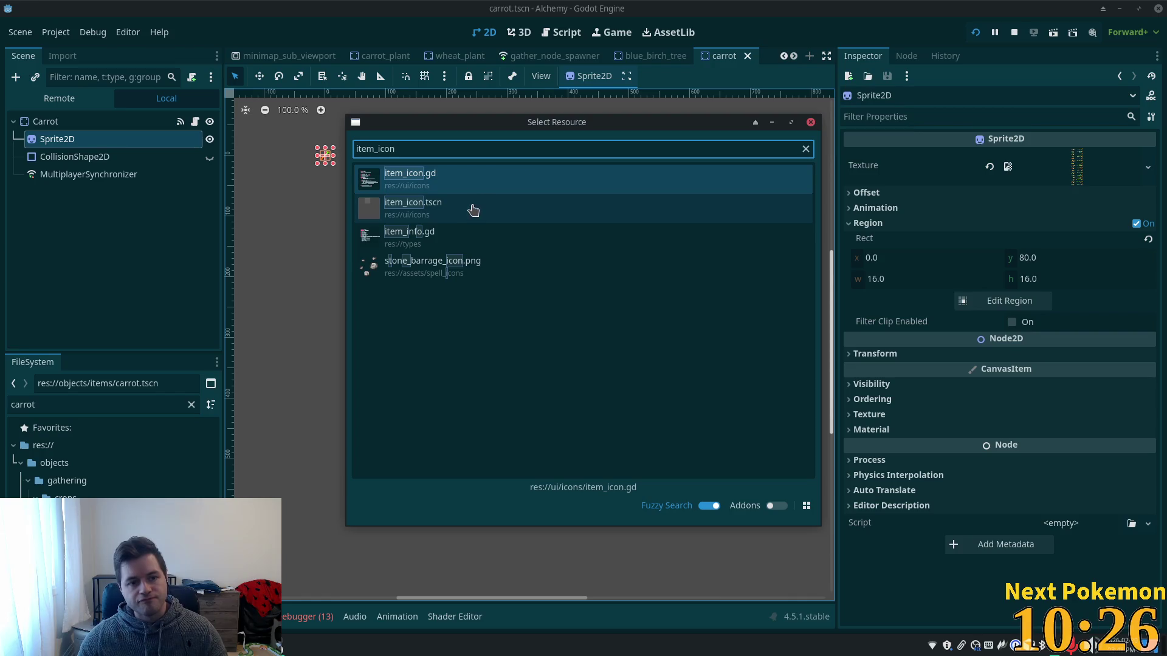
pyautogui.doubleClick(472, 213)
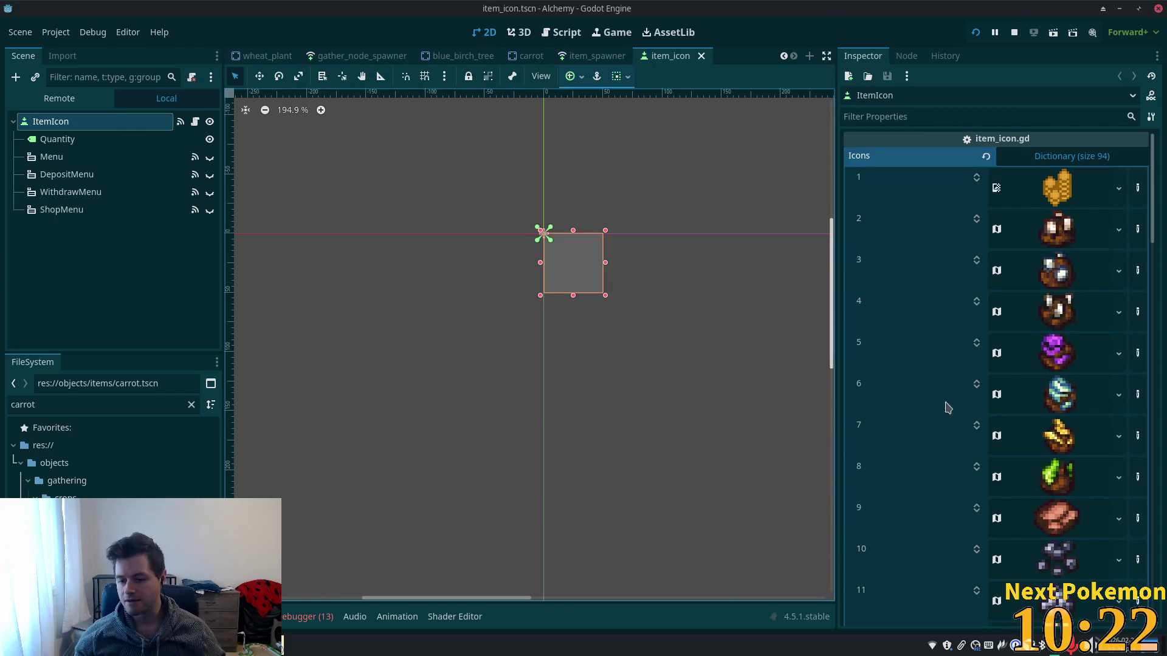
pyautogui.scroll(-10, 946, 404)
pyautogui.scroll(-8, 940, 457)
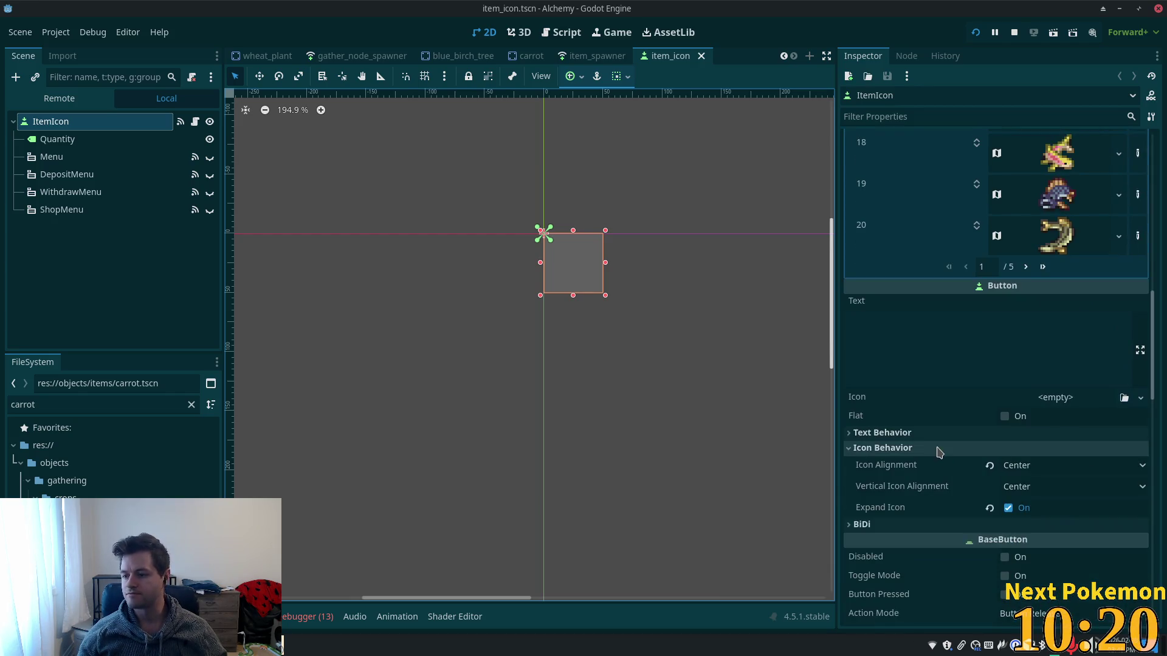
pyautogui.scroll(5, 984, 459)
pyautogui.scroll(1, 1015, 460)
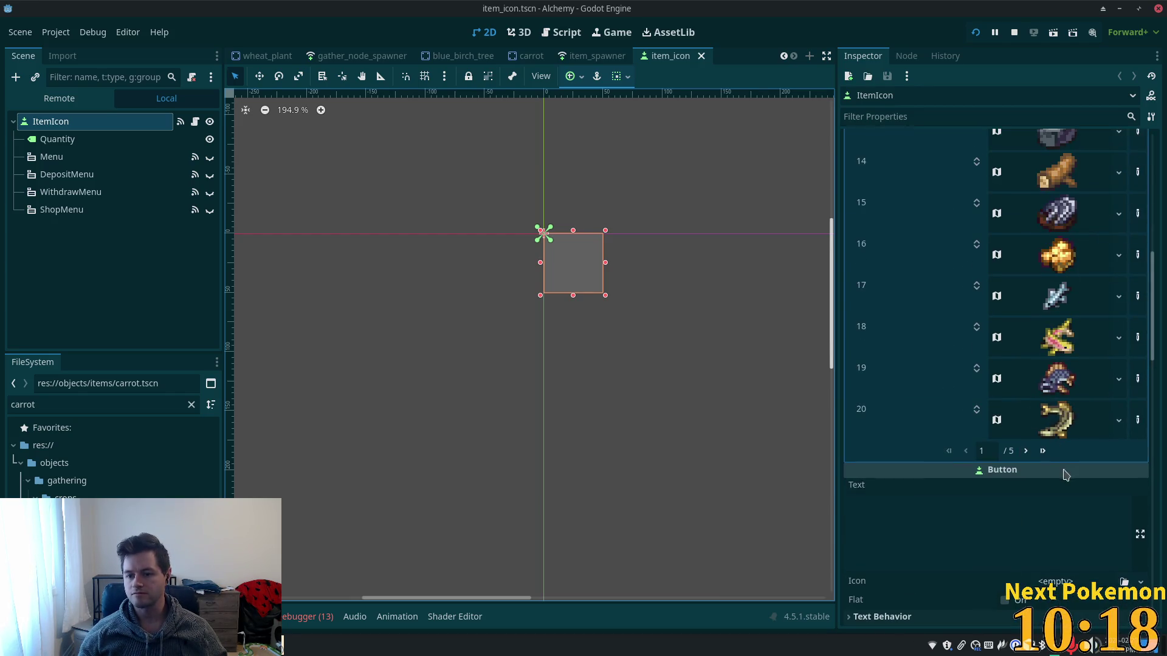
pyautogui.click(1044, 452)
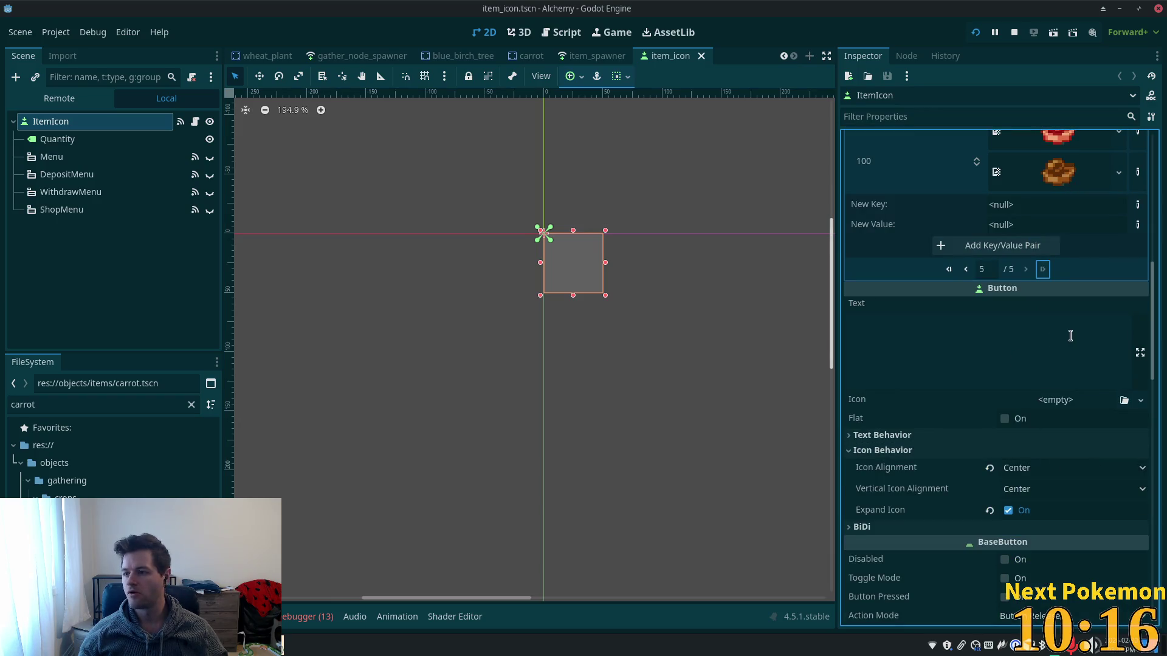
pyautogui.scroll(3, 1071, 339)
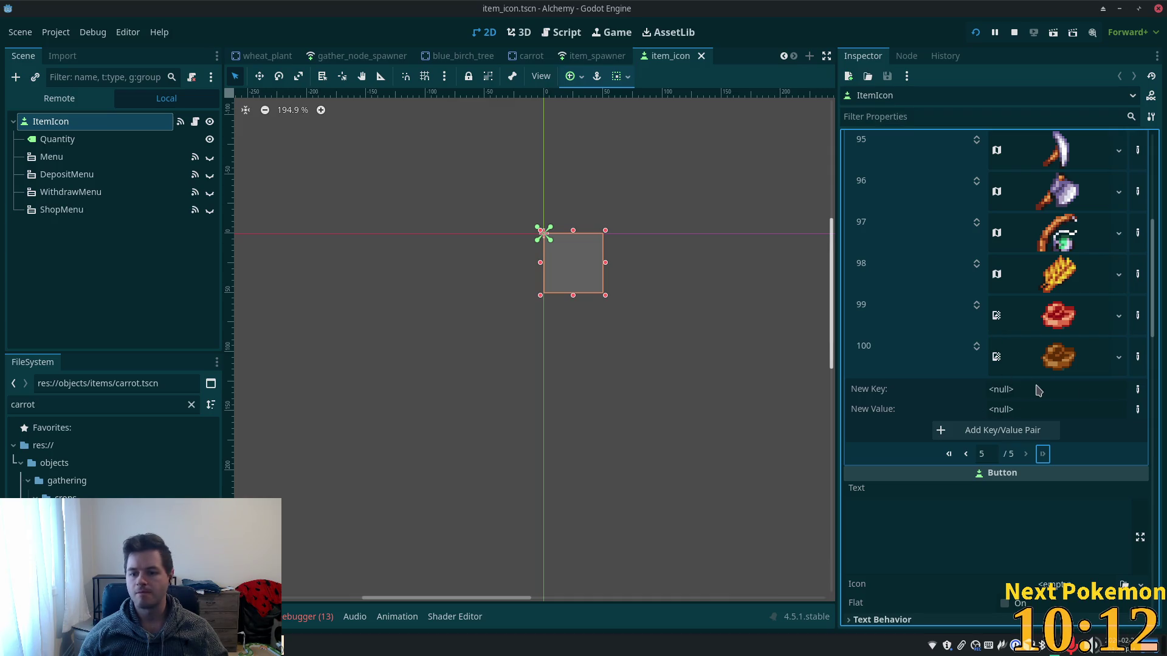
# Start a new Icons entry with an int key and a new AtlasTexture value.
pyautogui.click(1138, 389)
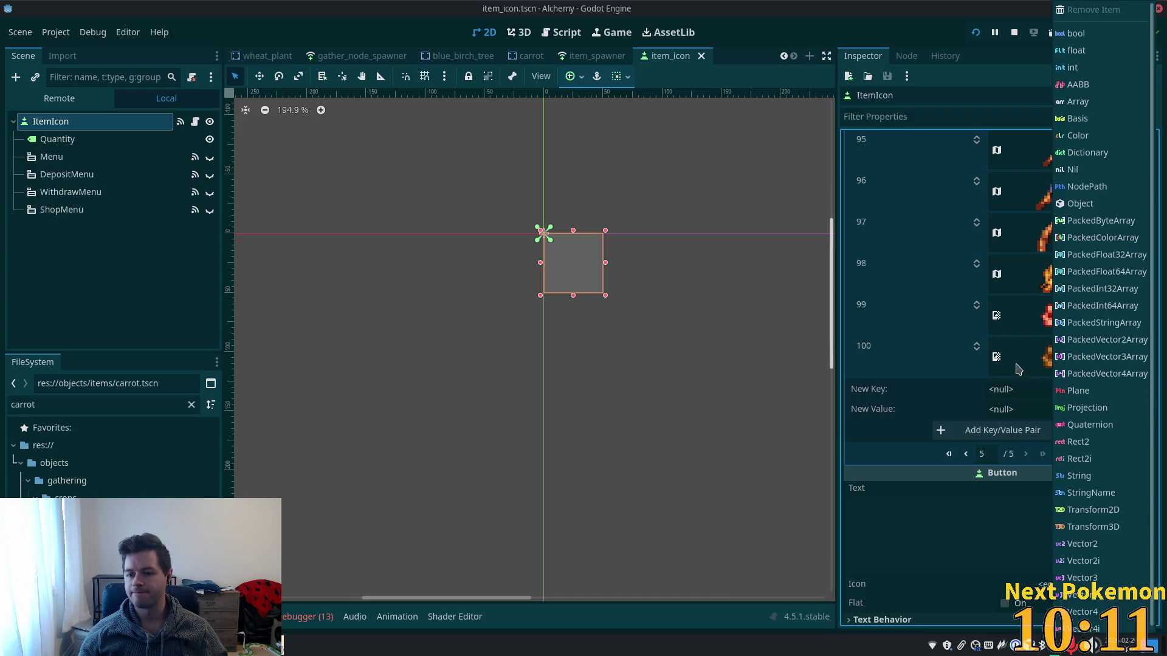
pyautogui.click(1085, 70)
pyautogui.click(1138, 411)
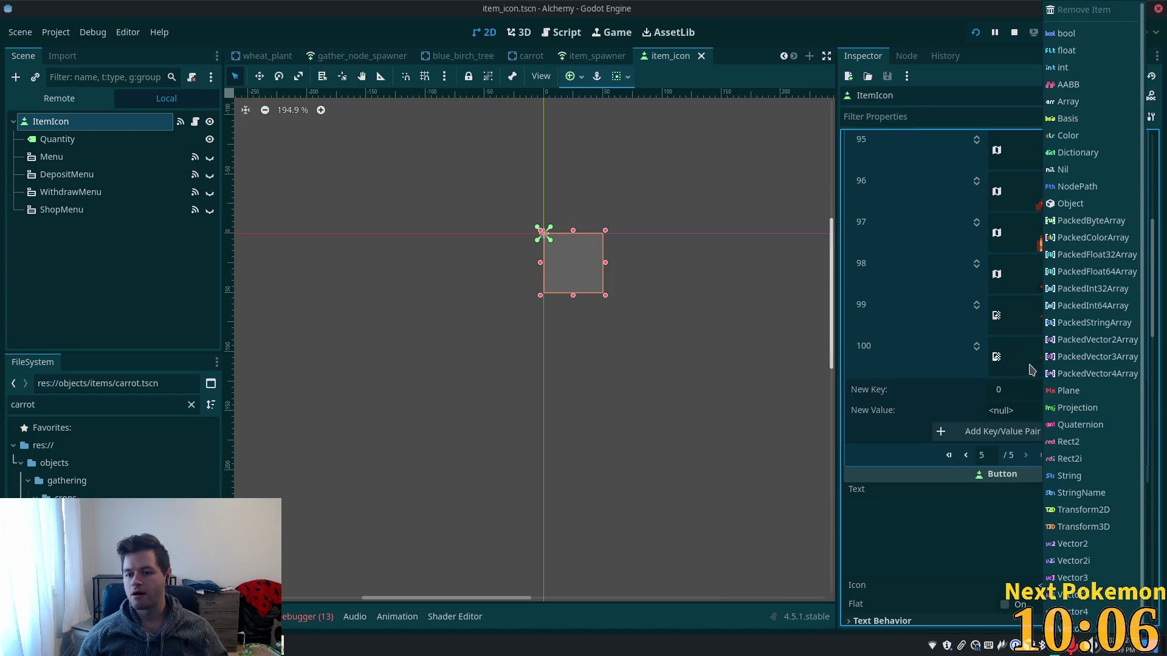
pyautogui.click(1085, 205)
pyautogui.click(1042, 413)
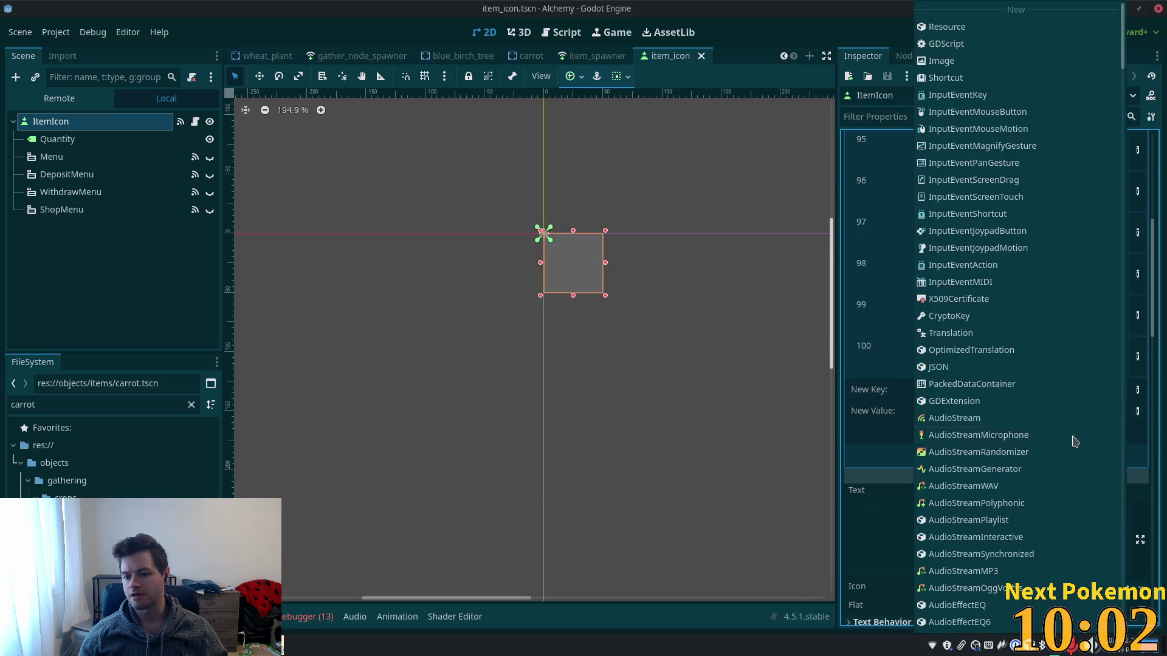
pyautogui.scroll(-5, 945, 459)
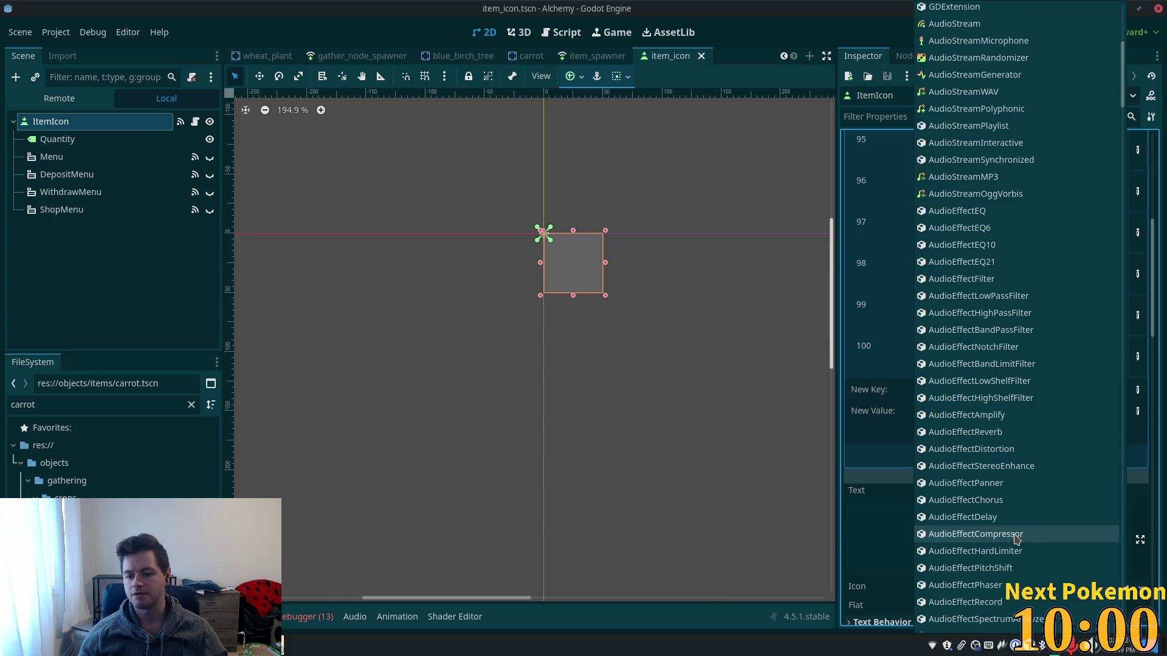
pyautogui.scroll(-5, 1017, 533)
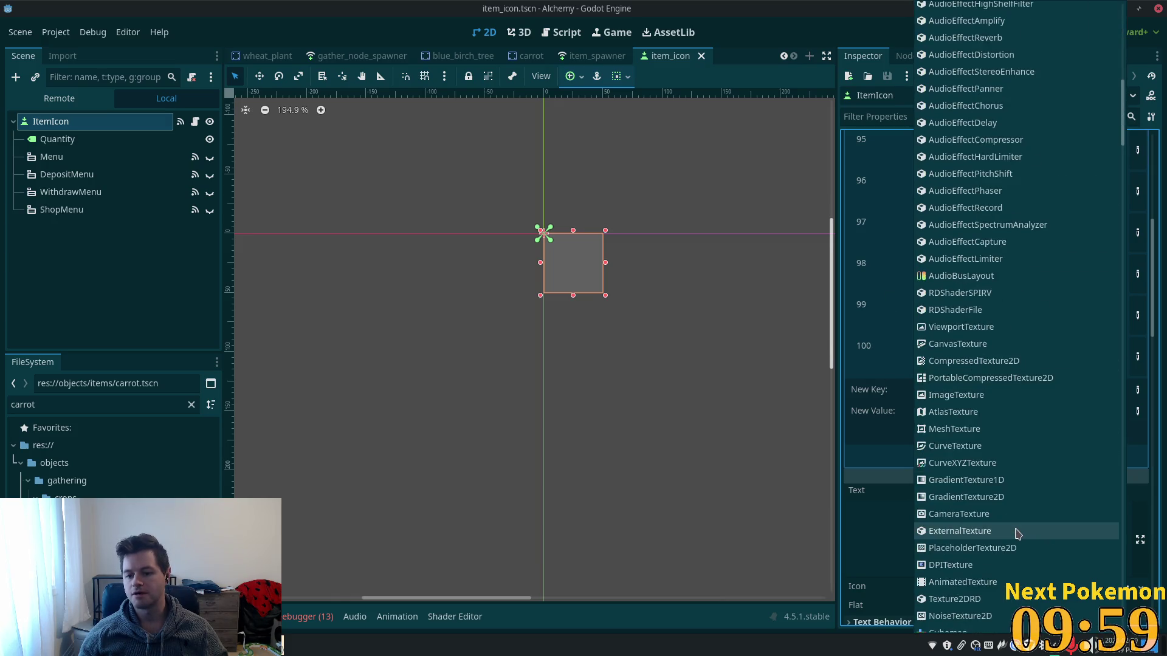
pyautogui.click(959, 413)
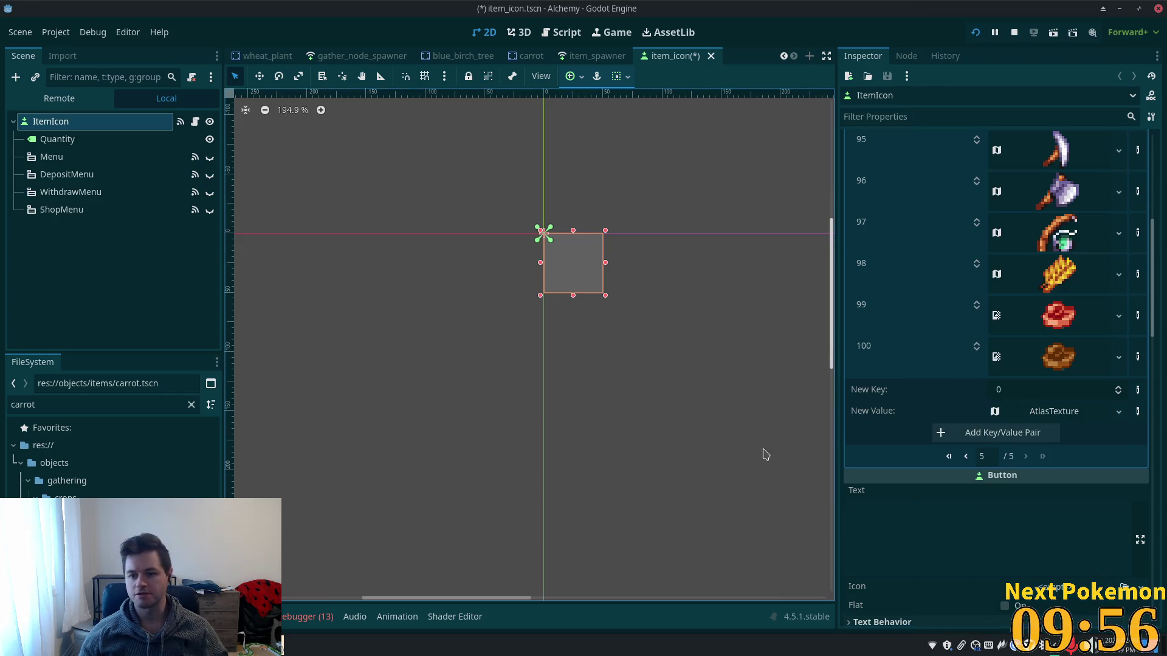
pyautogui.click(1061, 418)
pyautogui.scroll(-5, 1034, 419)
pyautogui.scroll(2, 1026, 396)
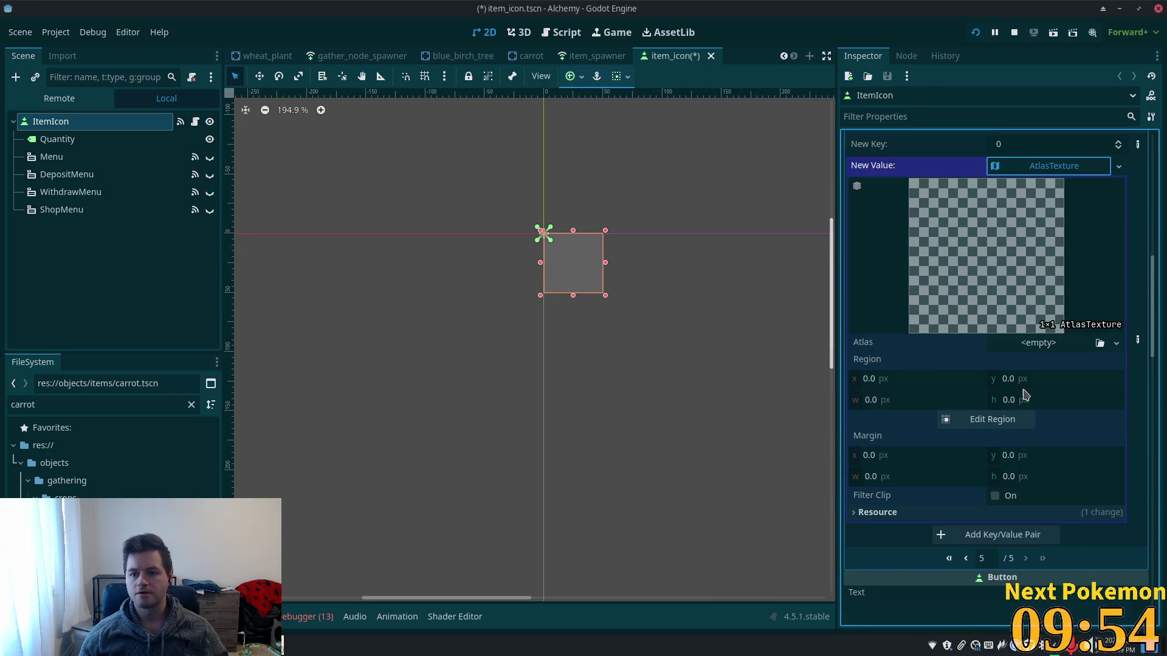
# Filter FileSystem for 'cro' and set farming crops 1-A 16x32.png as the atlas.
pyautogui.doubleClick(68, 403)
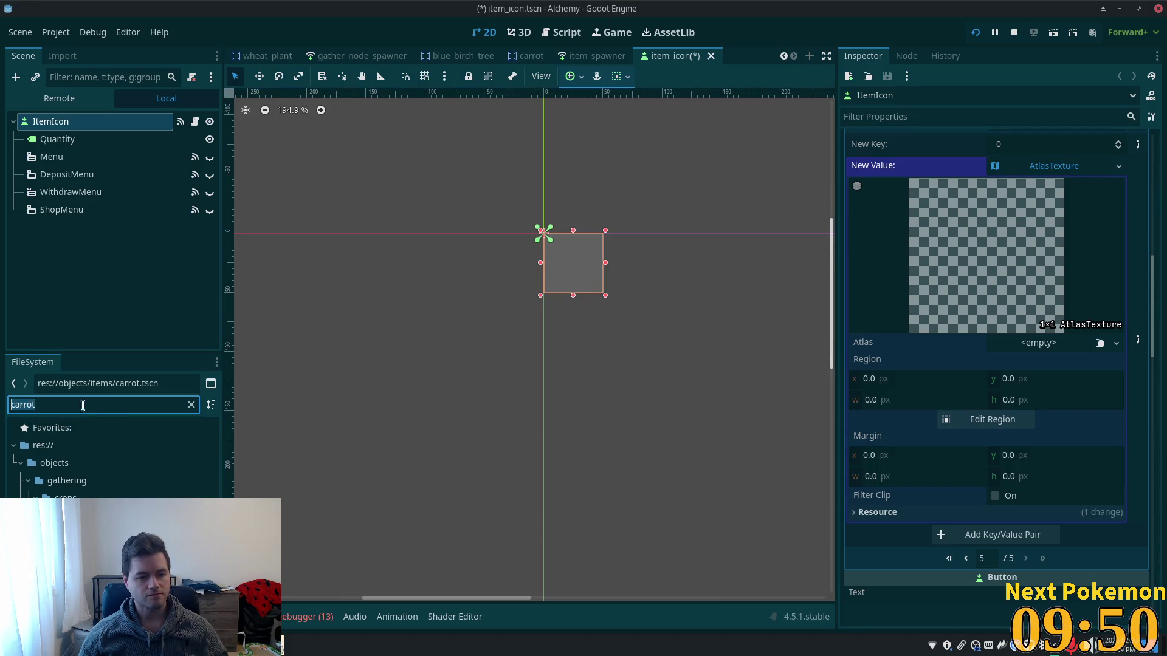
pyautogui.write('cro')
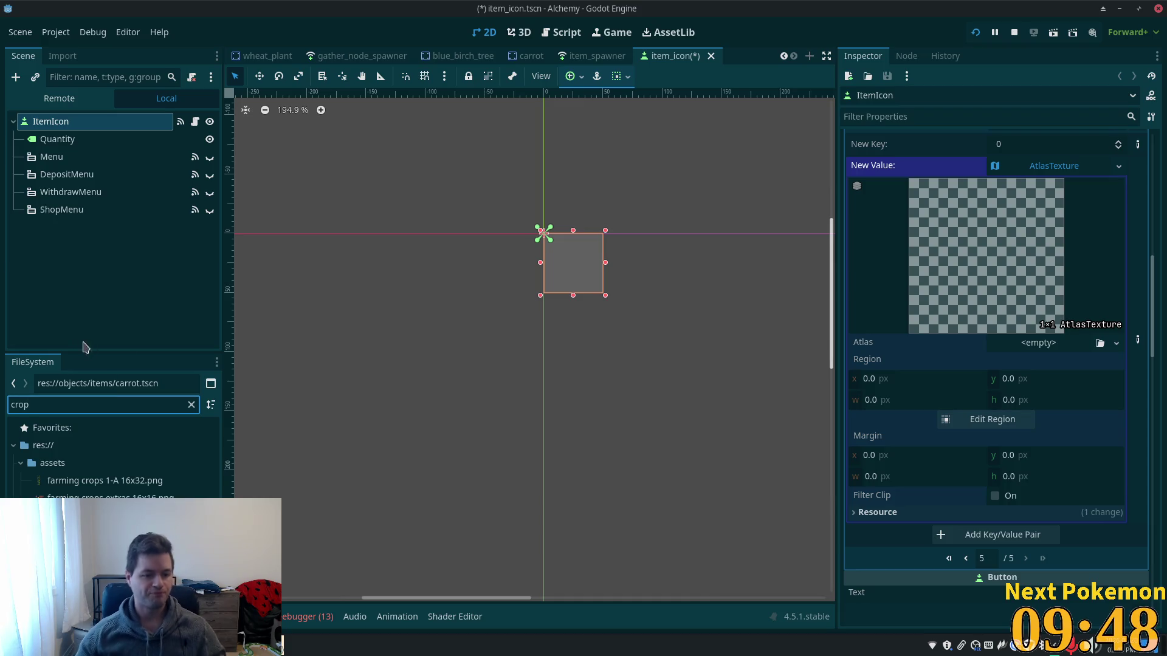
pyautogui.moveTo(104, 480)
pyautogui.mouseDown()
pyautogui.moveTo(971, 364)
pyautogui.moveTo(1038, 342)
pyautogui.mouseUp()
# Set the atlas region to the carrot tile (y 80, 16×16) and save item_icon.
pyautogui.click(1024, 441)
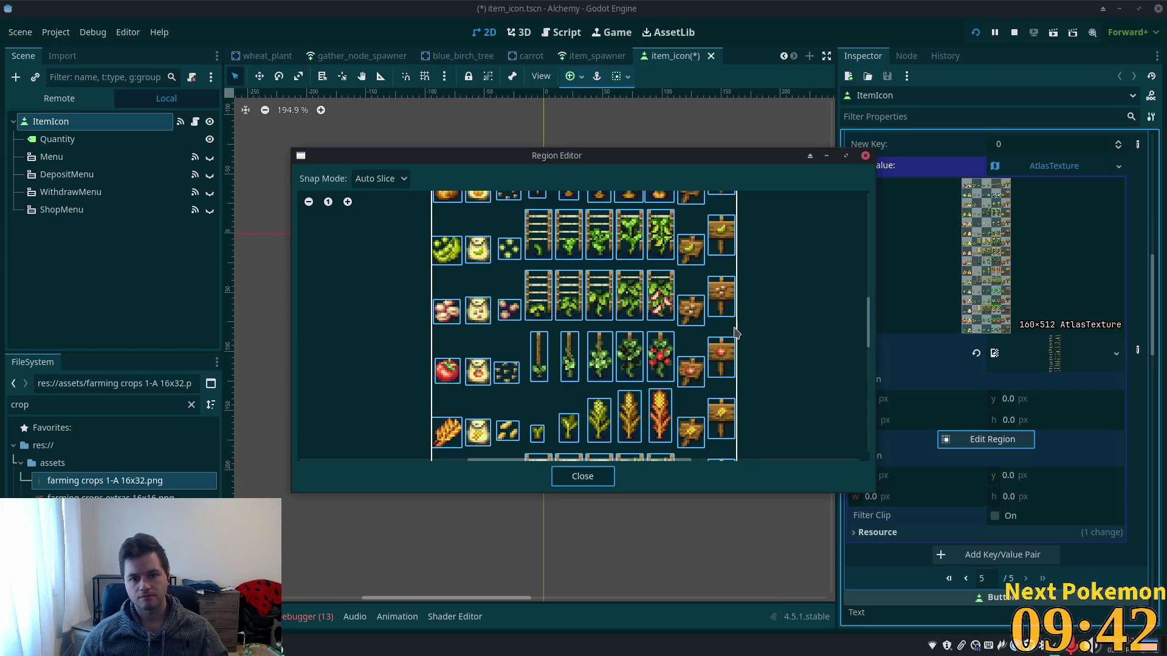
pyautogui.scroll(5, 499, 324)
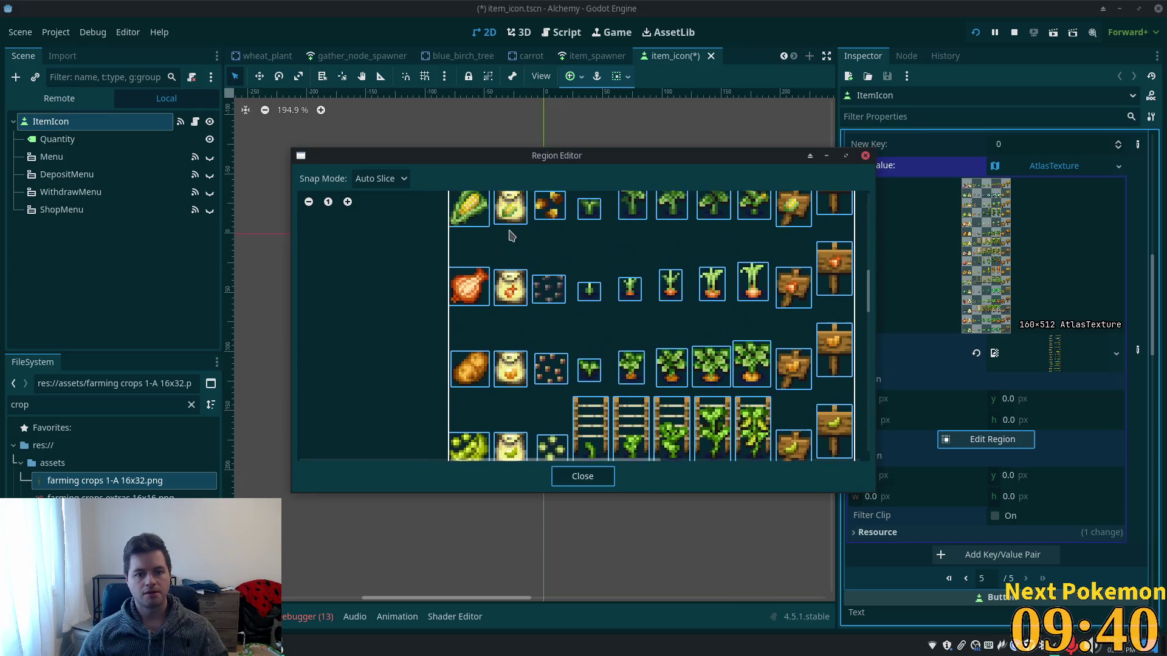
pyautogui.scroll(-2, 561, 325)
pyautogui.click(495, 311)
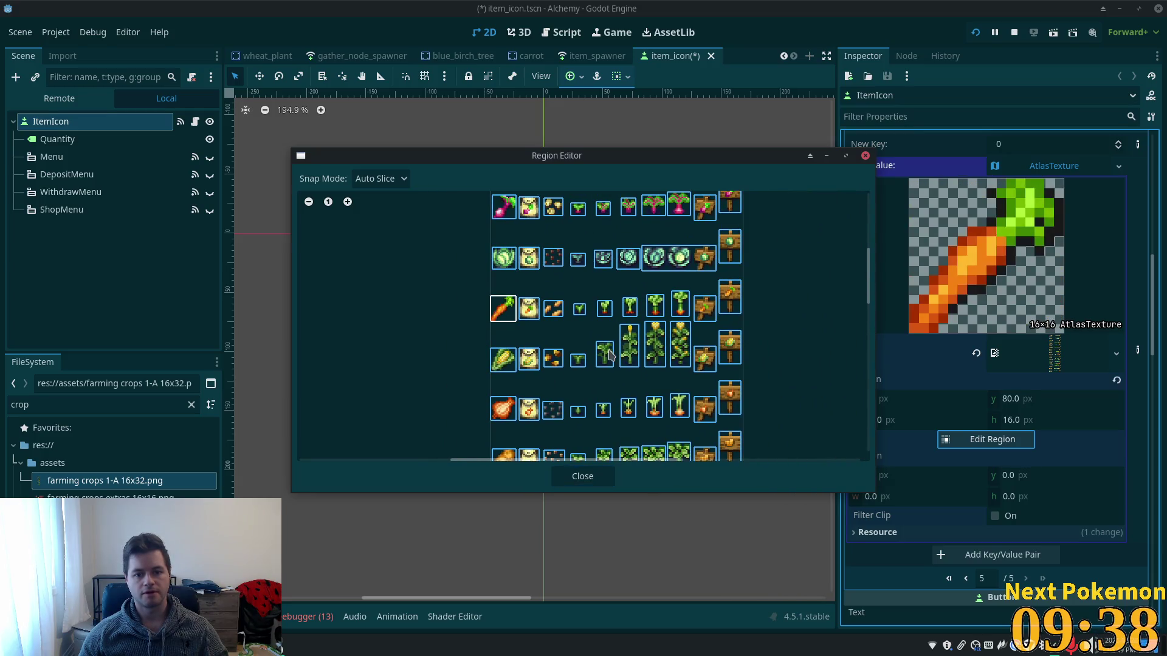
pyautogui.click(582, 476)
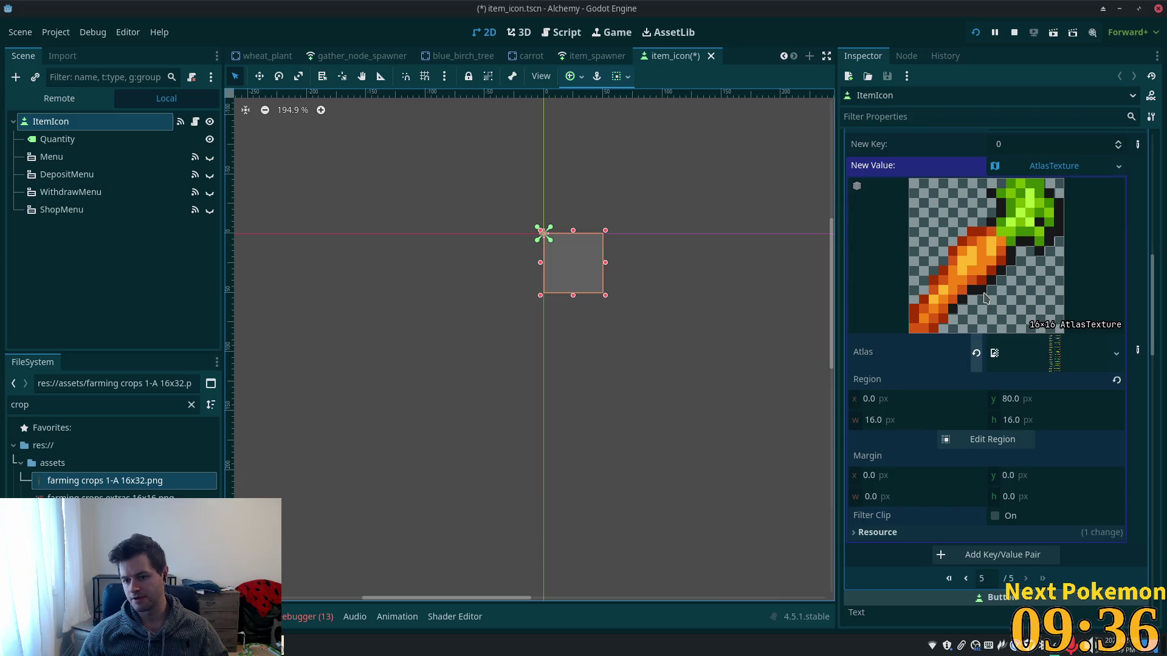
pyautogui.click(1044, 173)
pyautogui.hotkey('ctrl', 's')
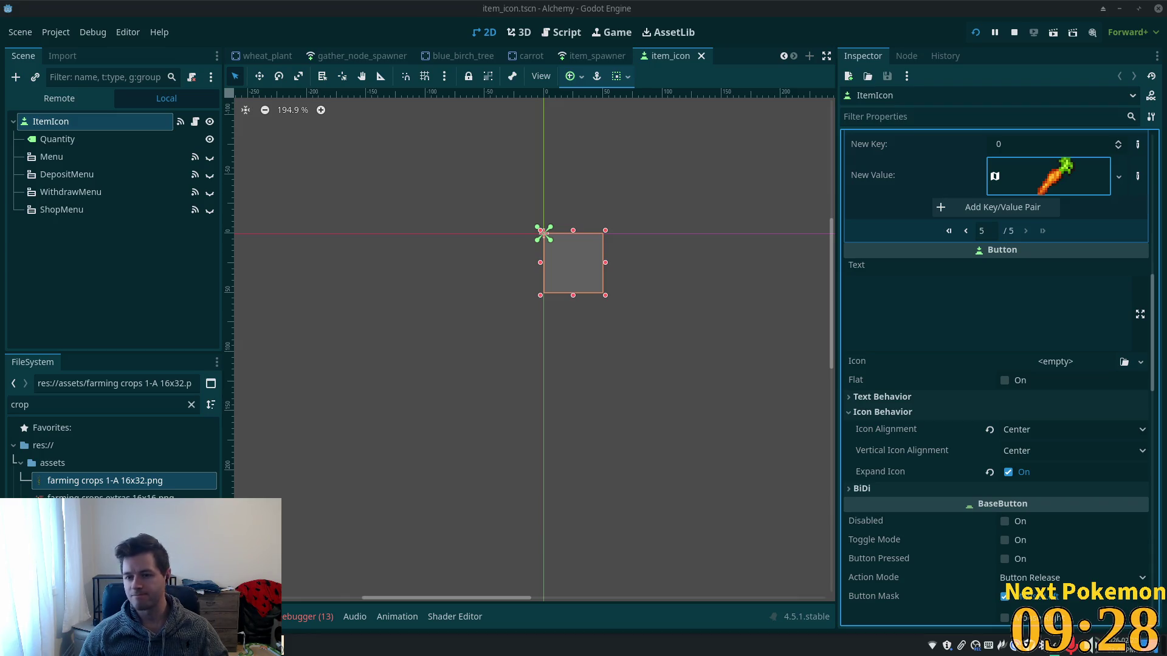
pyautogui.hotkey('ctrl', 's')
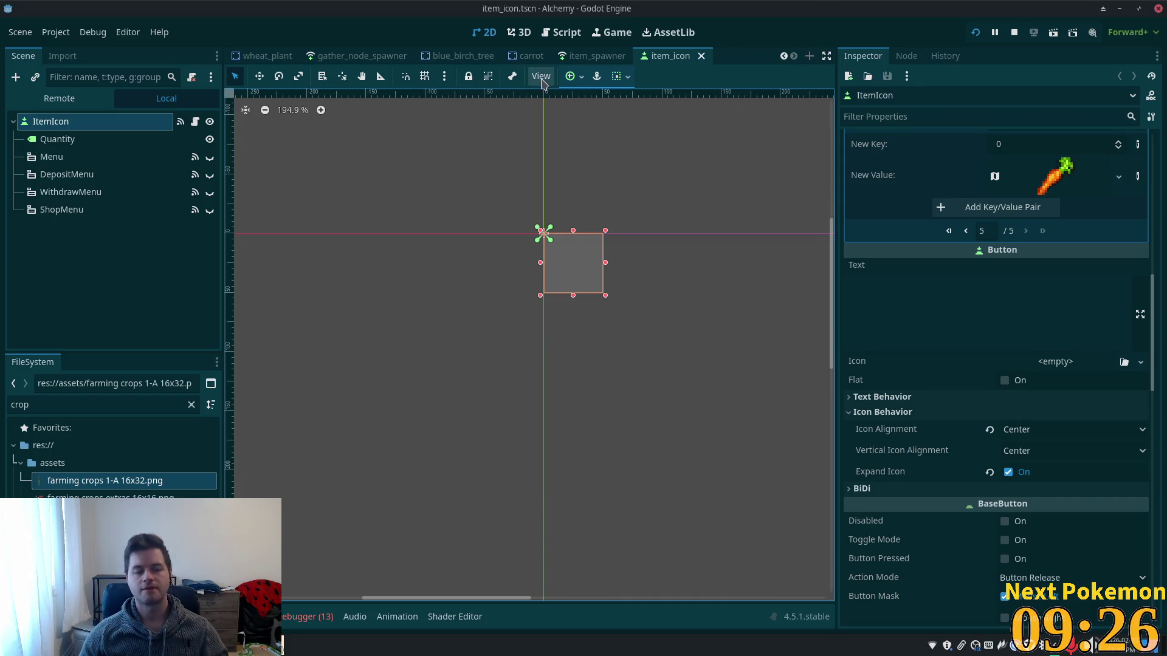
# Switch to the greenspan_holdings scene and search the FileSystem for 'carrot'.
pyautogui.scroll(5, 371, 58)
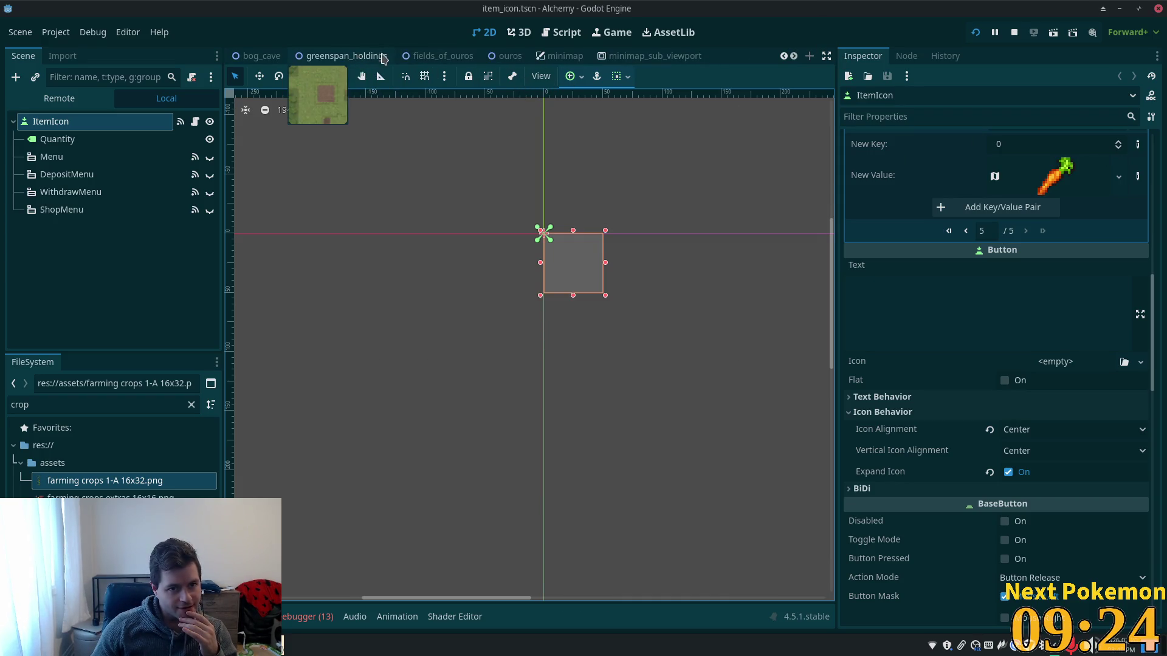
pyautogui.scroll(4, 379, 63)
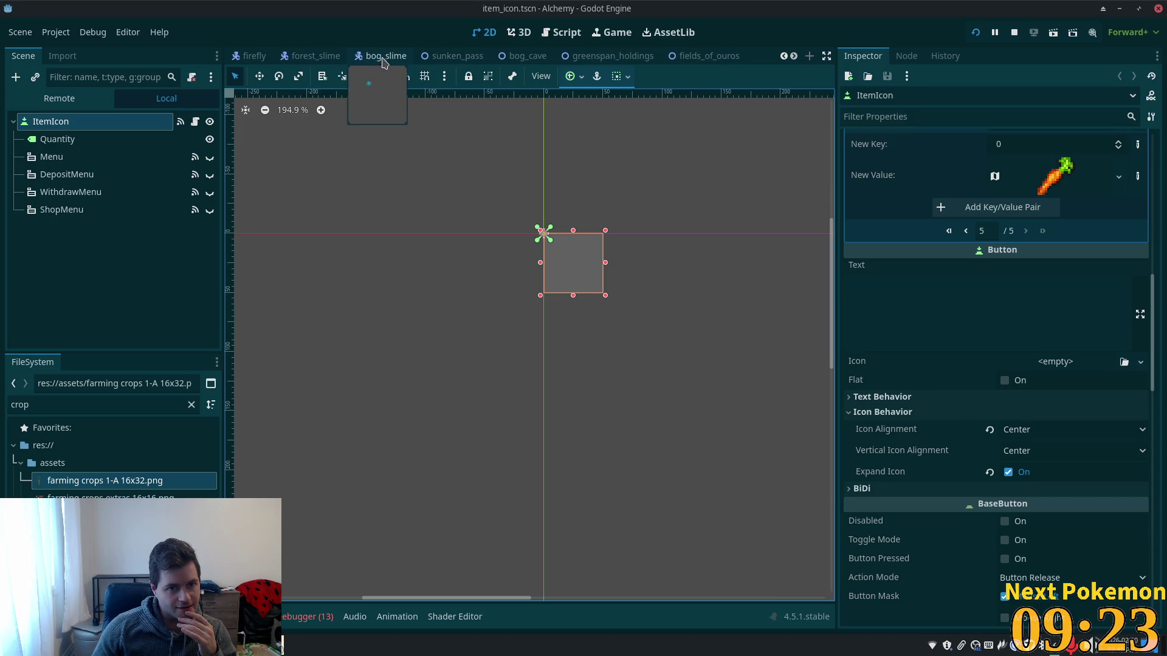
pyautogui.click(577, 63)
pyautogui.scroll(3, 579, 254)
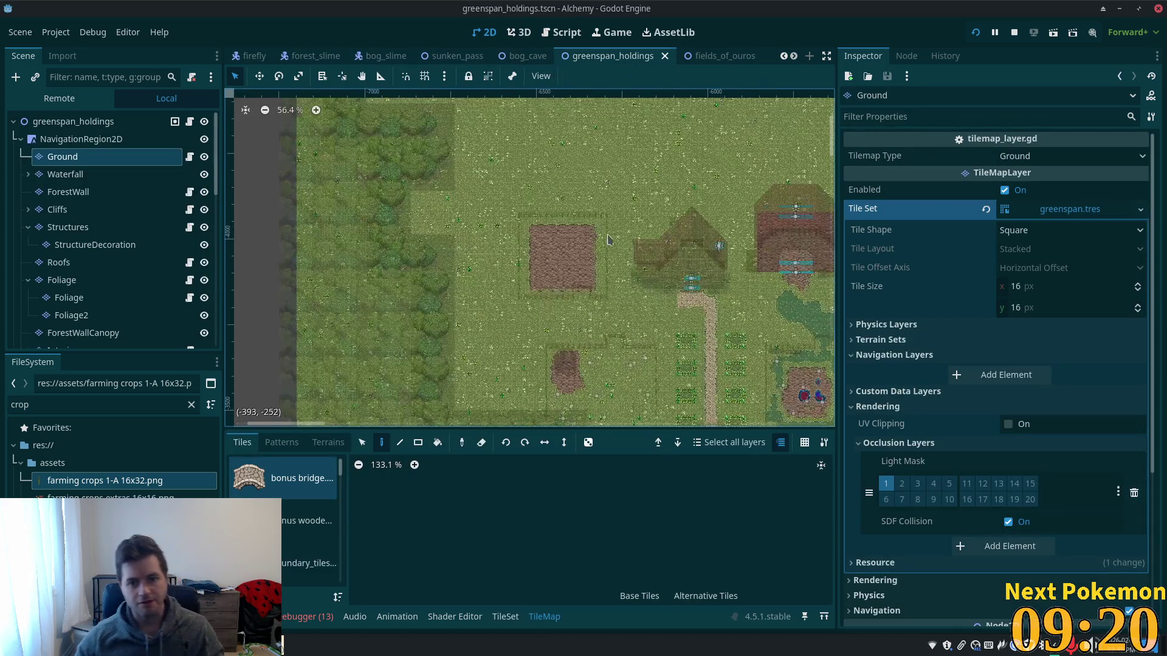
pyautogui.scroll(3, 578, 254)
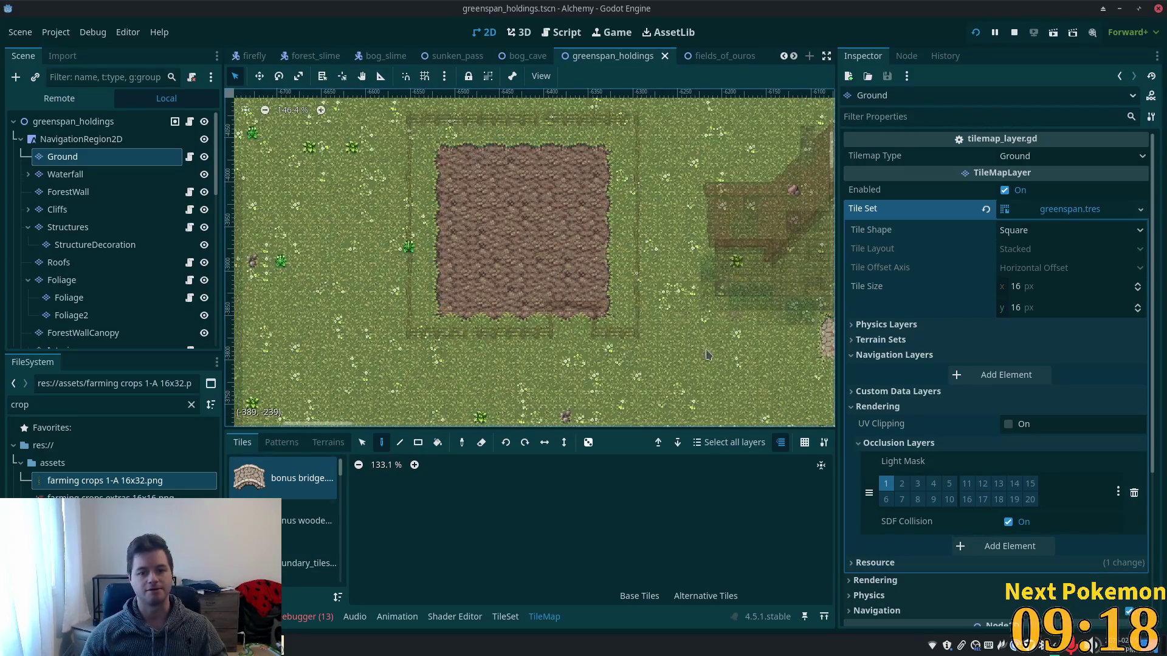
pyautogui.hotkey('ctrl', 'f')
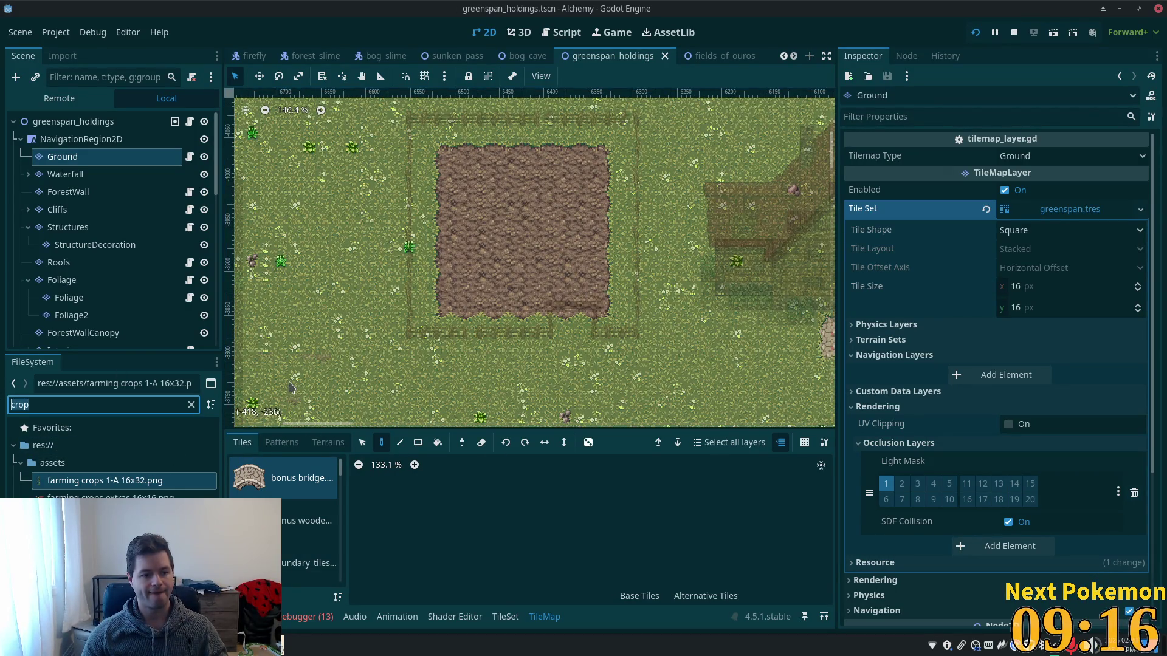
pyautogui.write('carrot')
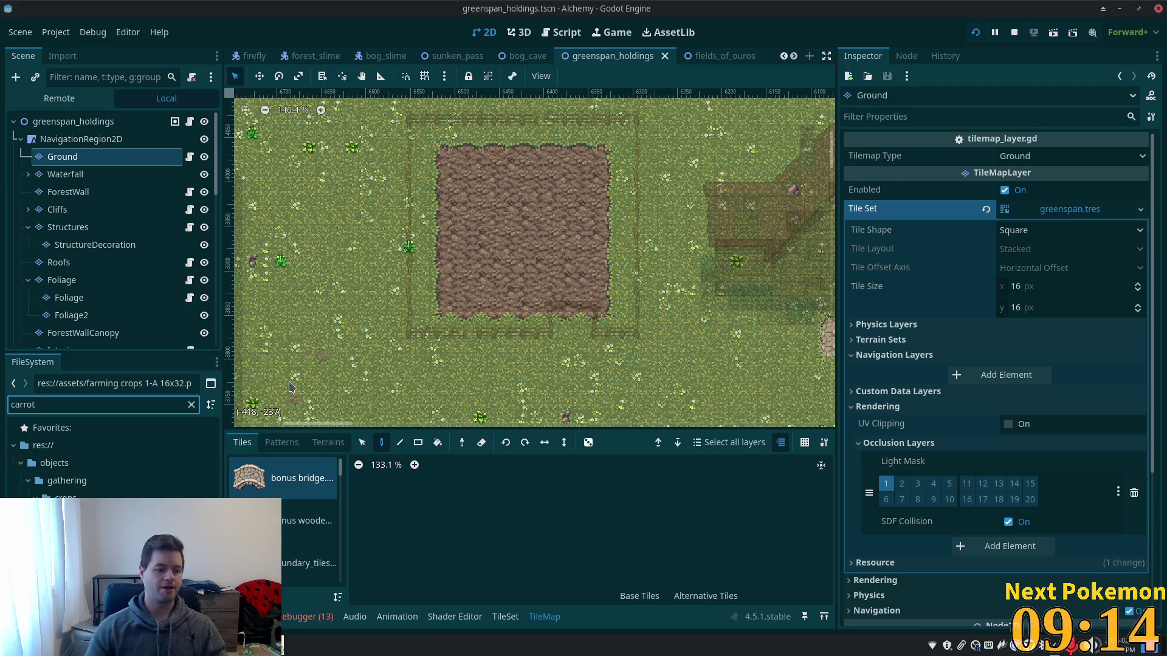
pyautogui.scroll(2, 476, 306)
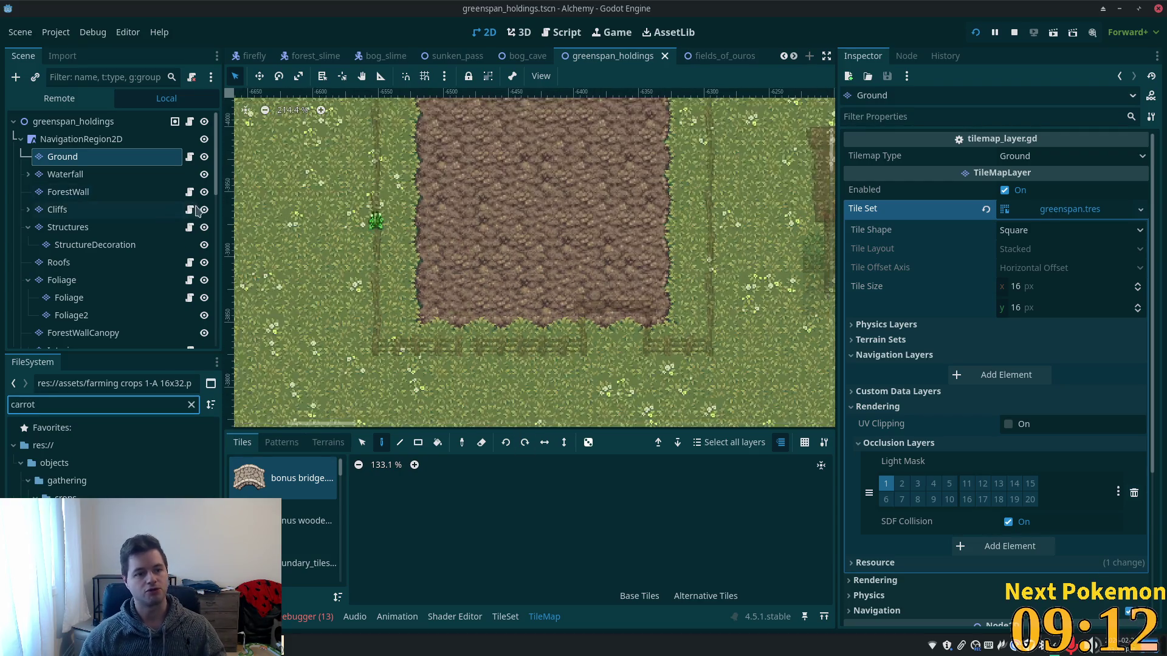
# Instantiate gathering_node_spawn.tscn at the plot's lower-left corner, stop the debugger, and save.
pyautogui.click(68, 122)
pyautogui.rightClick(68, 122)
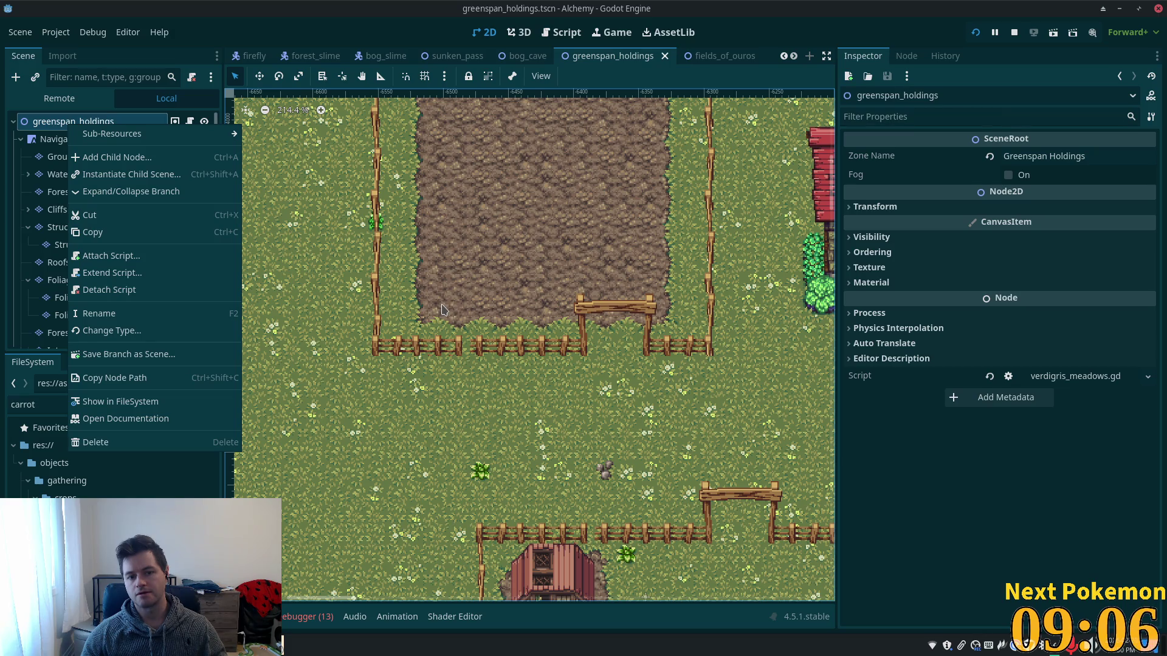
pyautogui.click(443, 310)
pyautogui.rightClick(440, 306)
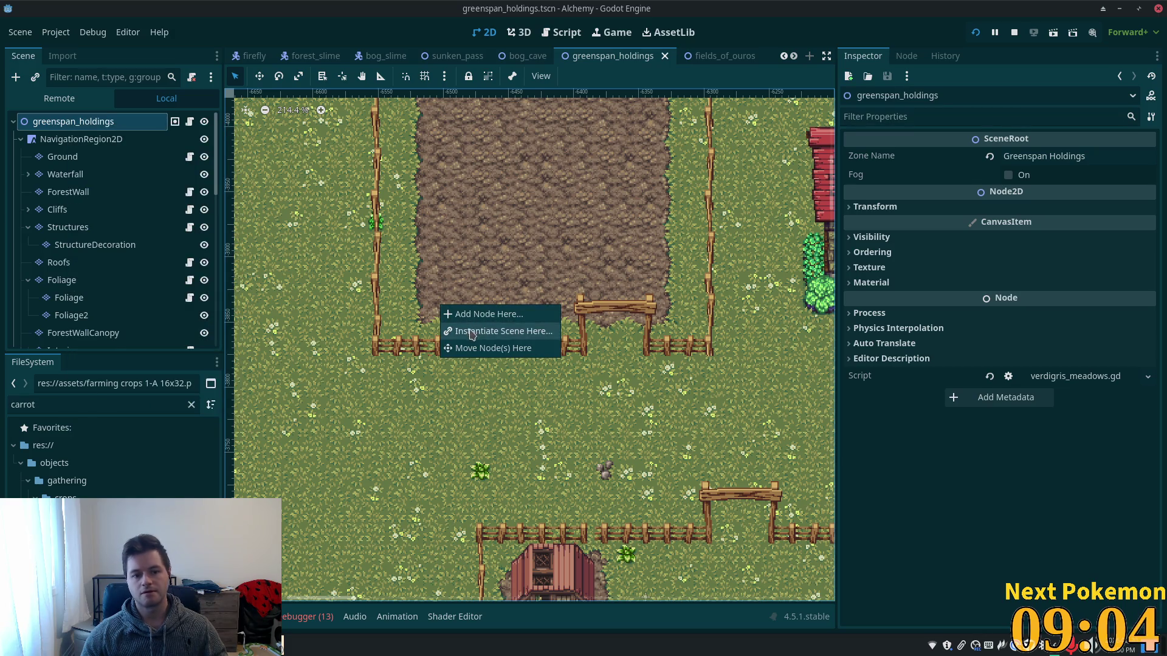
pyautogui.click(474, 331)
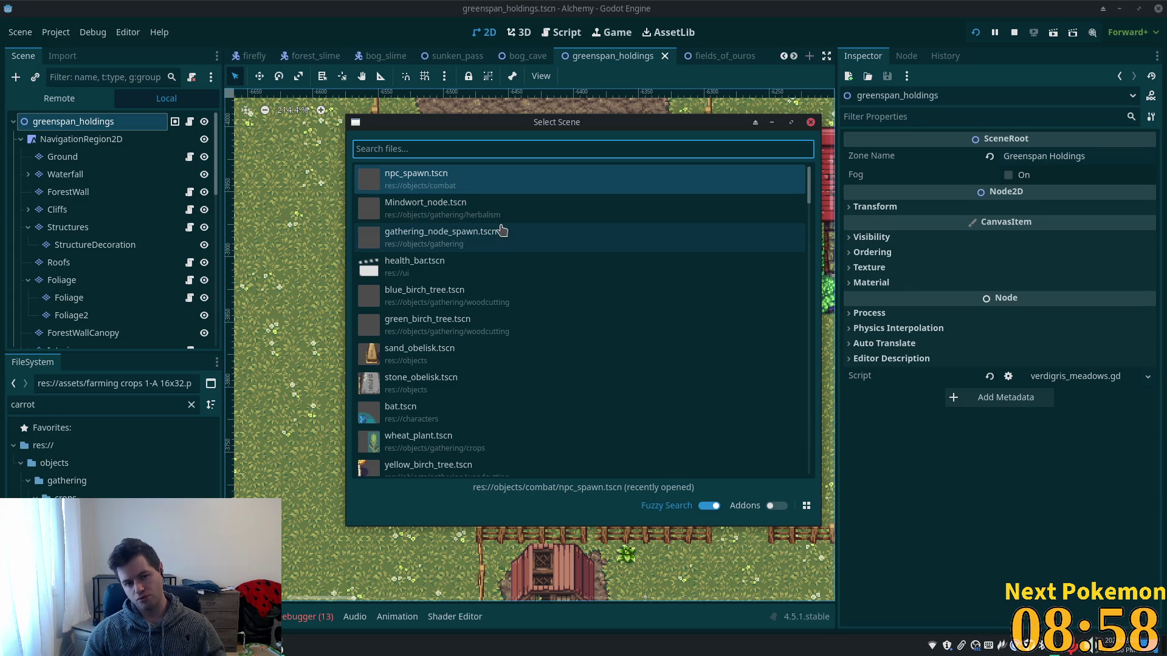
pyautogui.doubleClick(497, 247)
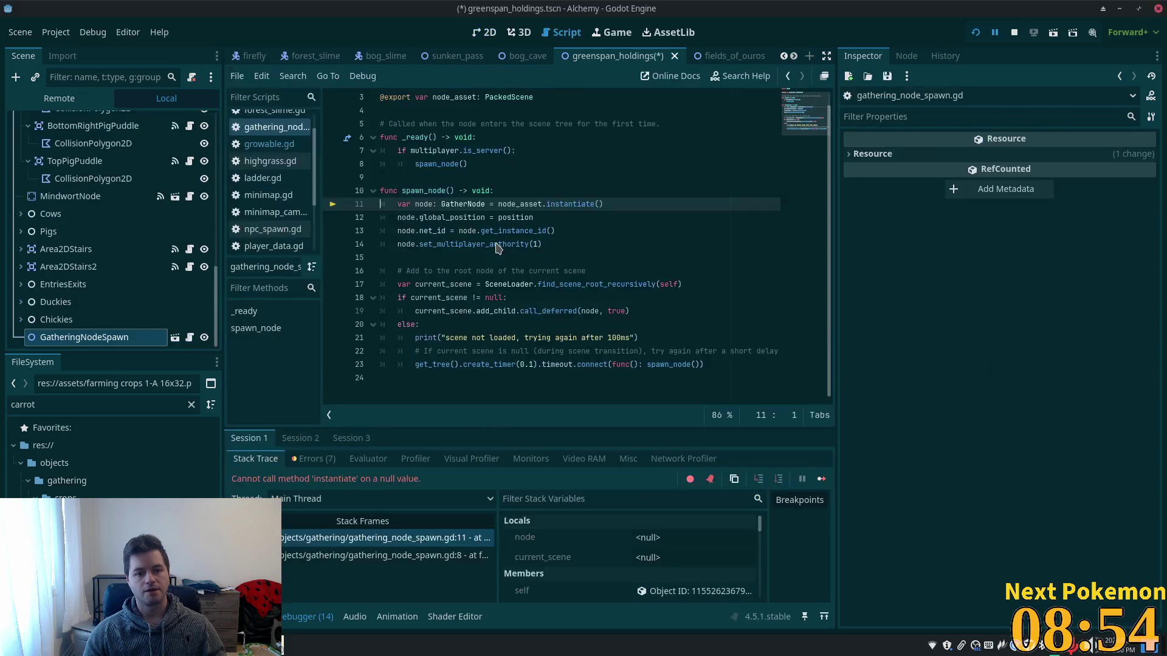
pyautogui.click(1014, 32)
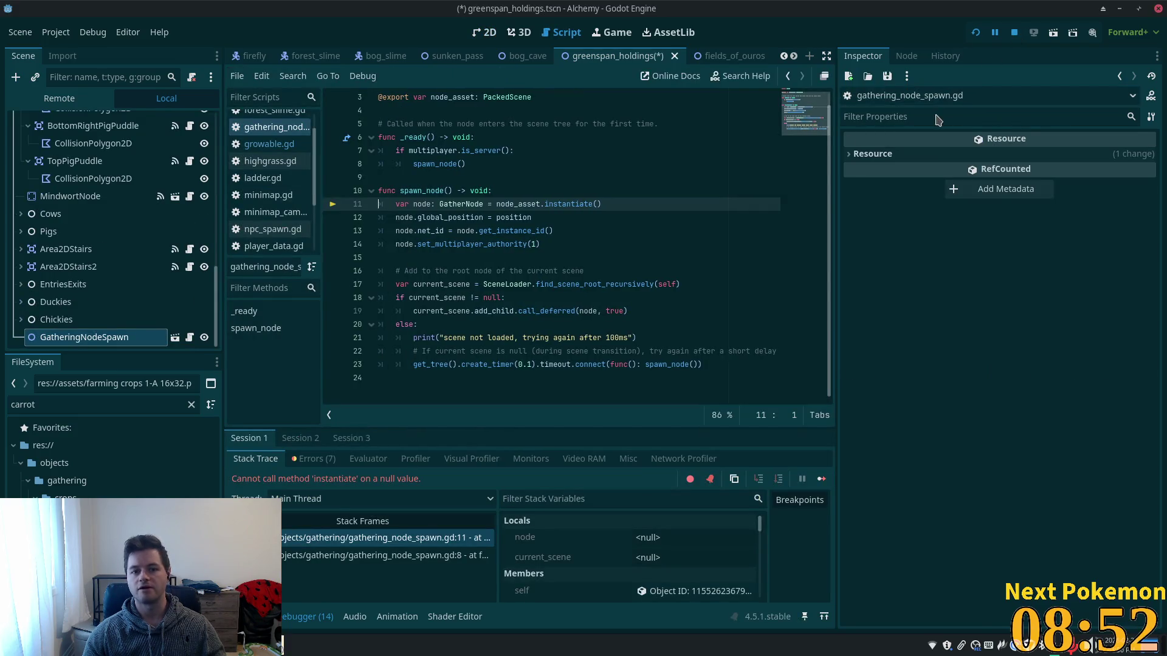
pyautogui.hotkey('ctrl', 's')
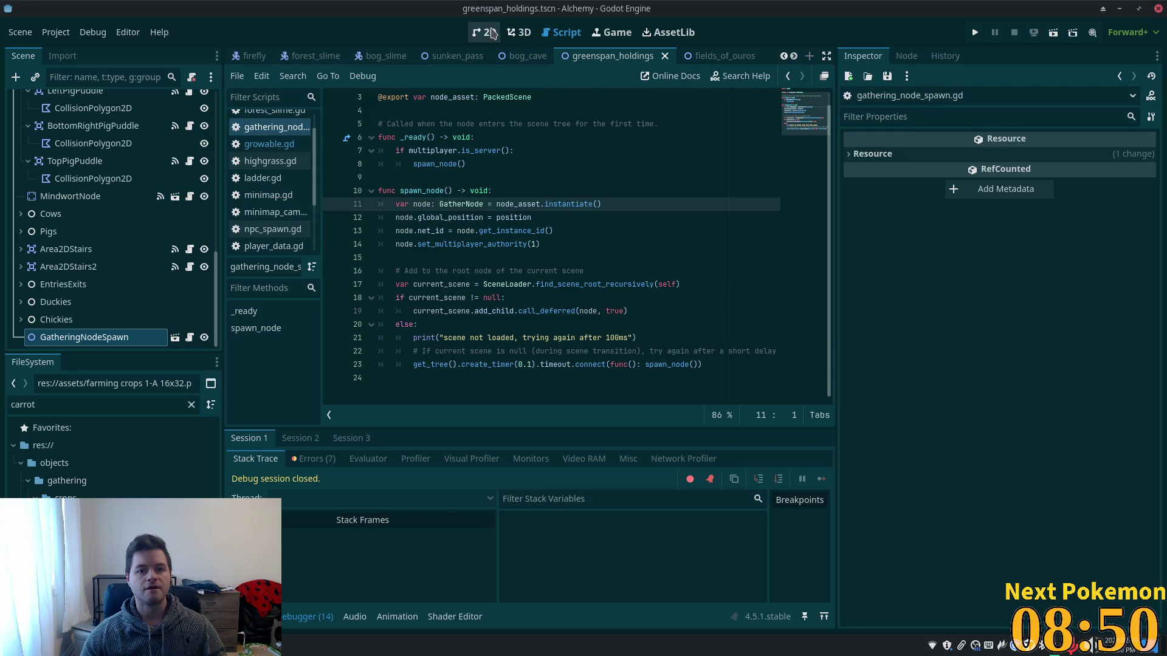
# In the 2D view, rename GatheringNodeSpawn to GatheringNodeSpawnCarrot and switch to fields_of_ouros.
pyautogui.click(484, 32)
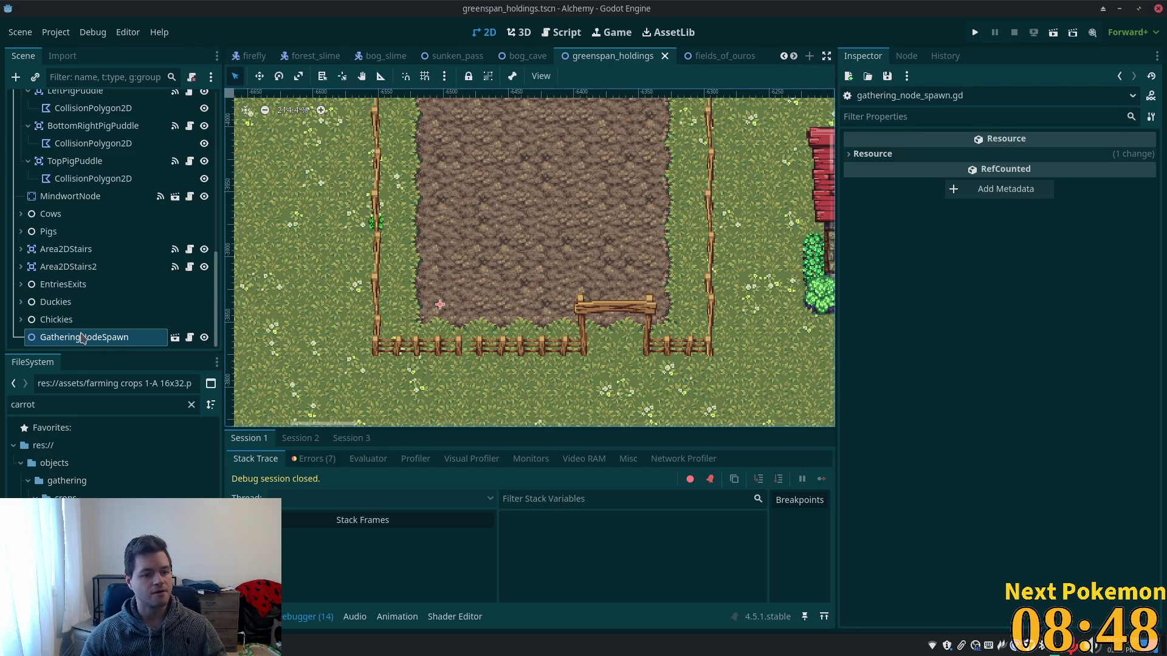
pyautogui.click(148, 339)
pyautogui.click(144, 342)
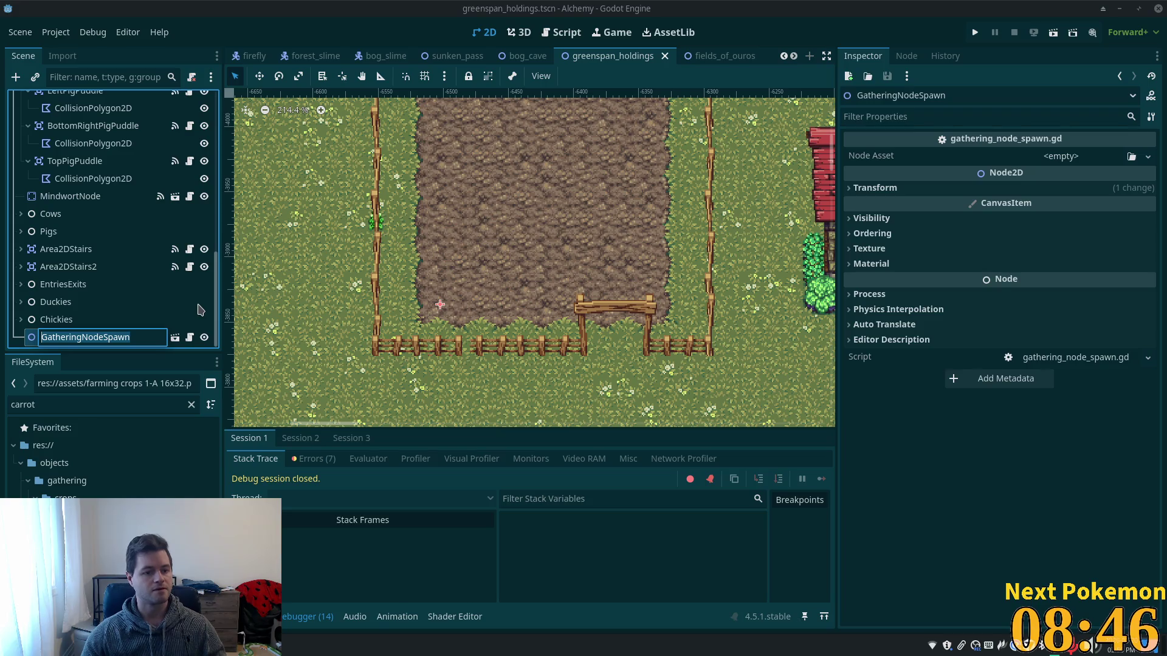
pyautogui.press('End')
pyautogui.write('Ca')
pyautogui.press('Return')
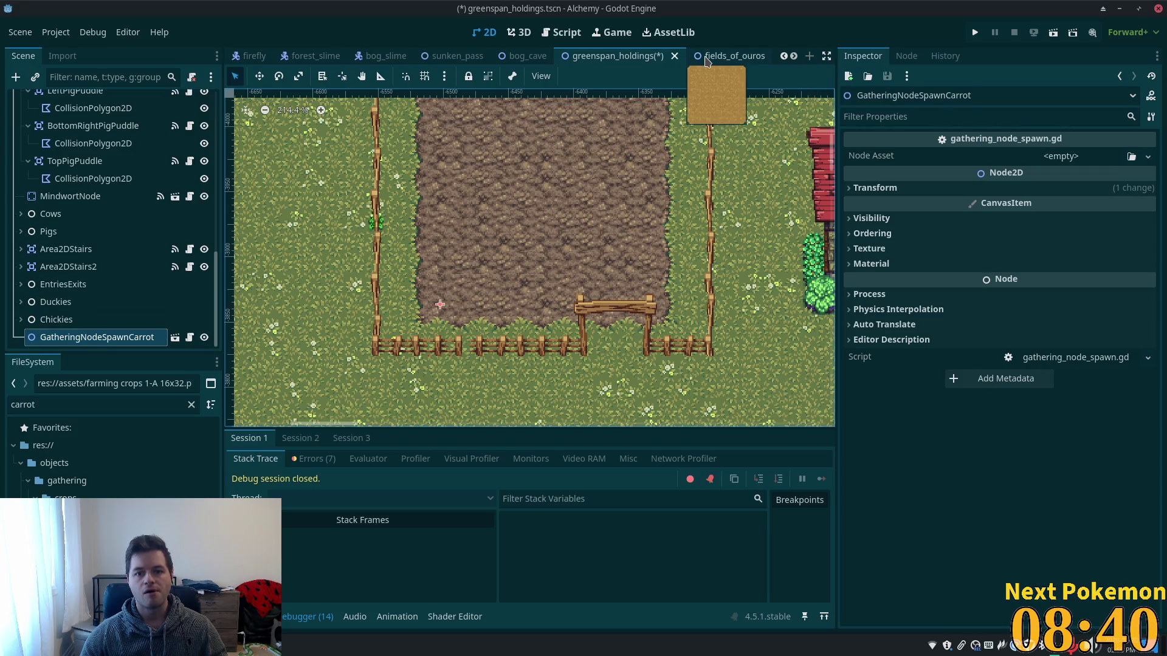
pyautogui.scroll(-3, 706, 61)
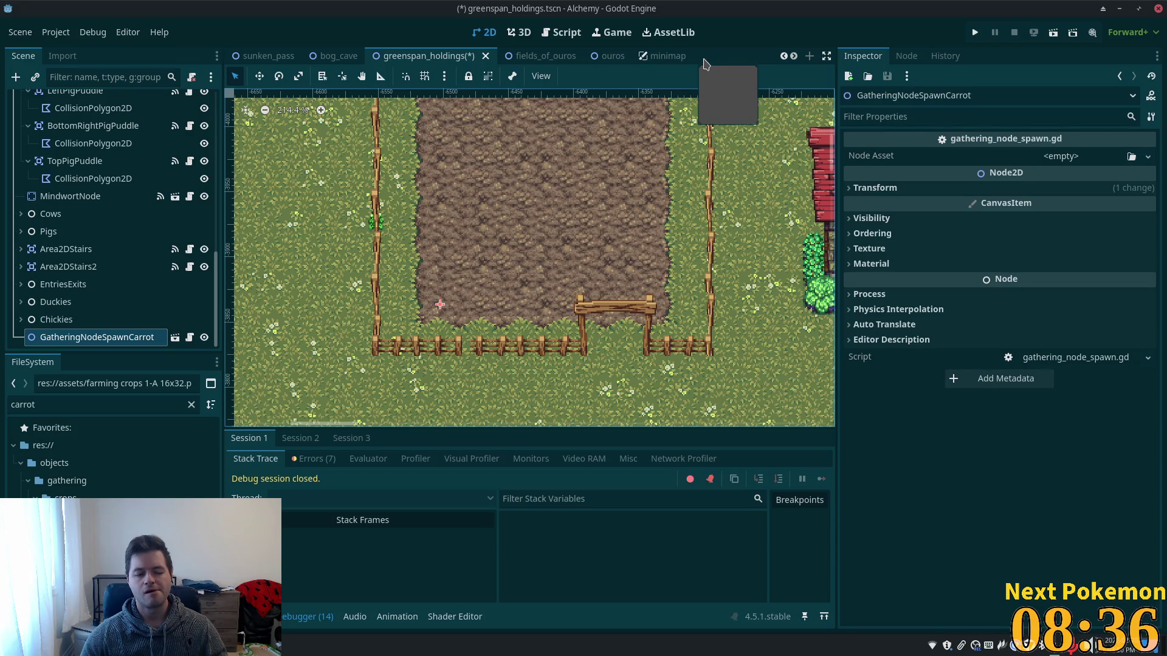
pyautogui.click(535, 59)
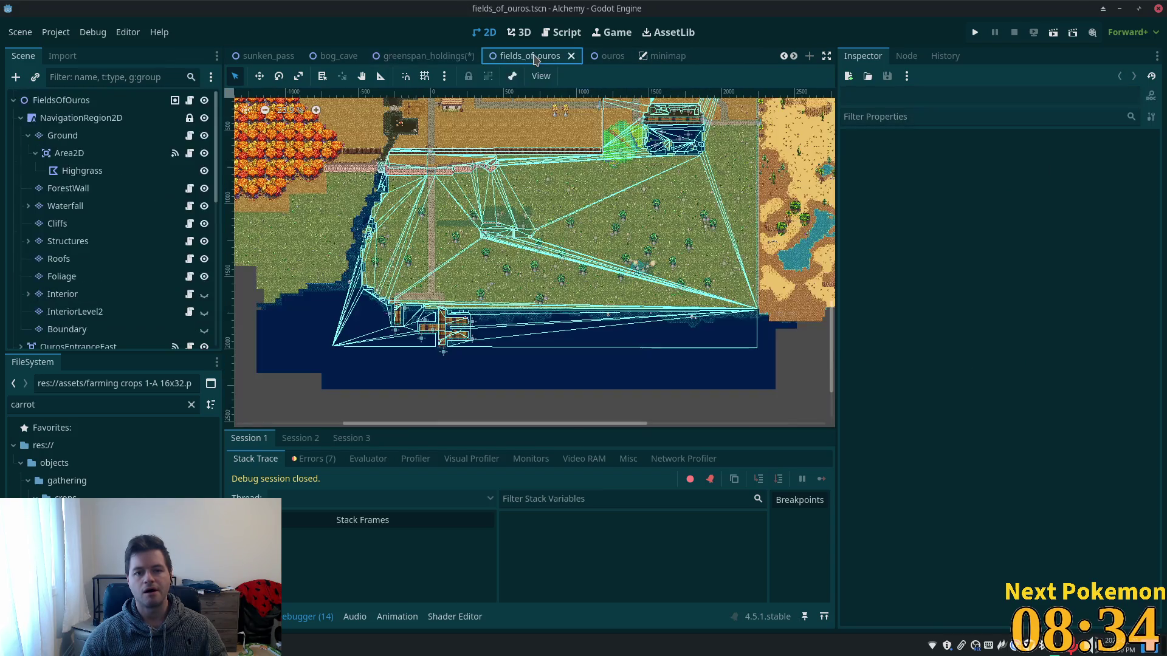
# Check the WheatPlant spawner's Node Asset in the ouros scene, then go back to greenspan_holdings.
pyautogui.scroll(4, 364, 57)
pyautogui.scroll(1, 329, 58)
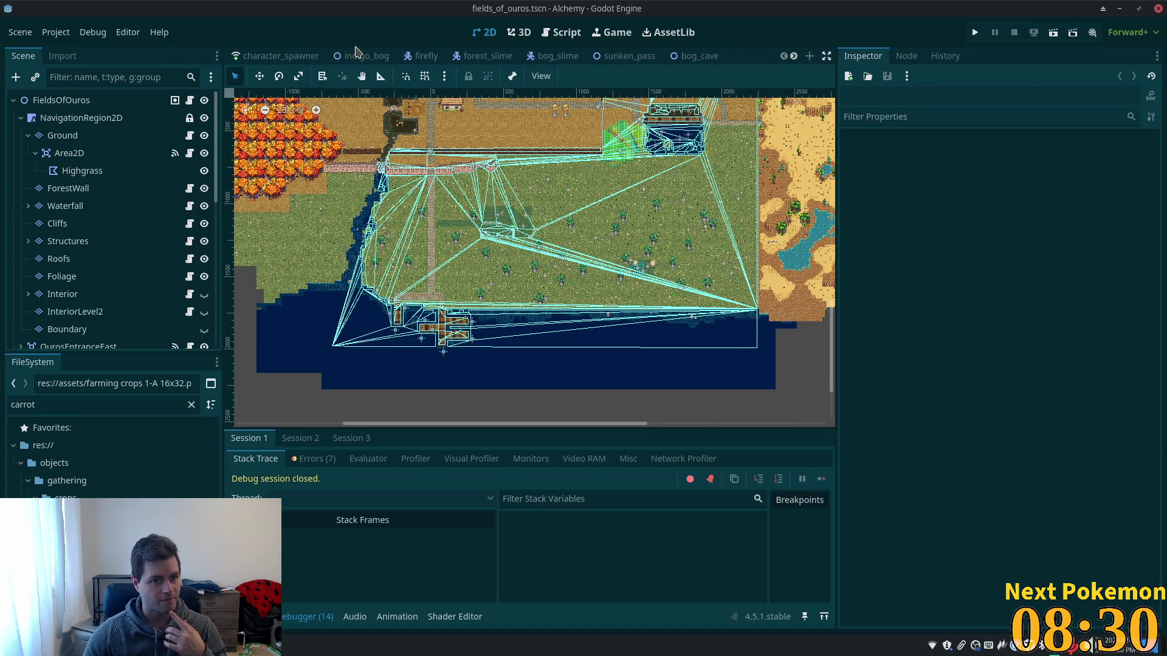
pyautogui.scroll(-6, 443, 62)
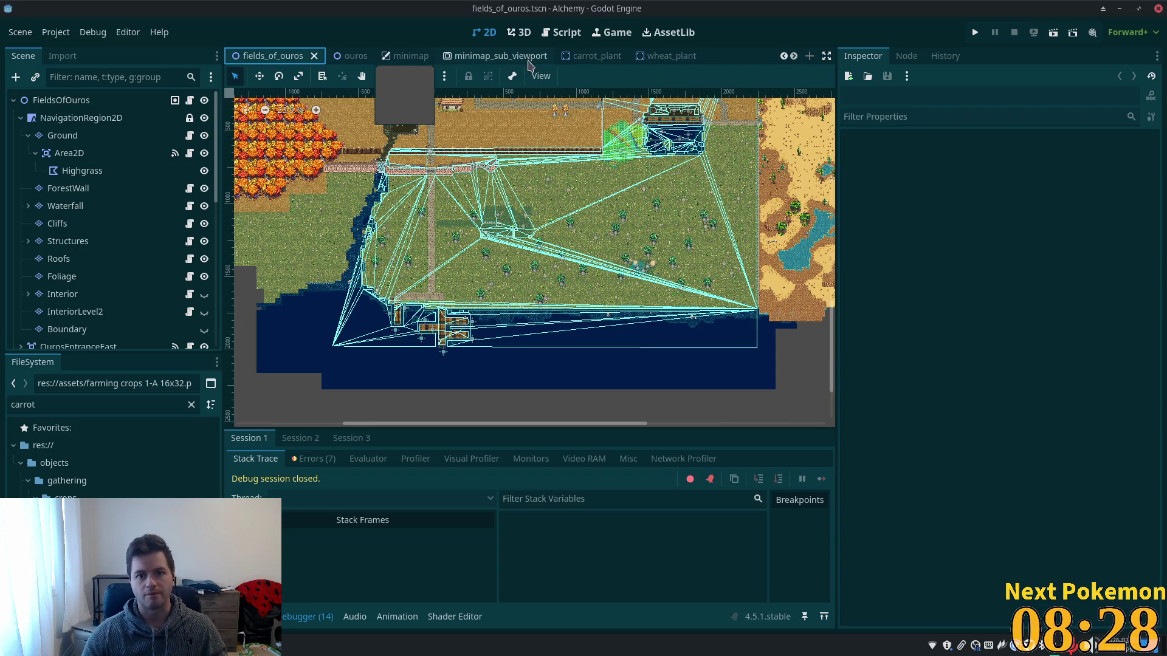
pyautogui.click(372, 56)
pyautogui.scroll(-4, 772, 267)
pyautogui.hscroll(15, 607, 425)
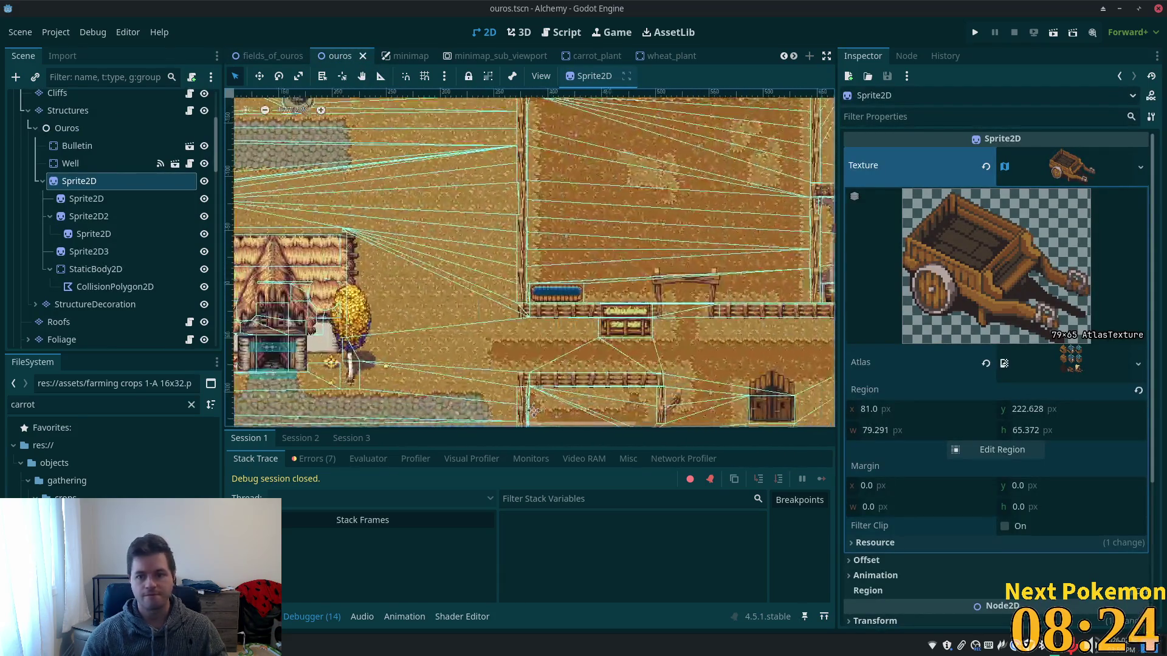
pyautogui.hscroll(-2, 607, 425)
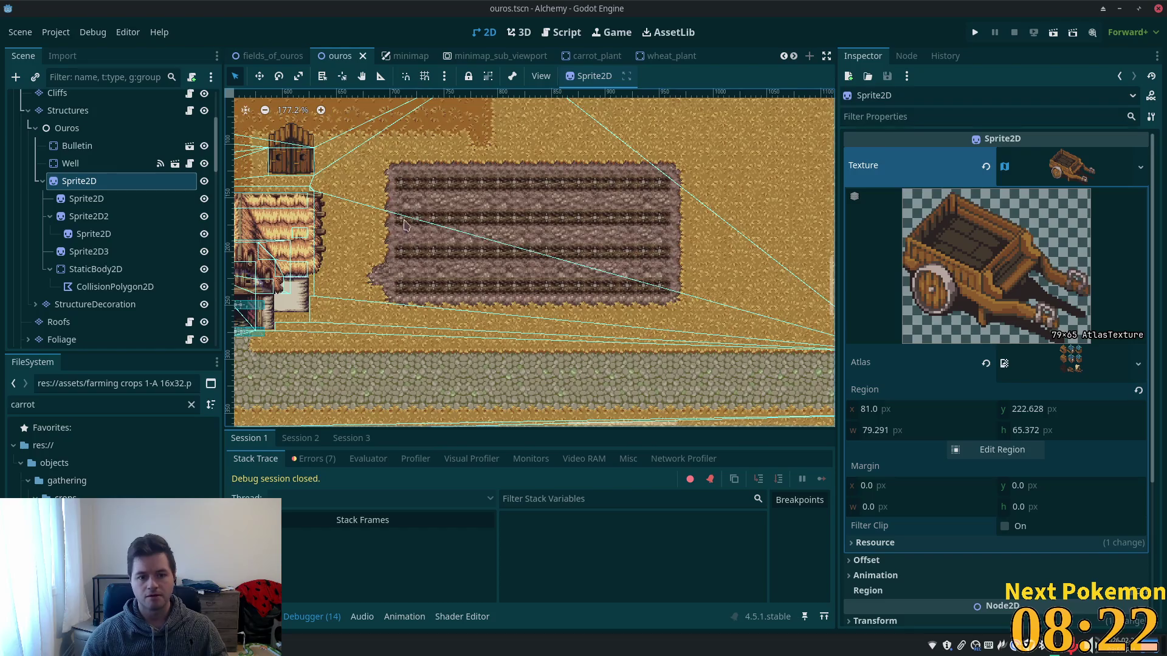
pyautogui.click(400, 286)
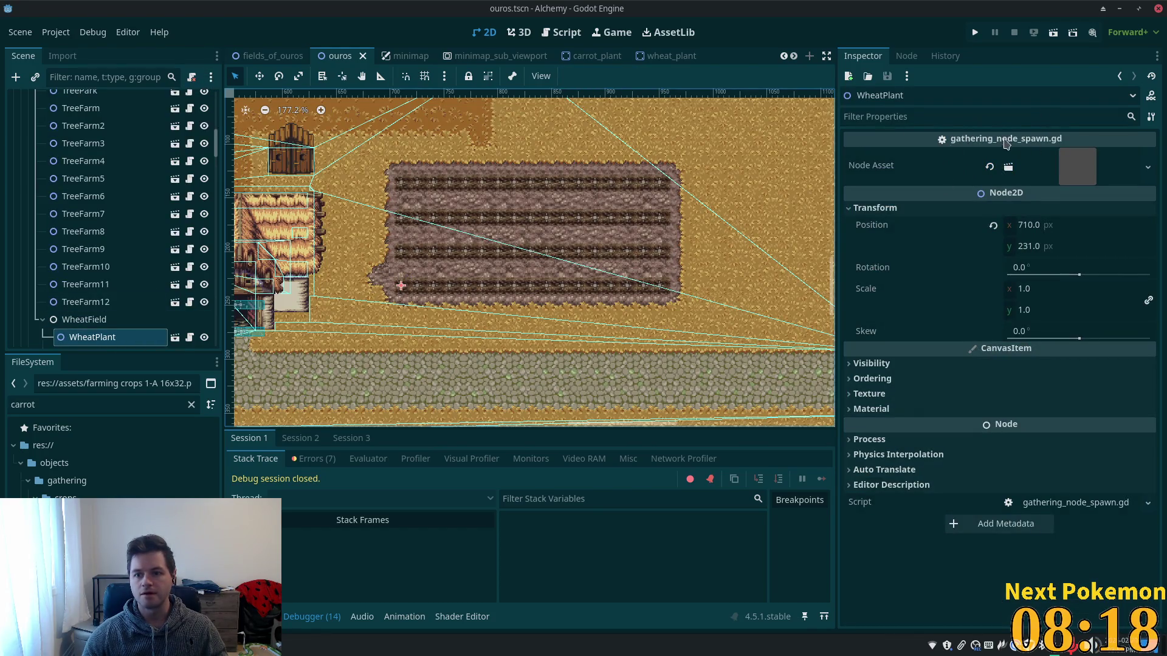
pyautogui.scroll(3, 437, 56)
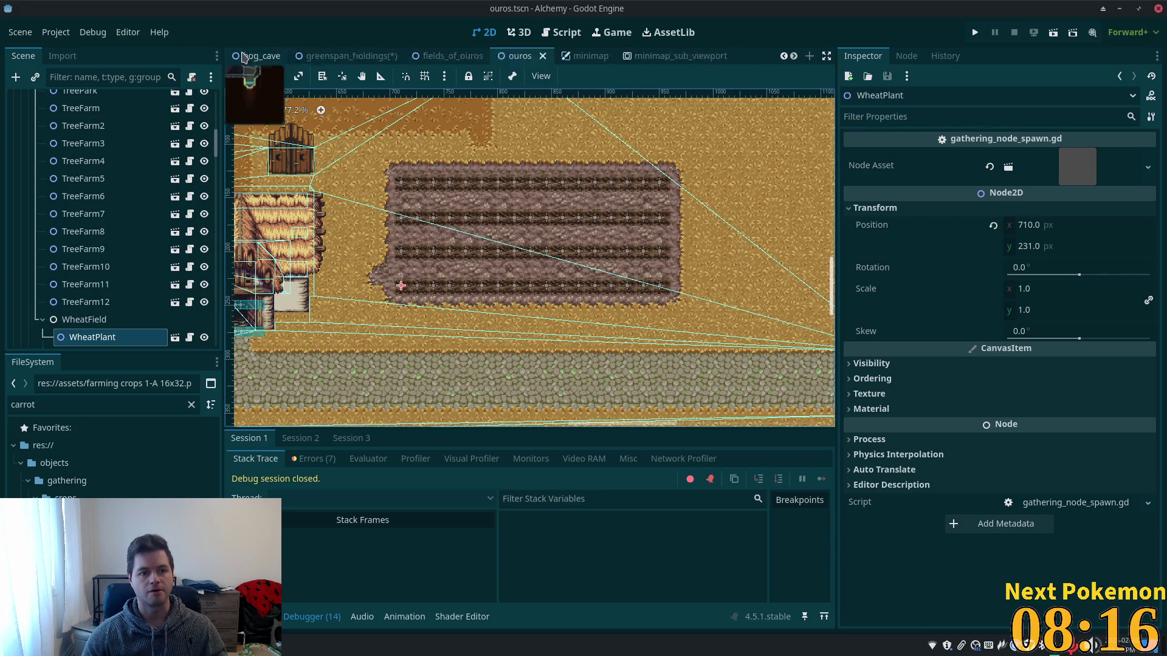
pyautogui.click(491, 56)
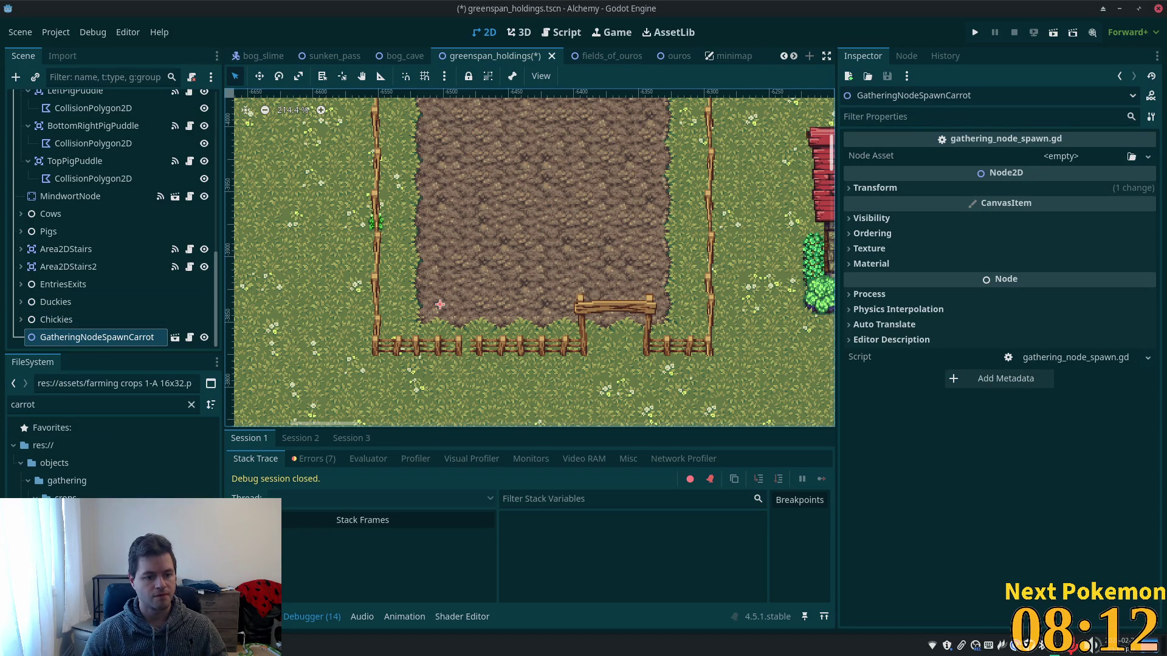
# Assign carrot_plant.tscn as the spawner's Node Asset, save, and run the game.
pyautogui.moveTo(91, 517)
pyautogui.mouseDown()
pyautogui.moveTo(92, 489)
pyautogui.moveTo(1092, 144)
pyautogui.moveTo(1071, 158)
pyautogui.mouseUp()
pyautogui.hotkey('ctrl', 's')
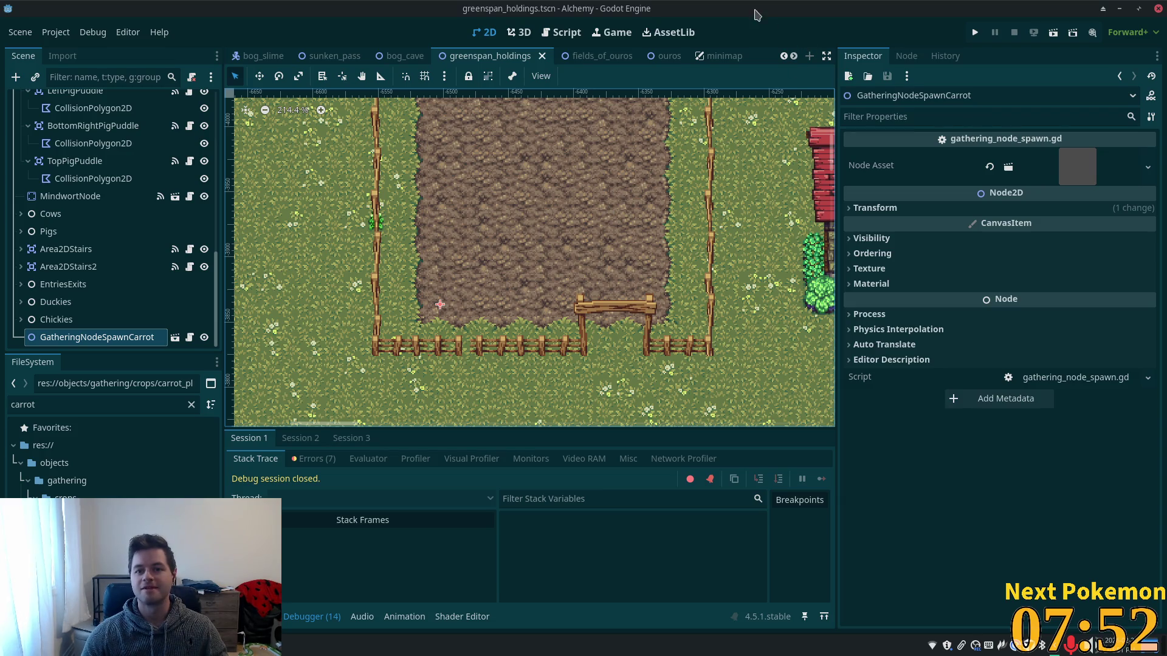
pyautogui.click(976, 34)
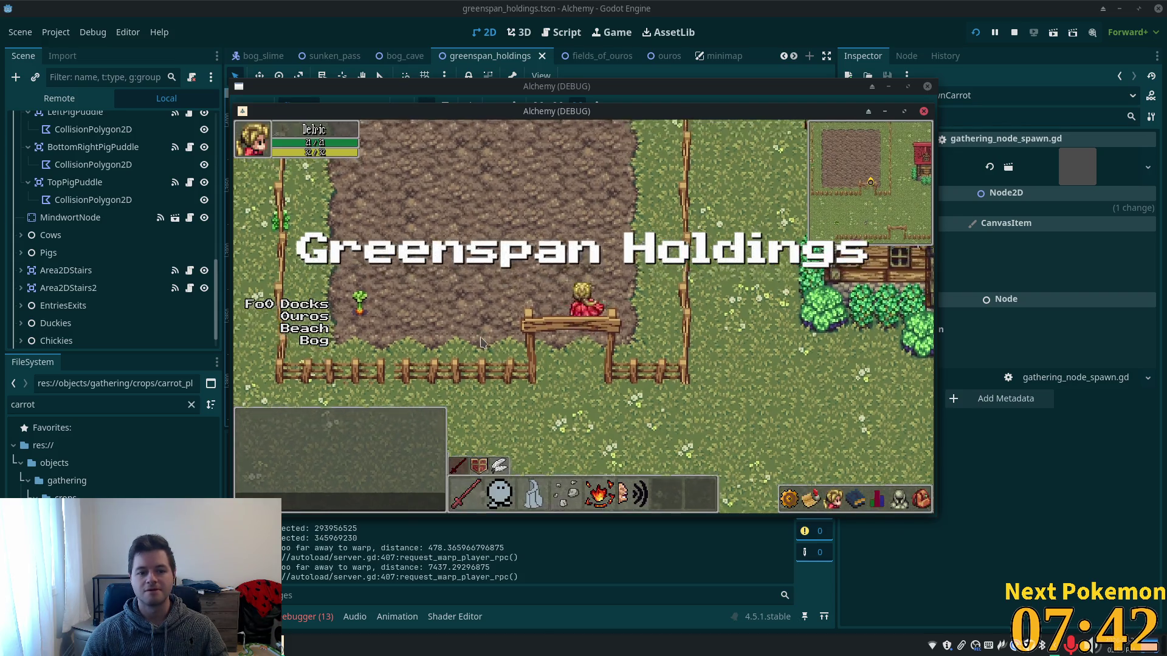
# Harvest the carrot in-game, confirm 1 Carrot appears in the inventory, then stop the game.
pyautogui.click(475, 348)
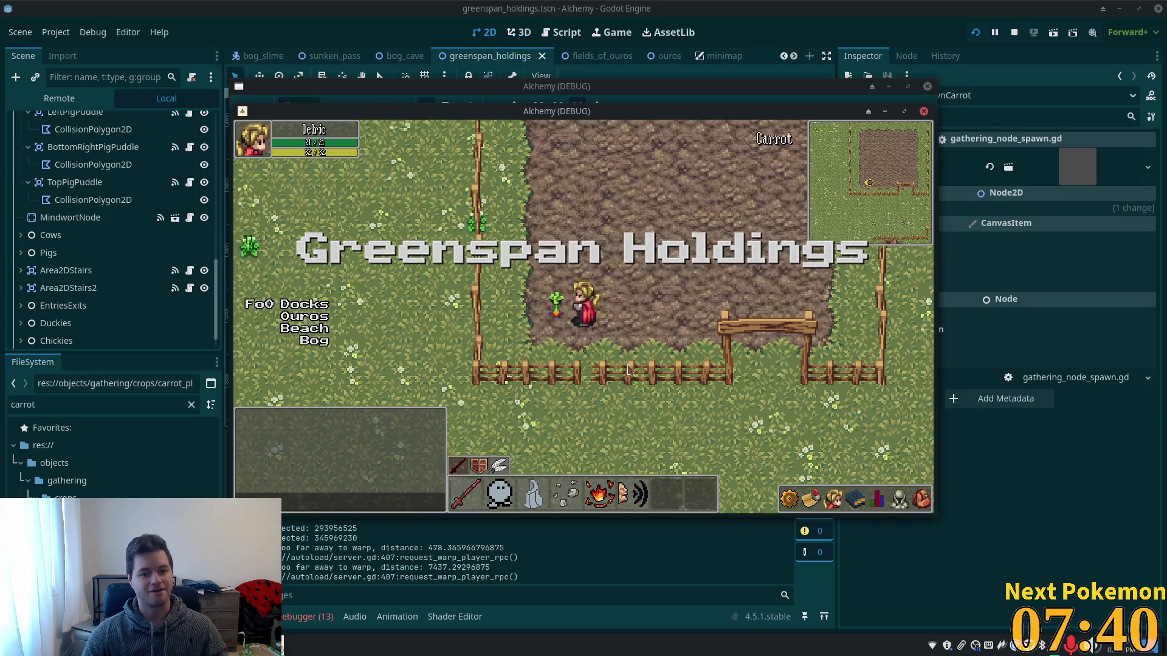
pyautogui.click(555, 304)
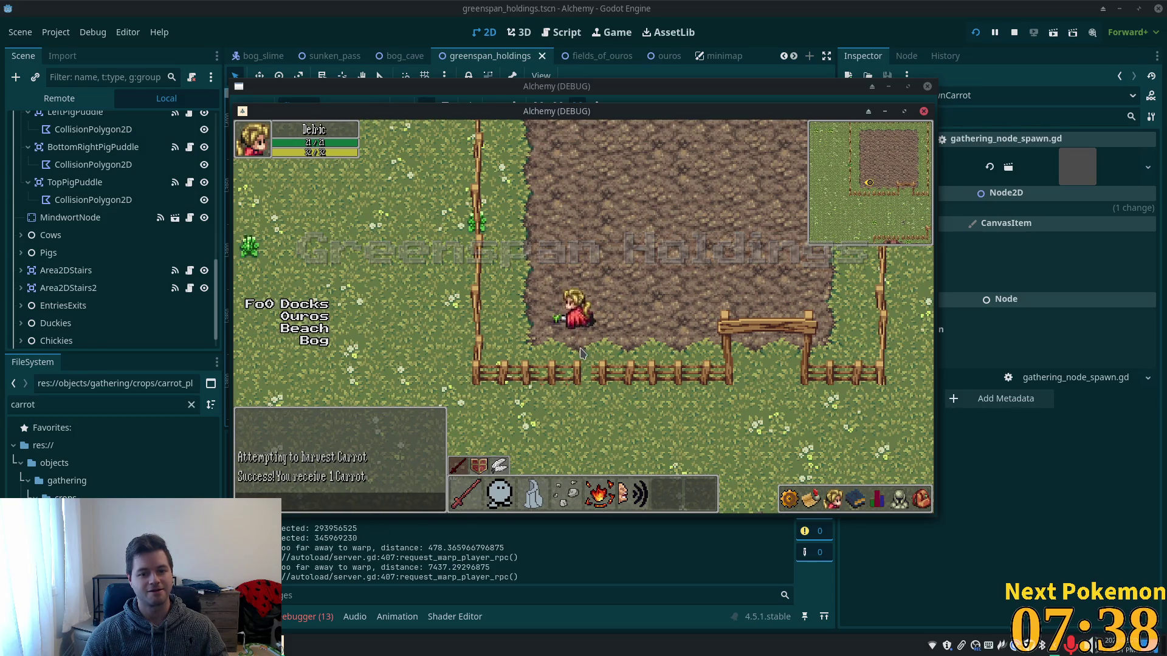
pyautogui.click(925, 490)
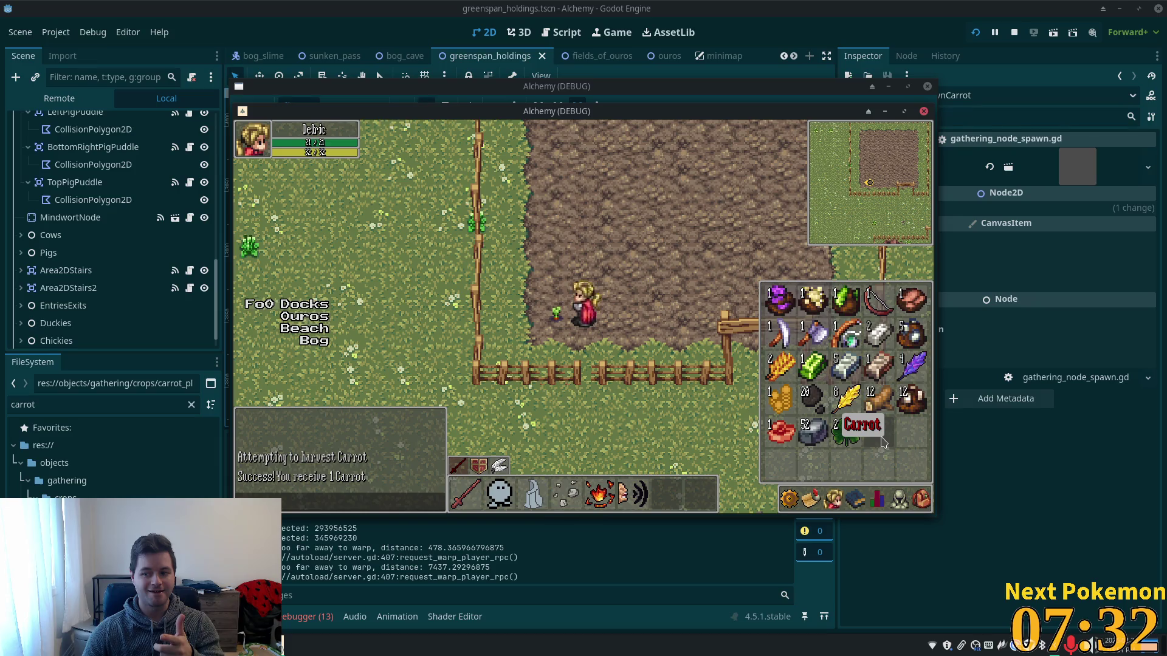
pyautogui.press('i')
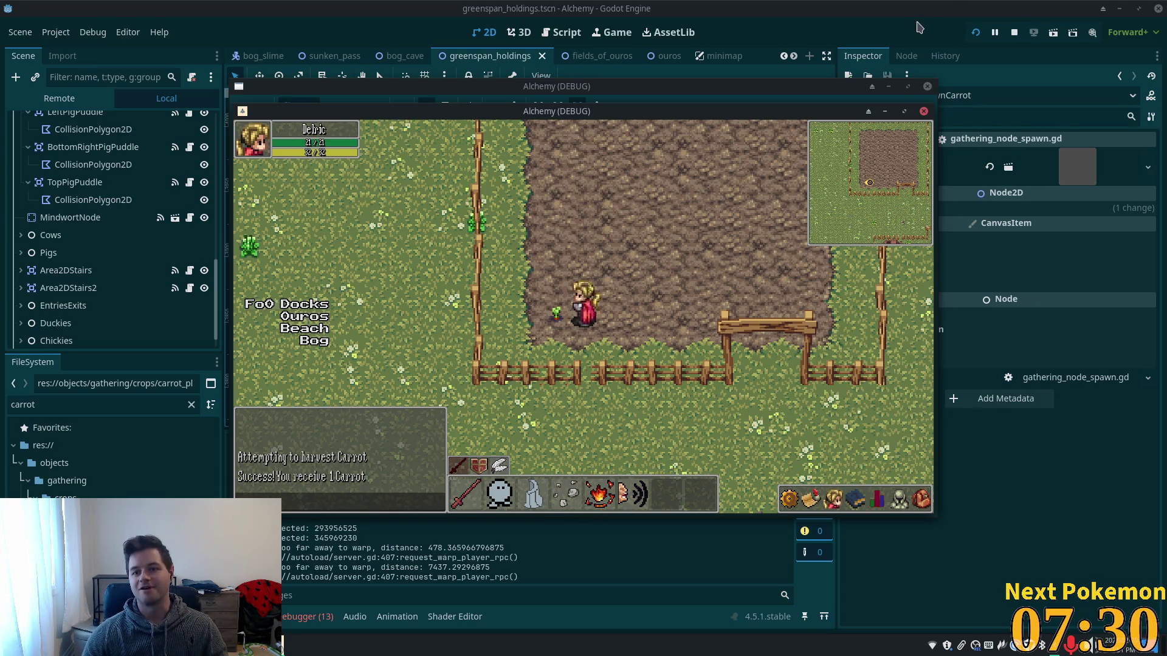
pyautogui.click(1029, 34)
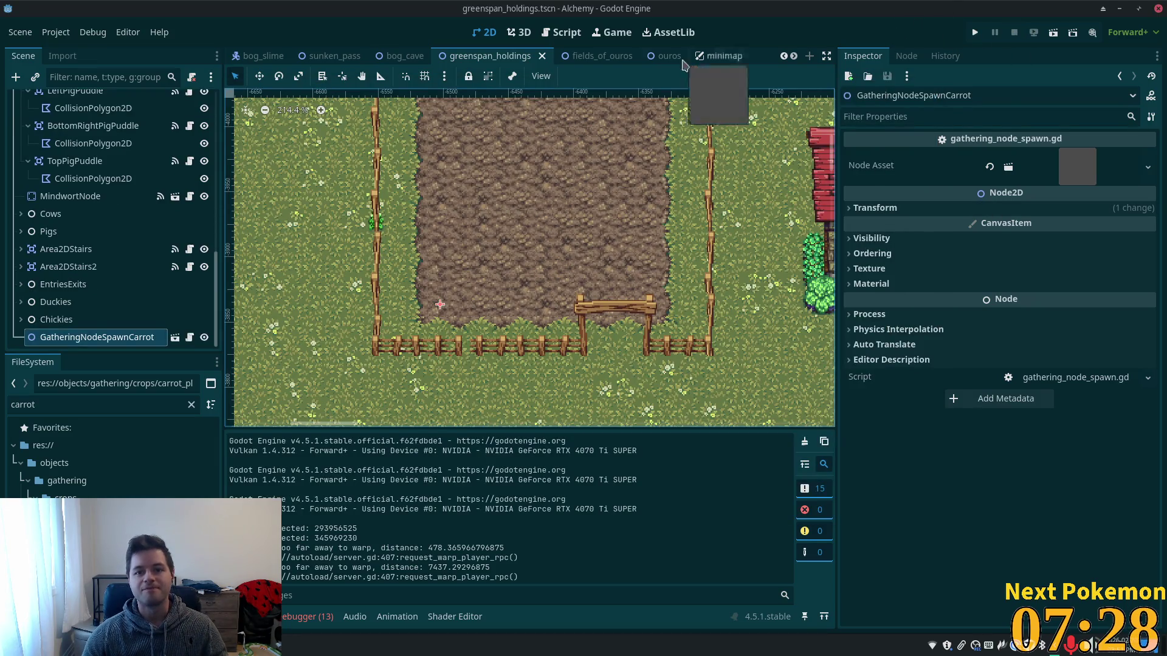
pyautogui.scroll(-3, 666, 57)
pyautogui.scroll(-5, 665, 61)
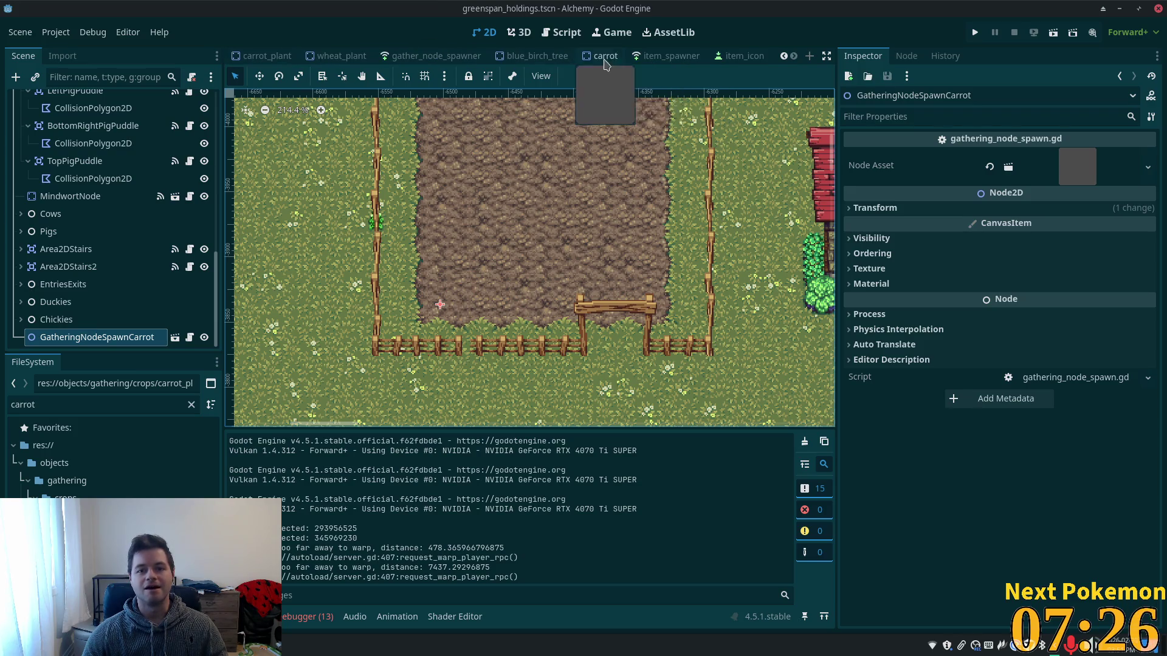
pyautogui.scroll(-1, 672, 57)
pyautogui.click(671, 56)
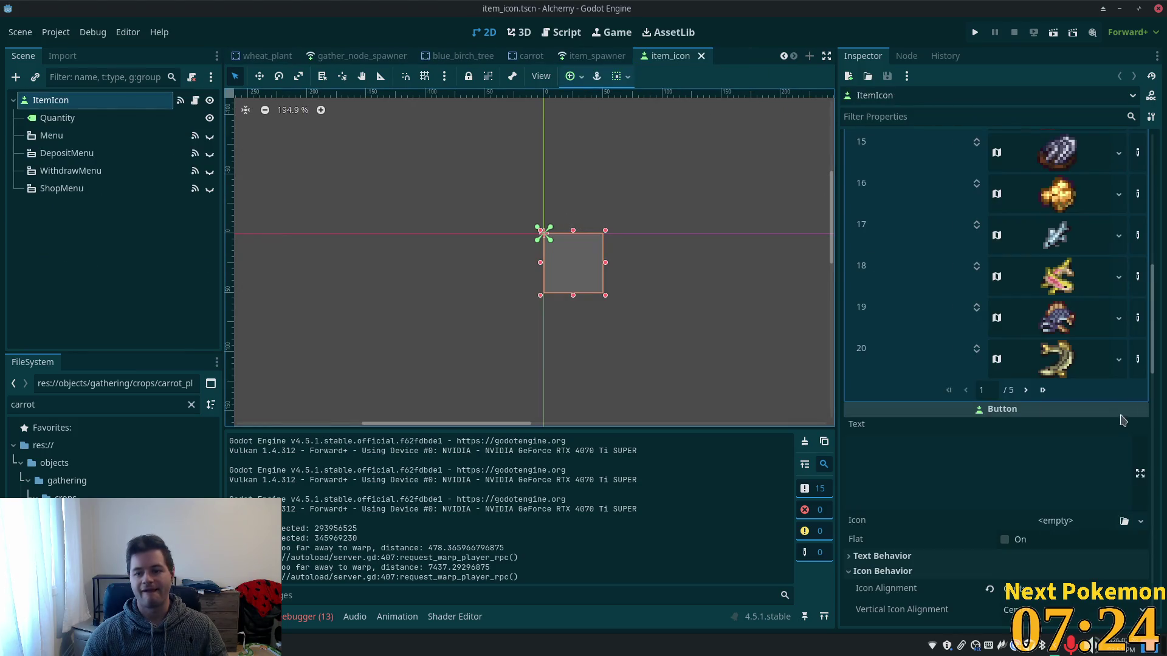
pyautogui.click(1043, 391)
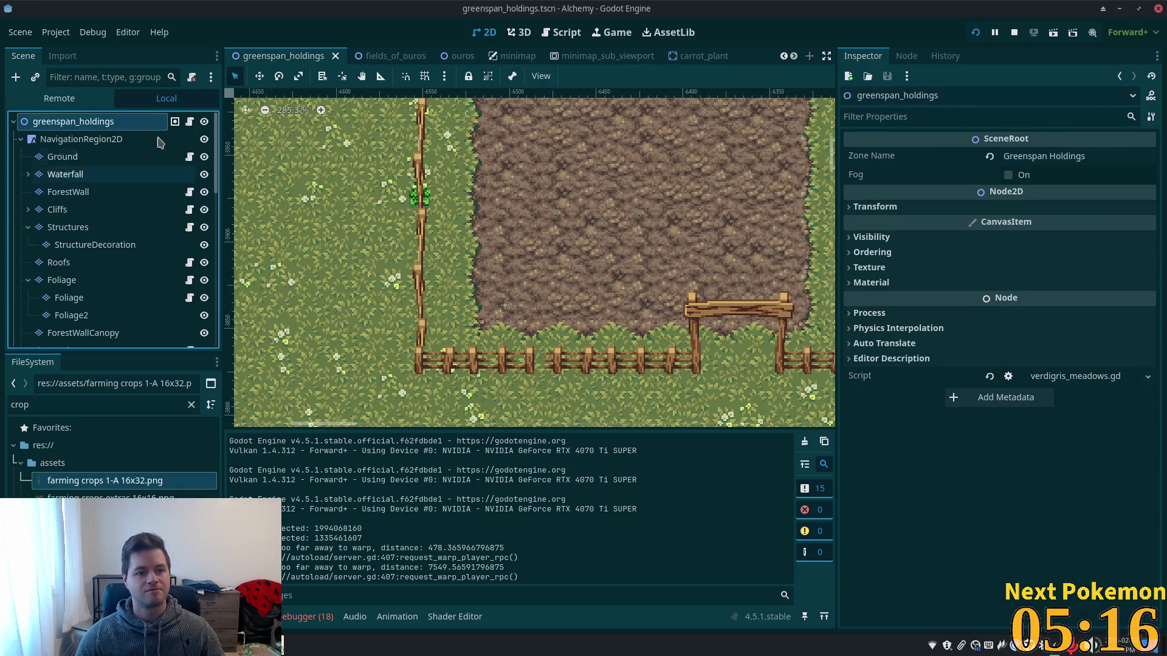
pyautogui.rightClick(57, 121)
# Add a plain Node child to the scene root and name it SouthEastFarmCrops.
pyautogui.moveTo(139, 128)
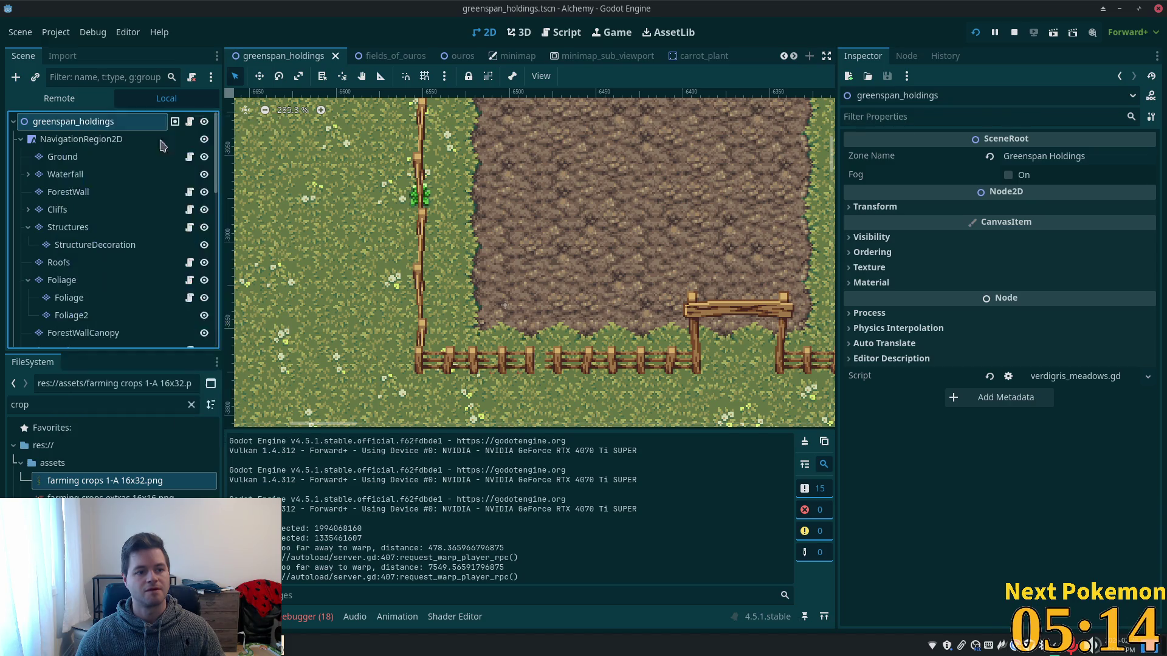
pyautogui.click(143, 148)
pyautogui.doubleClick(484, 195)
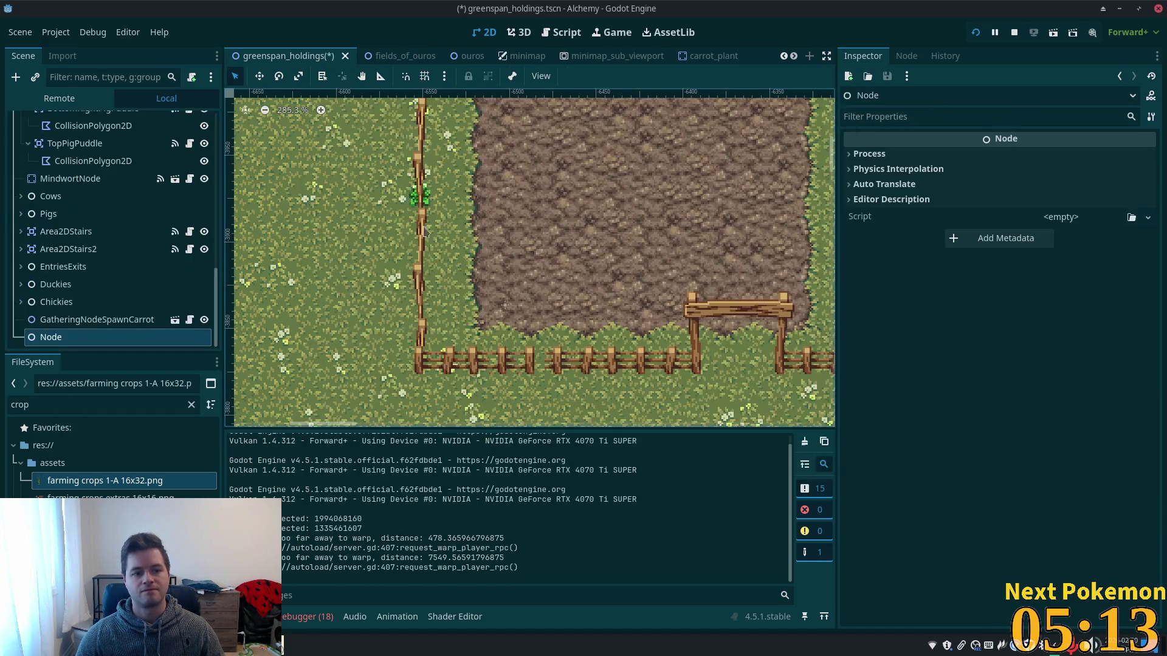
pyautogui.click(85, 341)
pyautogui.click(99, 342)
pyautogui.click(161, 329)
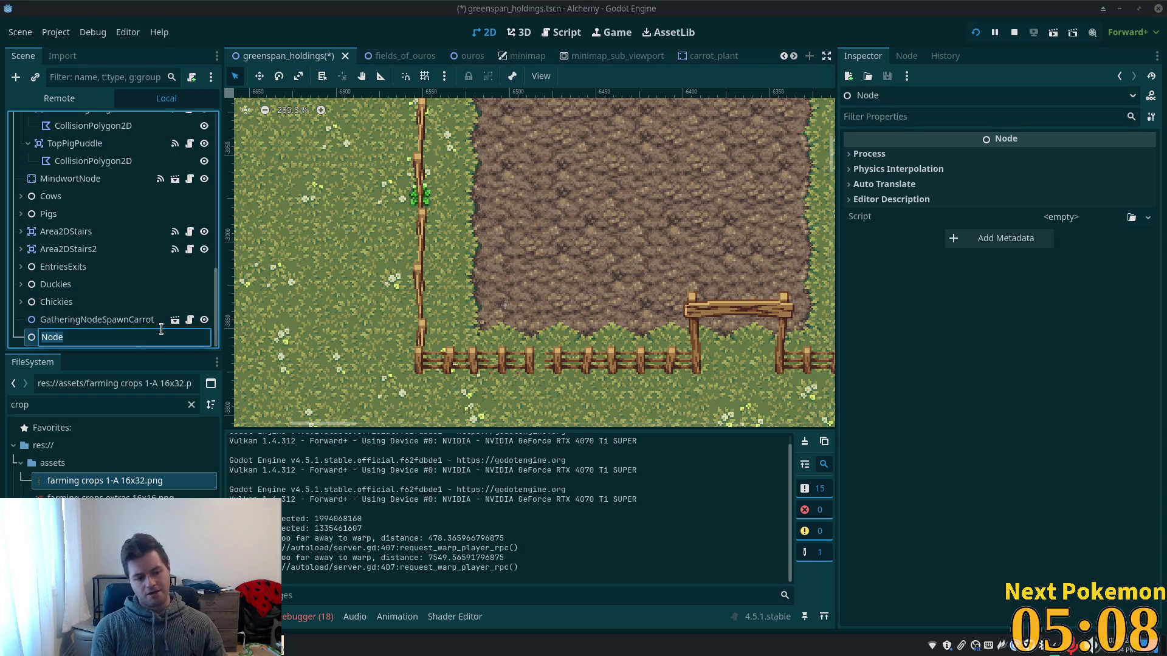
pyautogui.write('S')
pyautogui.press('BackSpace')
pyautogui.write('outh')
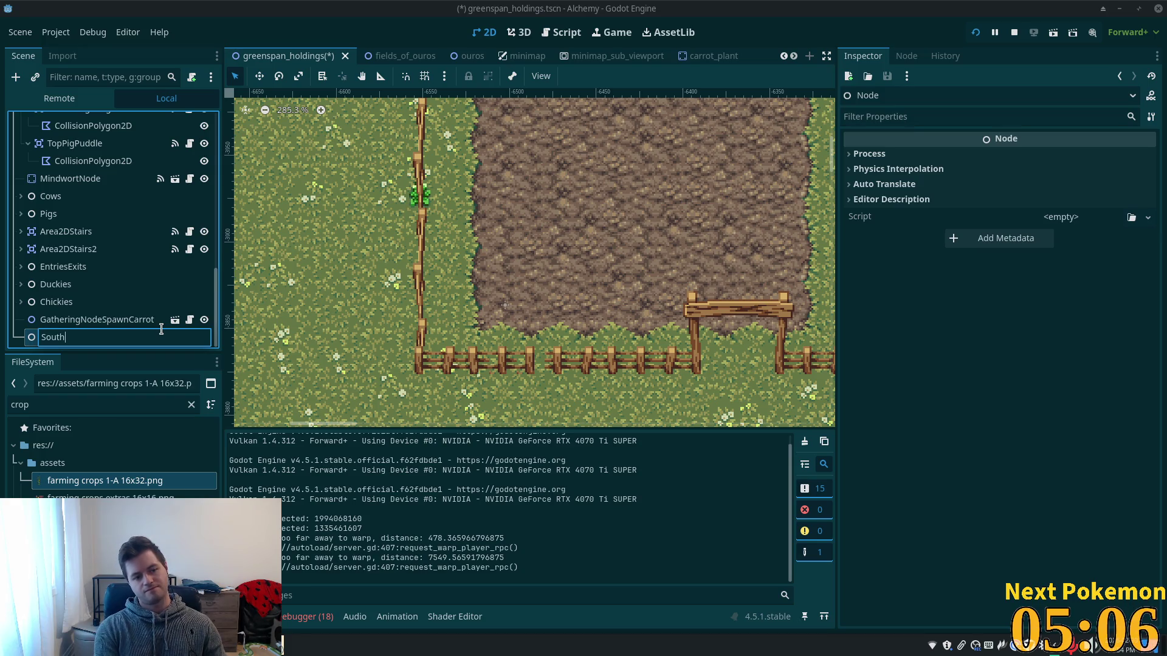
pyautogui.write('EastFar')
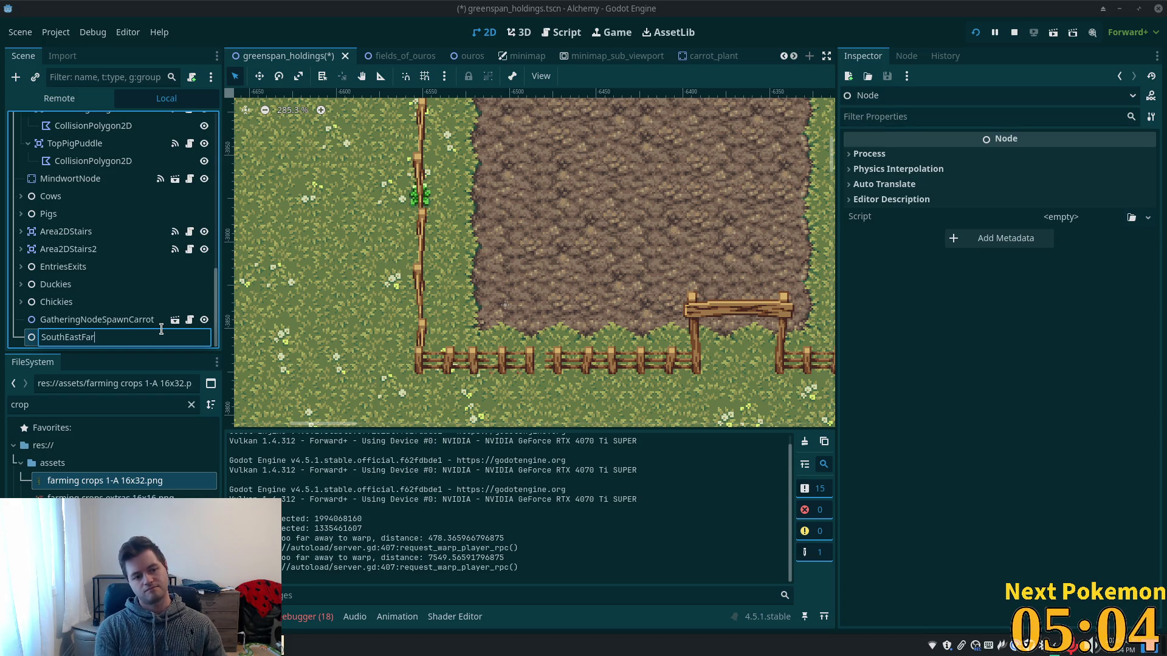
pyautogui.write('mCrops')
pyautogui.press('Return')
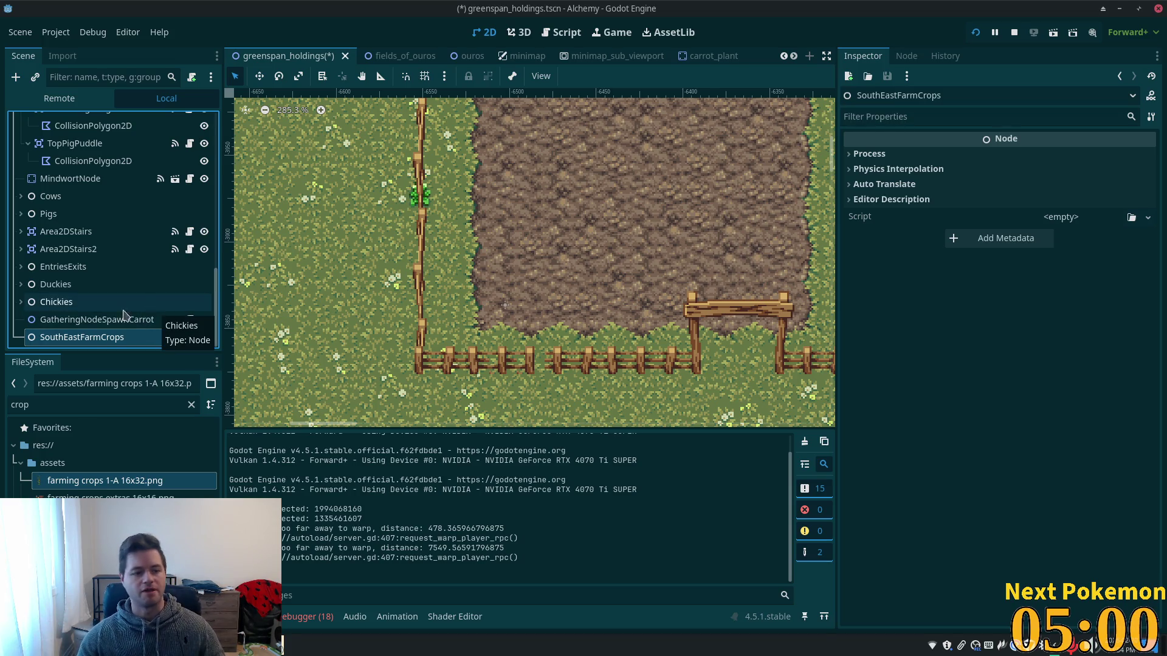
# Correct the node's name to SouthWestFarmCrops and save the scene.
pyautogui.click(84, 338)
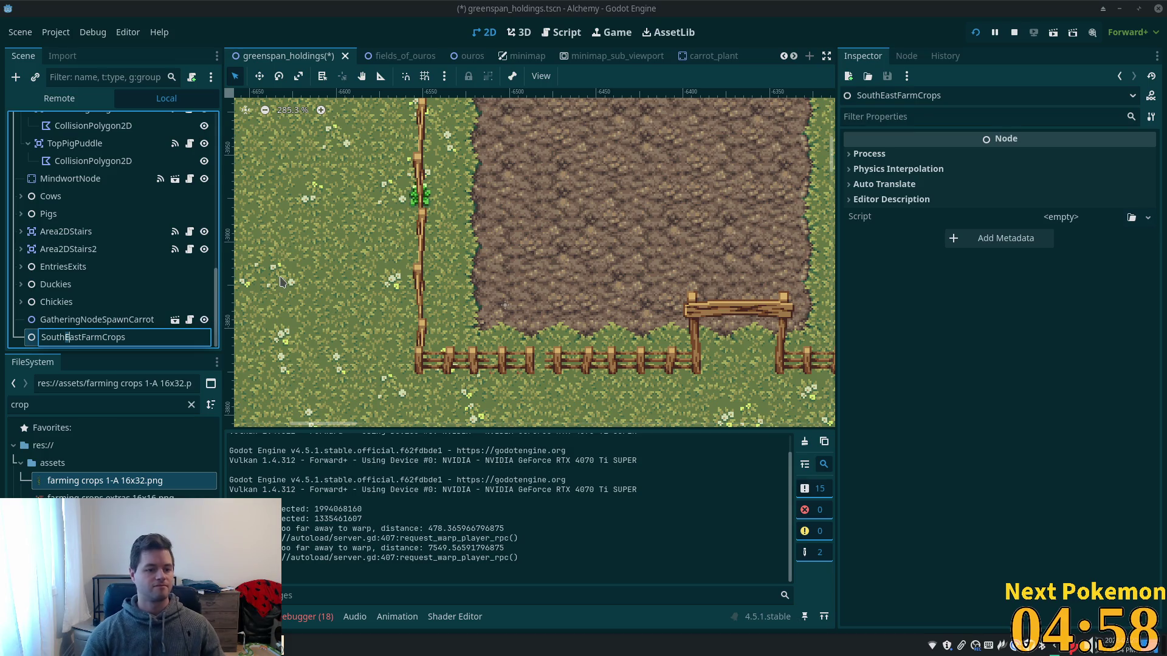
pyautogui.write('we')
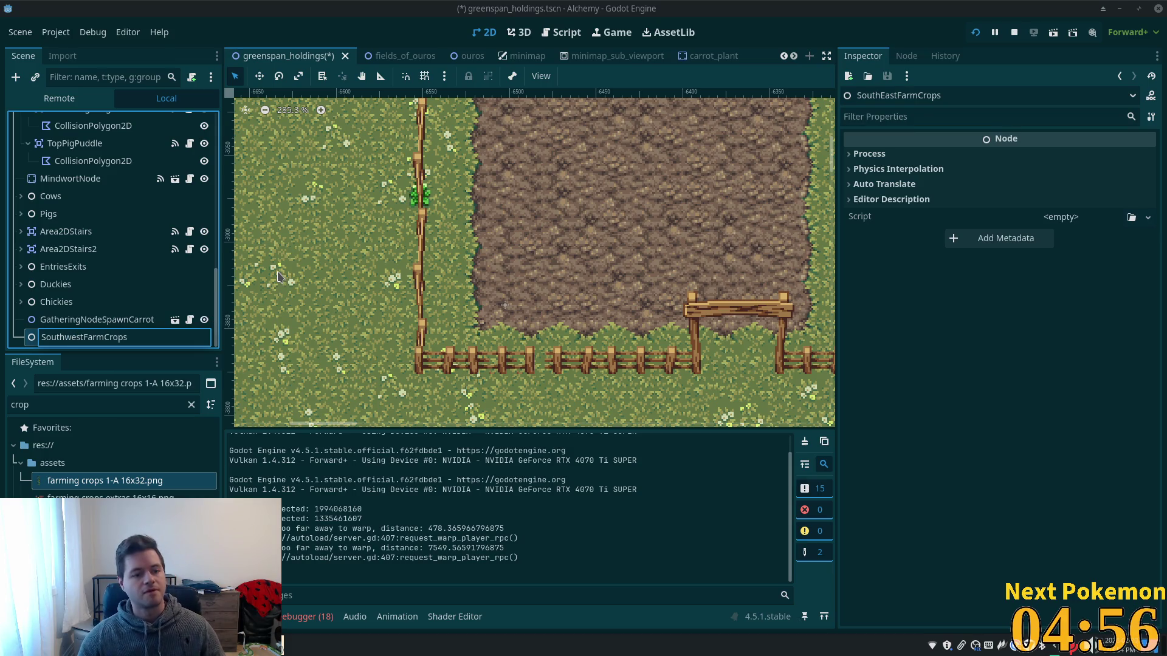
pyautogui.press('BackSpace')
pyautogui.write('W')
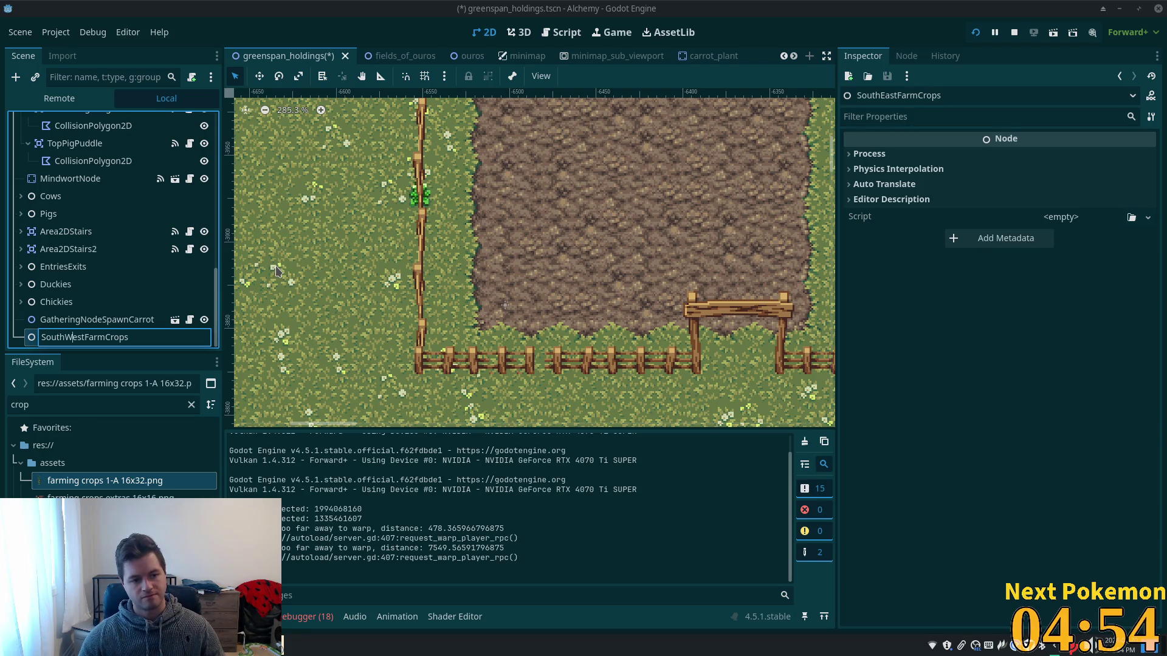
pyautogui.click(99, 270)
pyautogui.hotkey('ctrl', 's')
pyautogui.click(86, 338)
# Move GatheringNodeSpawnCarrot under SouthWestFarmCrops, duplicate it and nudge the copy upward.
pyautogui.moveTo(91, 319)
pyautogui.mouseDown()
pyautogui.moveTo(92, 334)
pyautogui.moveTo(116, 340)
pyautogui.mouseUp()
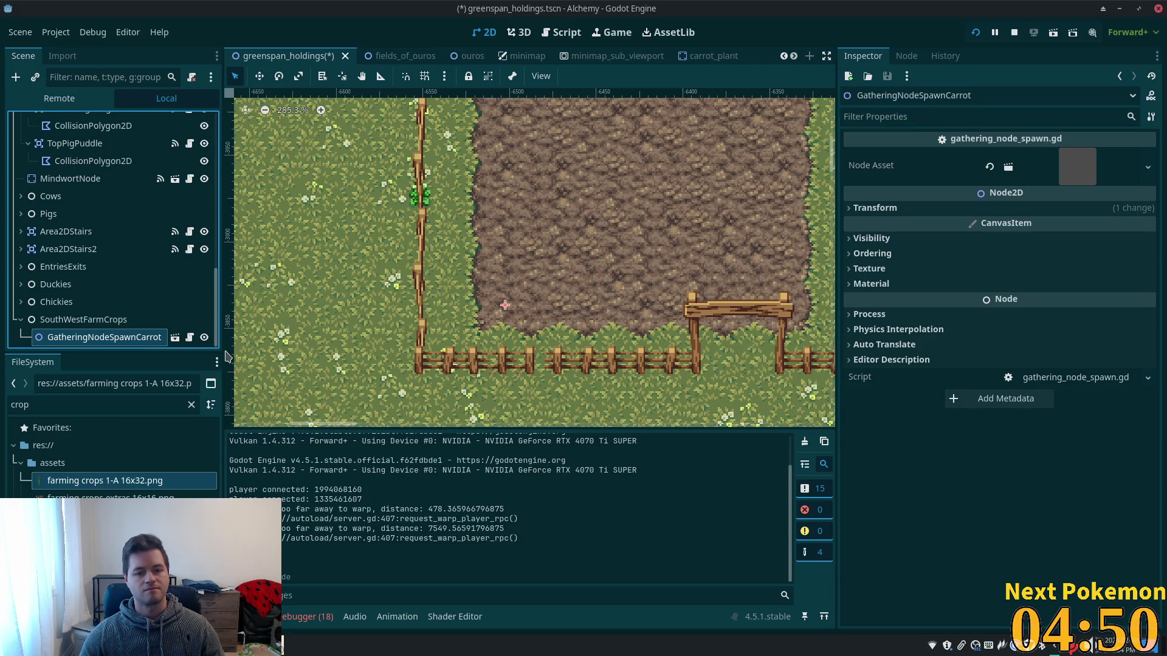
pyautogui.hotkey('ctrl', 'd')
pyautogui.press('w')
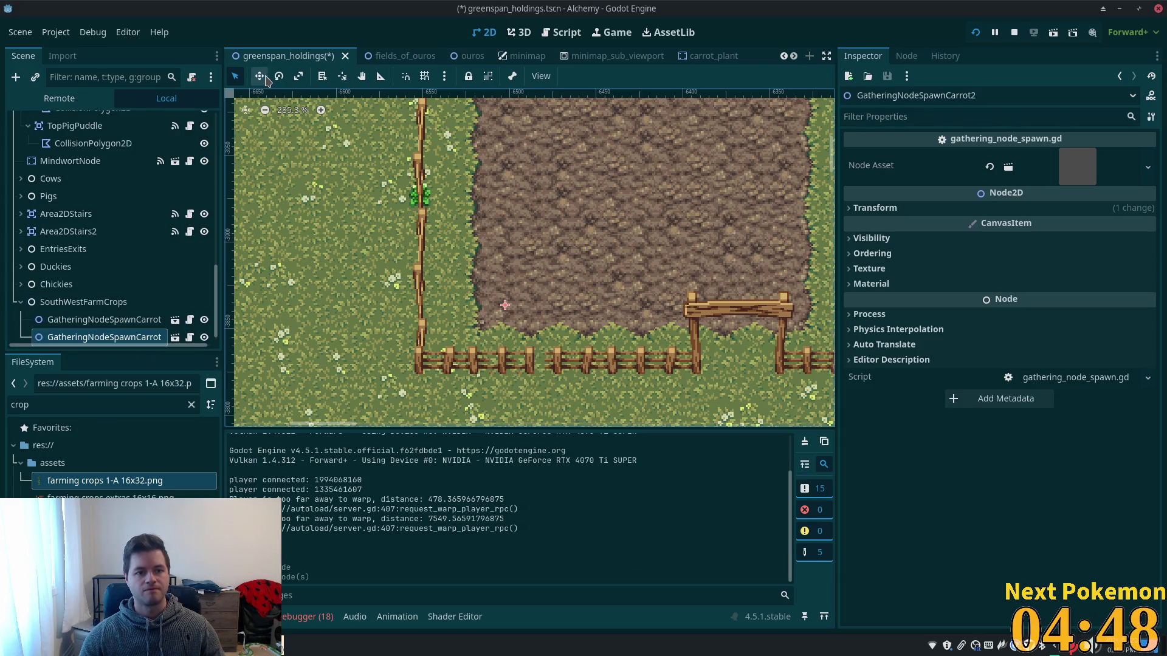
pyautogui.moveTo(433, 241); pyautogui.dragTo(431, 218)
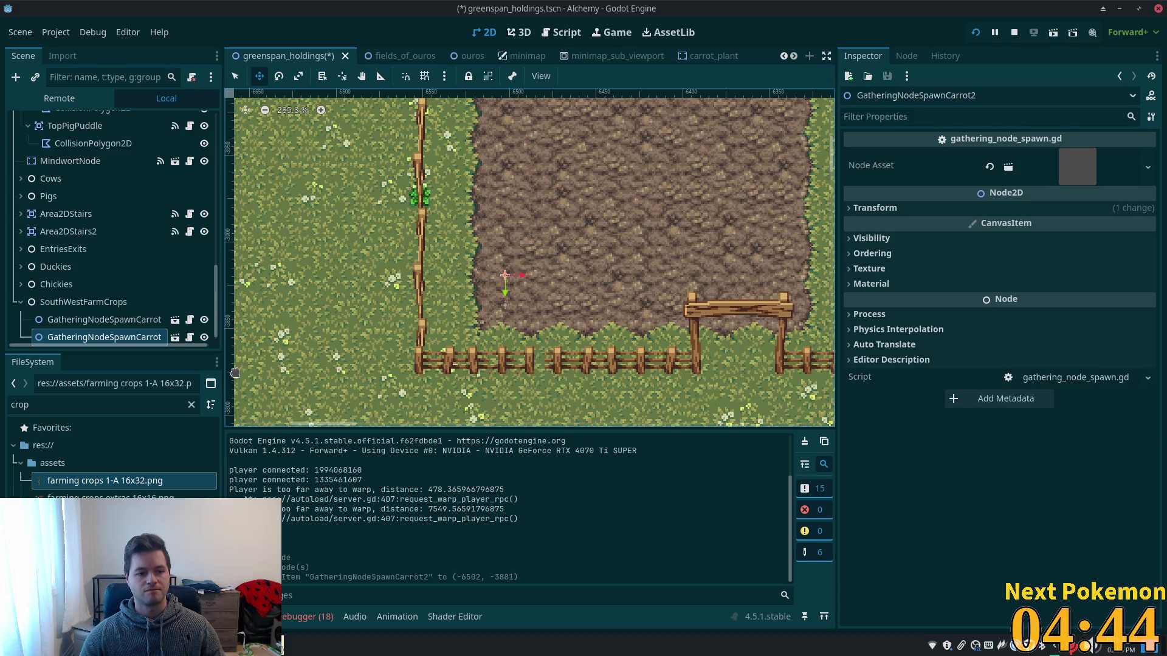
# Set the duplicate carrot spawner's Y position to -3880.
pyautogui.click(121, 321)
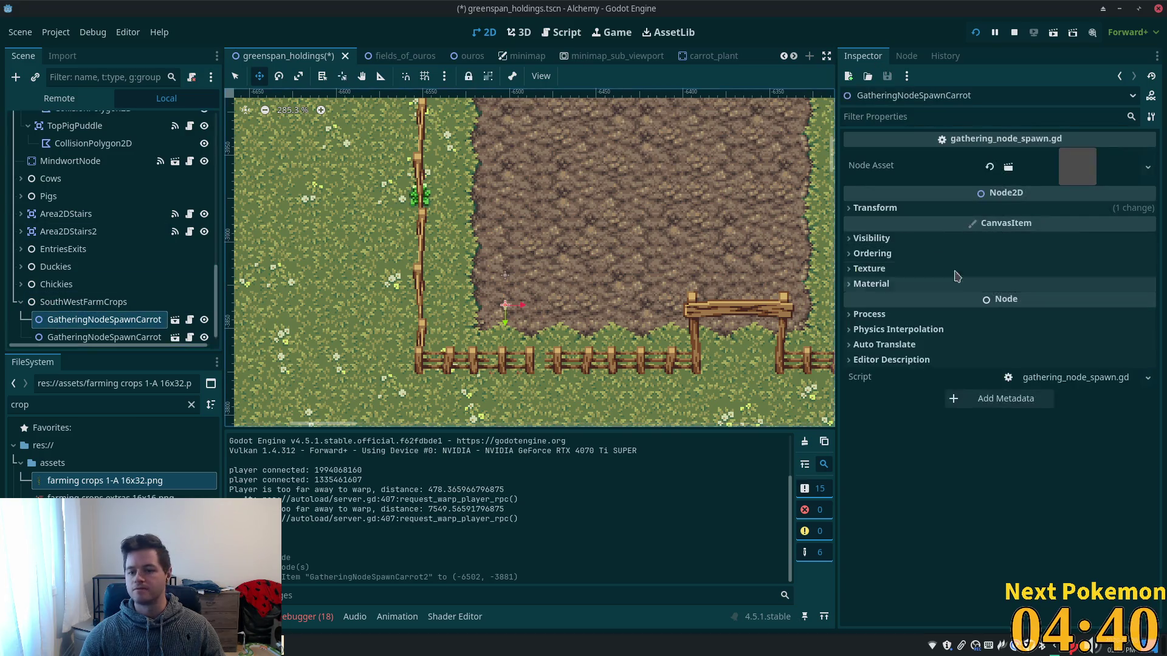
pyautogui.click(875, 208)
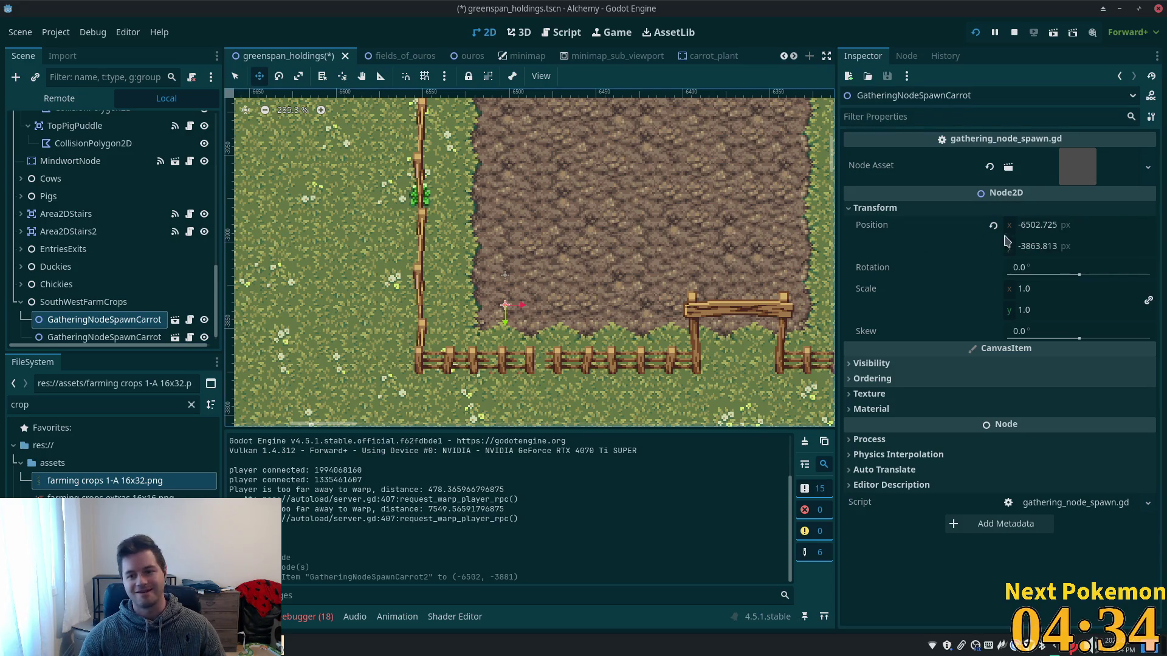
pyautogui.click(66, 340)
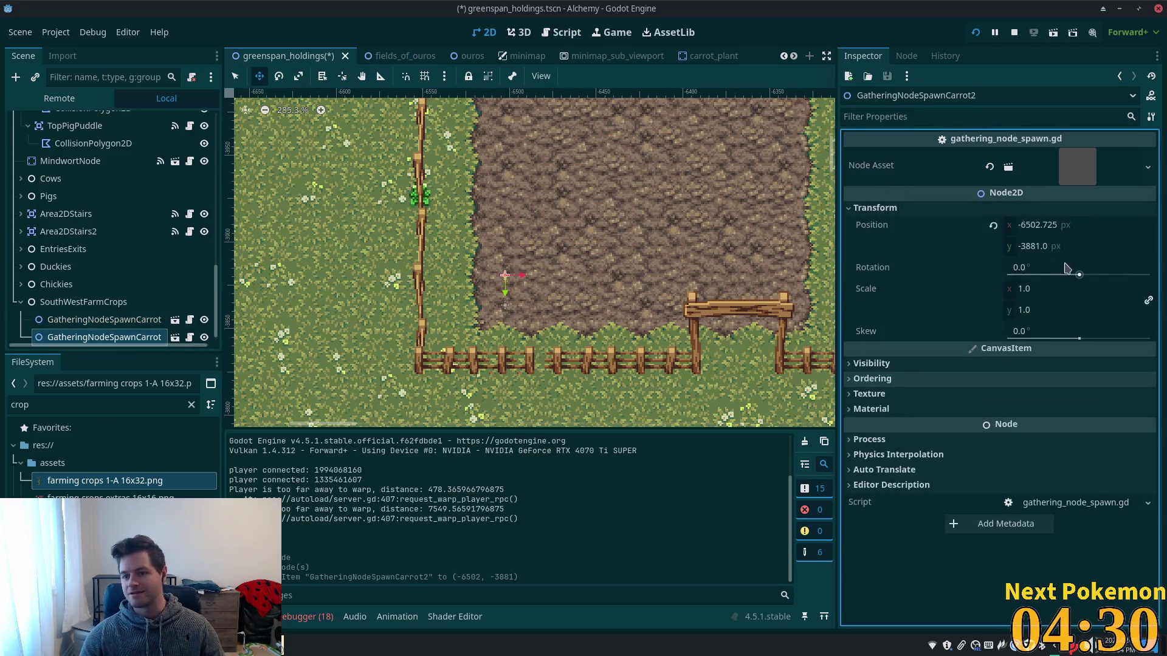
pyautogui.click(1031, 249)
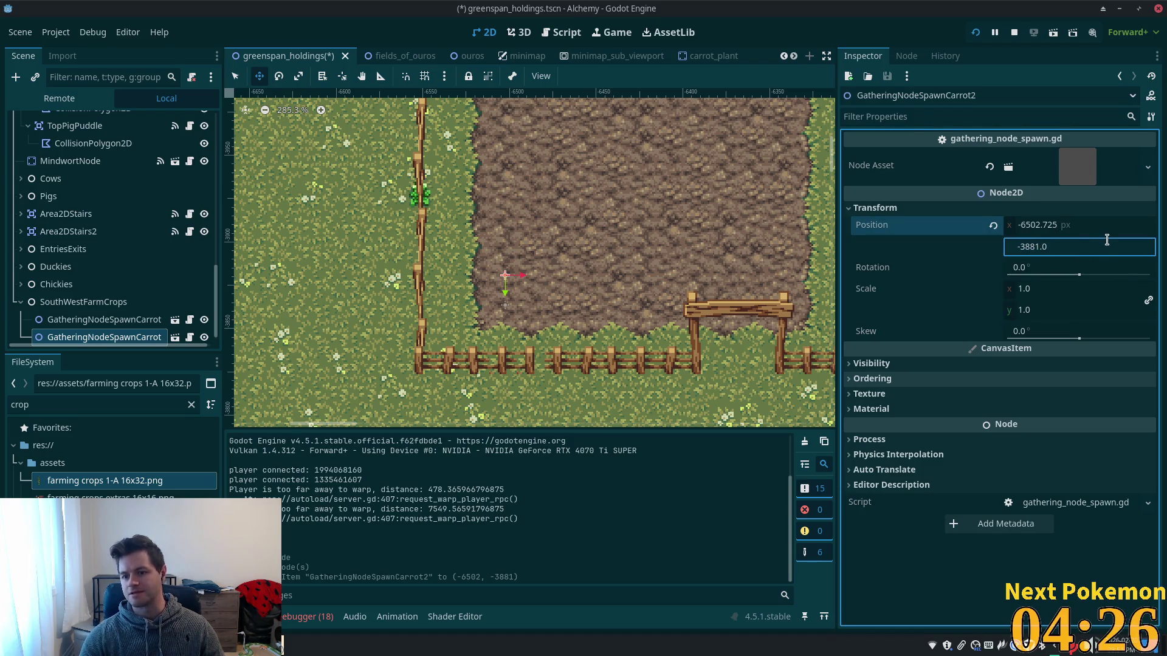
pyautogui.press('Tab')
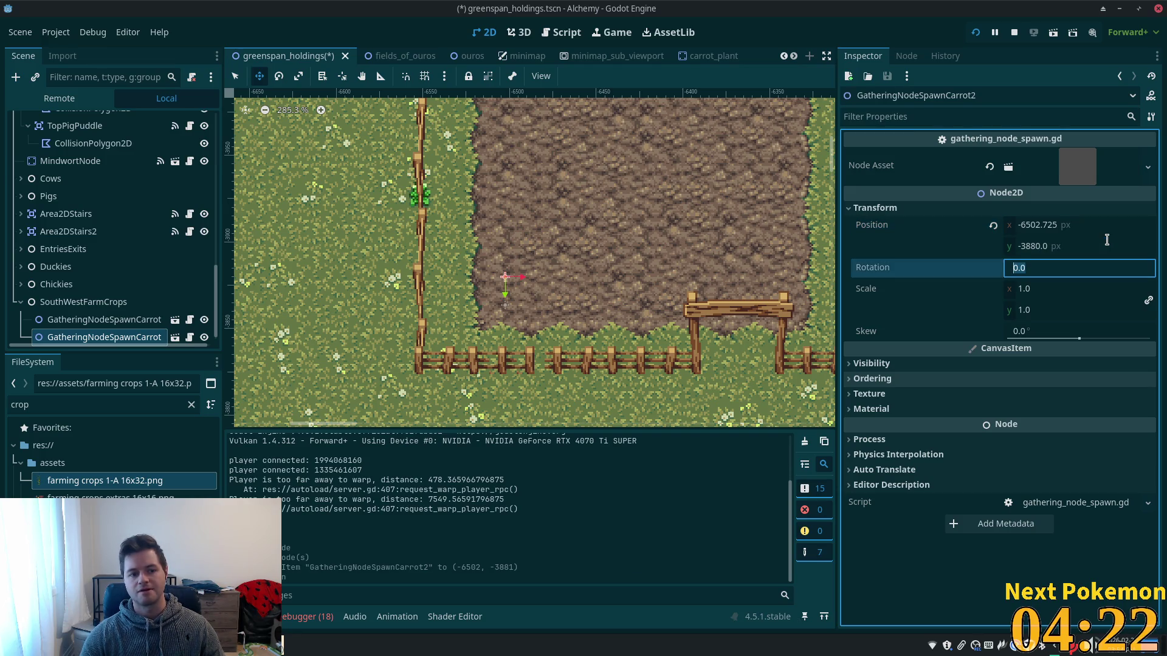
# Set the original carrot spawner's Y position to -3860 and save the scene.
pyautogui.click(104, 319)
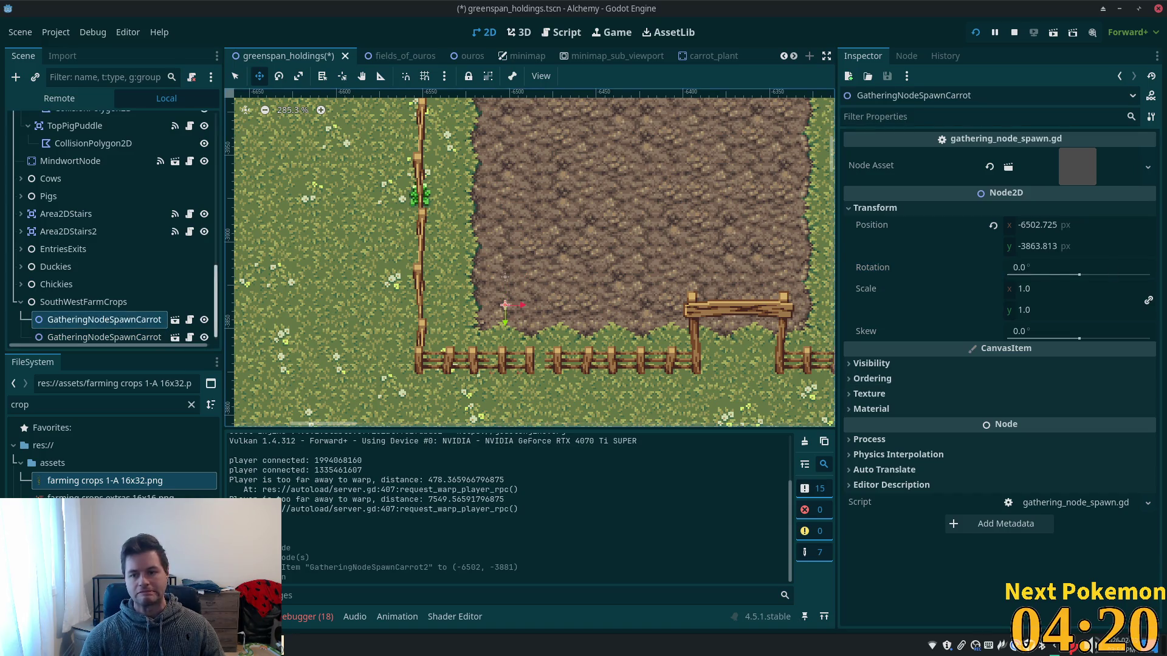
pyautogui.click(1033, 251)
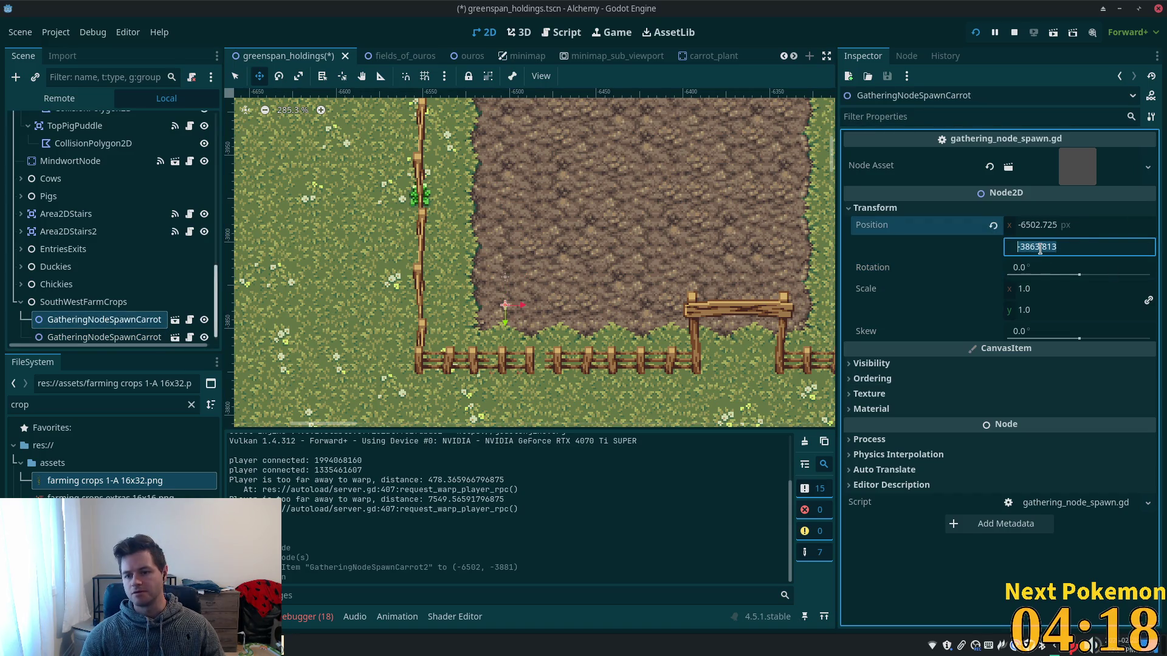
pyautogui.click(1034, 247)
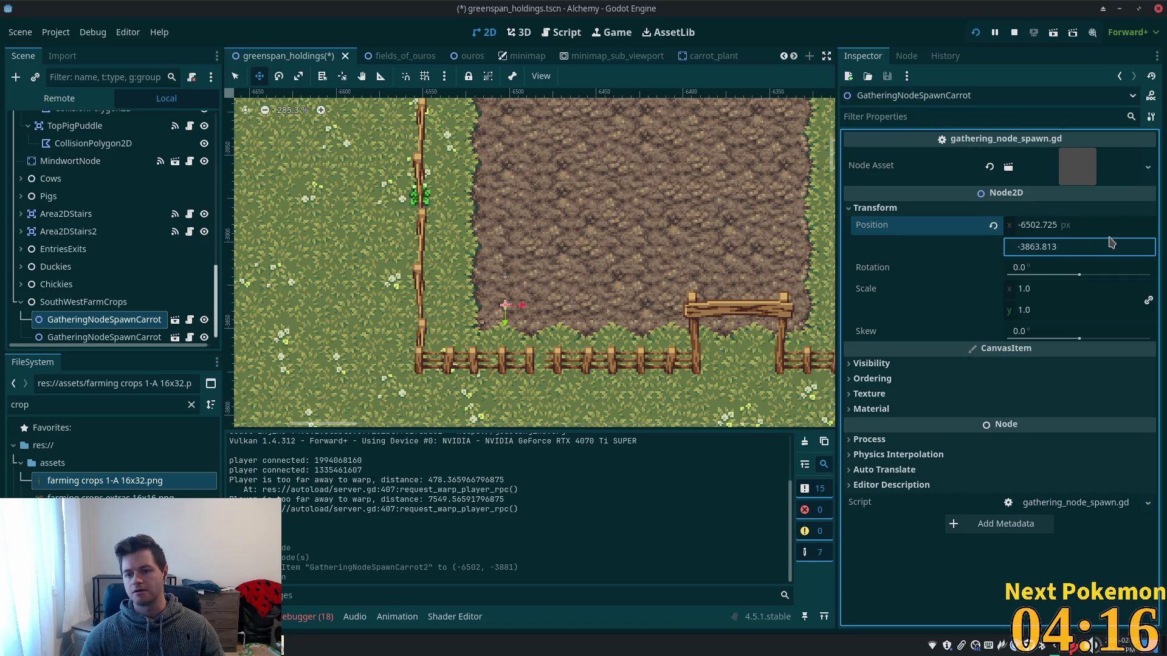
pyautogui.write('0')
pyautogui.press('Delete')
pyautogui.press('Delete')
pyautogui.press('Delete')
pyautogui.press('Tab')
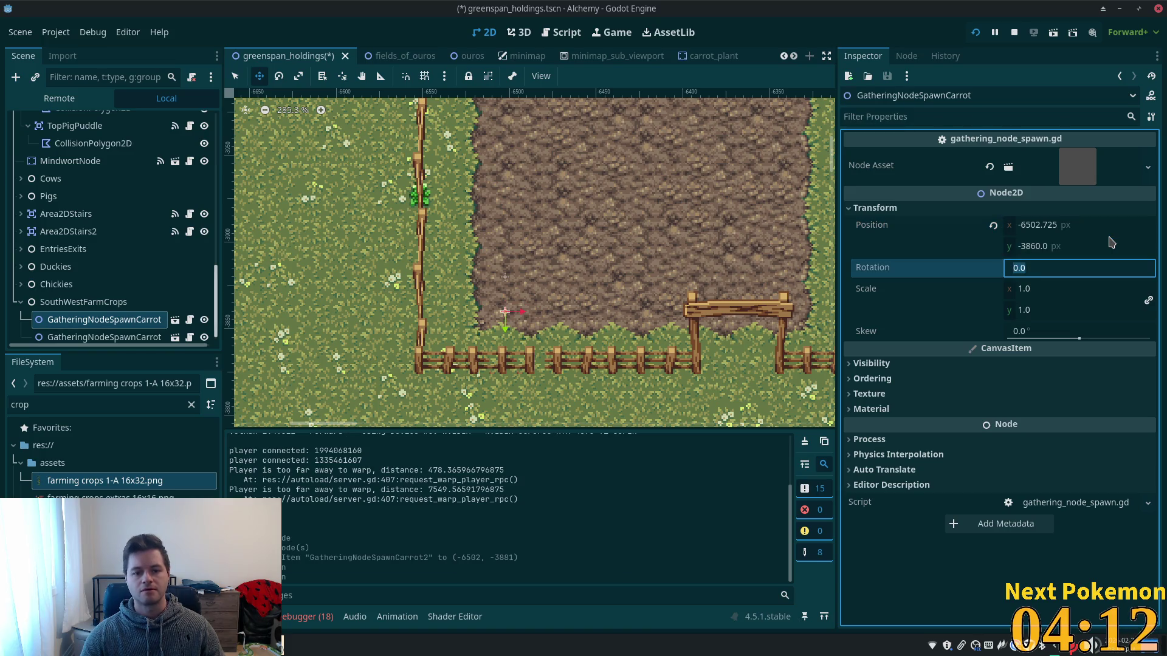
pyautogui.hotkey('ctrl', 's')
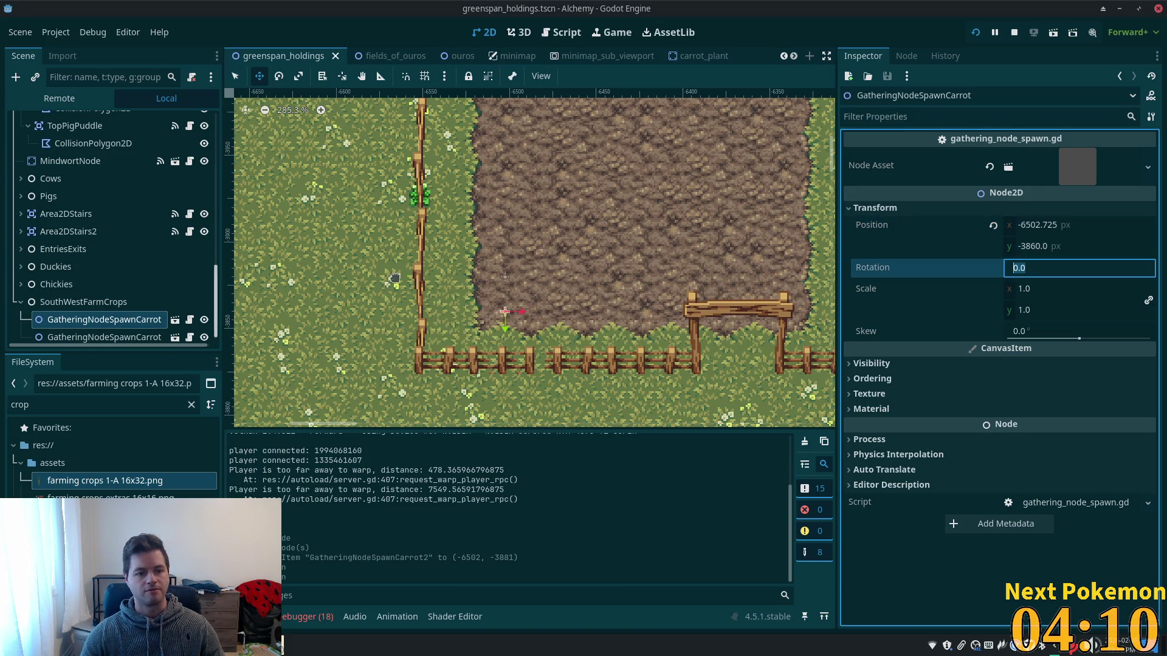
pyautogui.click(101, 338)
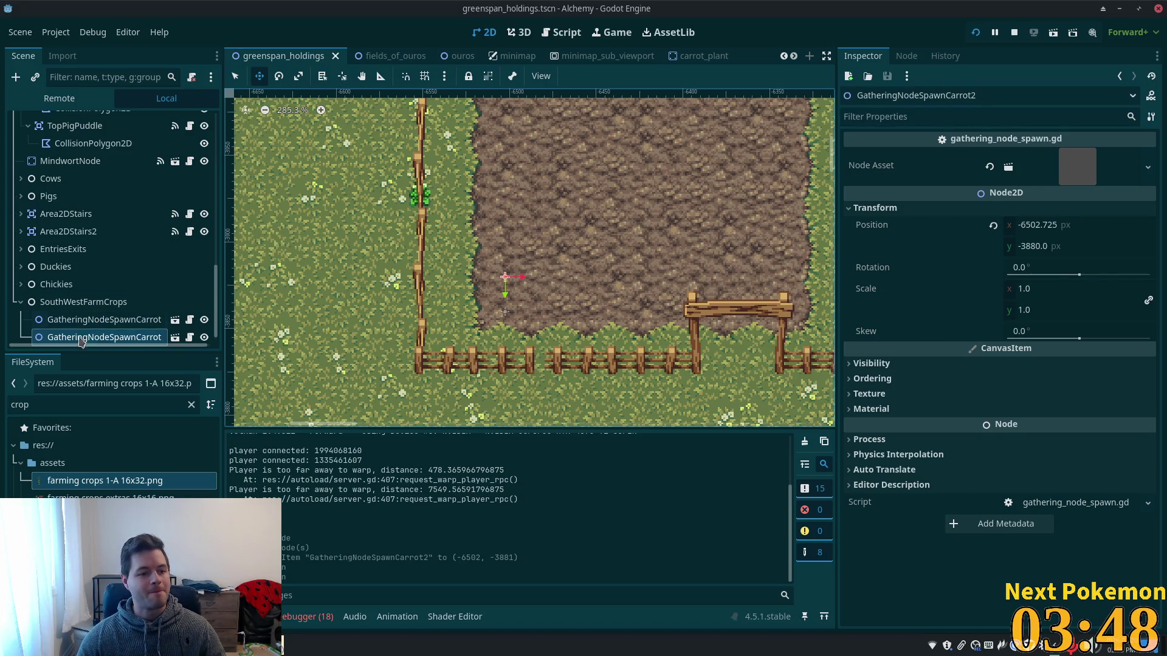
# Duplicate the carrot spawner into a third one at Y -3900 and save.
pyautogui.click(88, 303)
pyautogui.click(89, 318)
pyautogui.hotkey('ctrl', 'd')
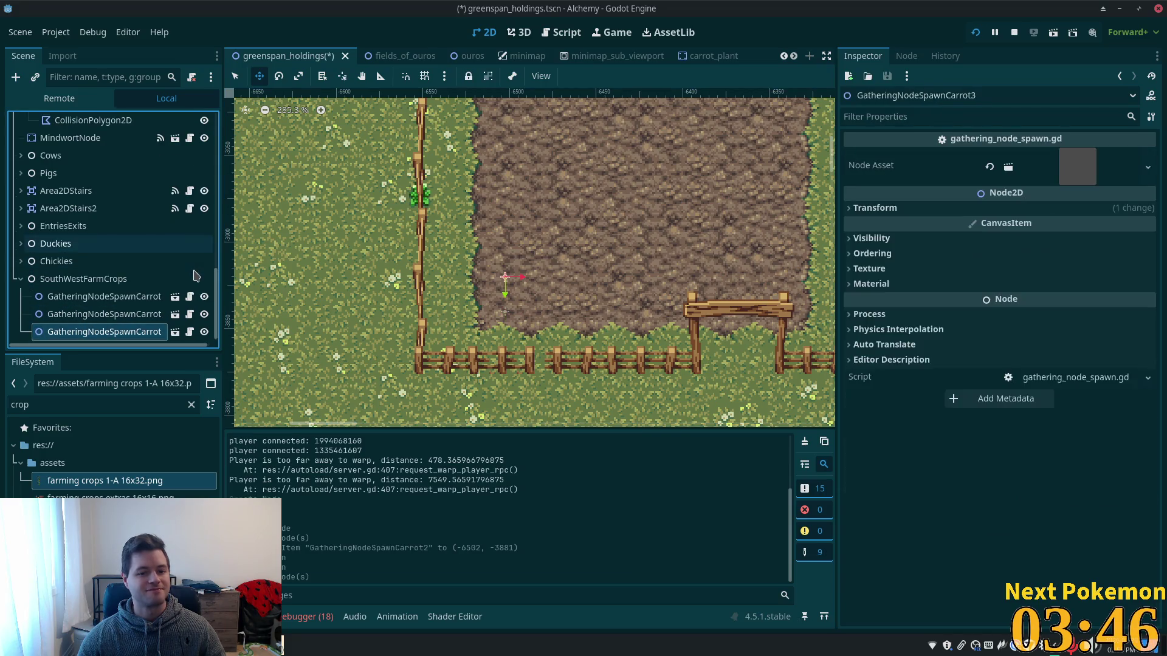
pyautogui.click(1000, 208)
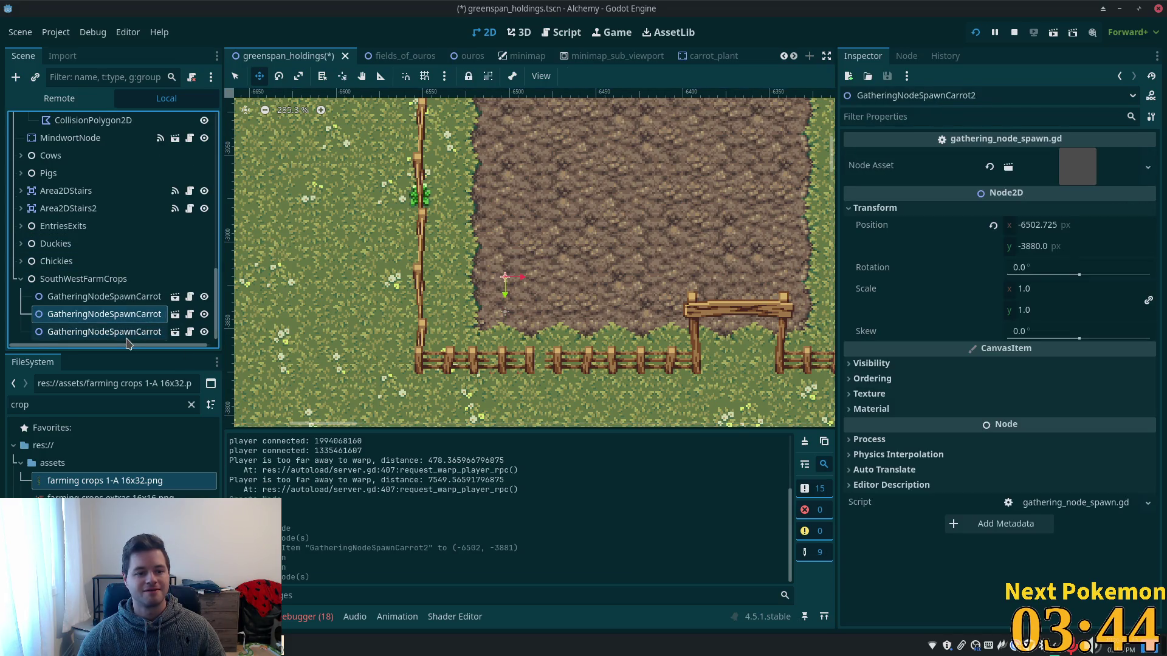
pyautogui.click(1000, 207)
pyautogui.click(1002, 208)
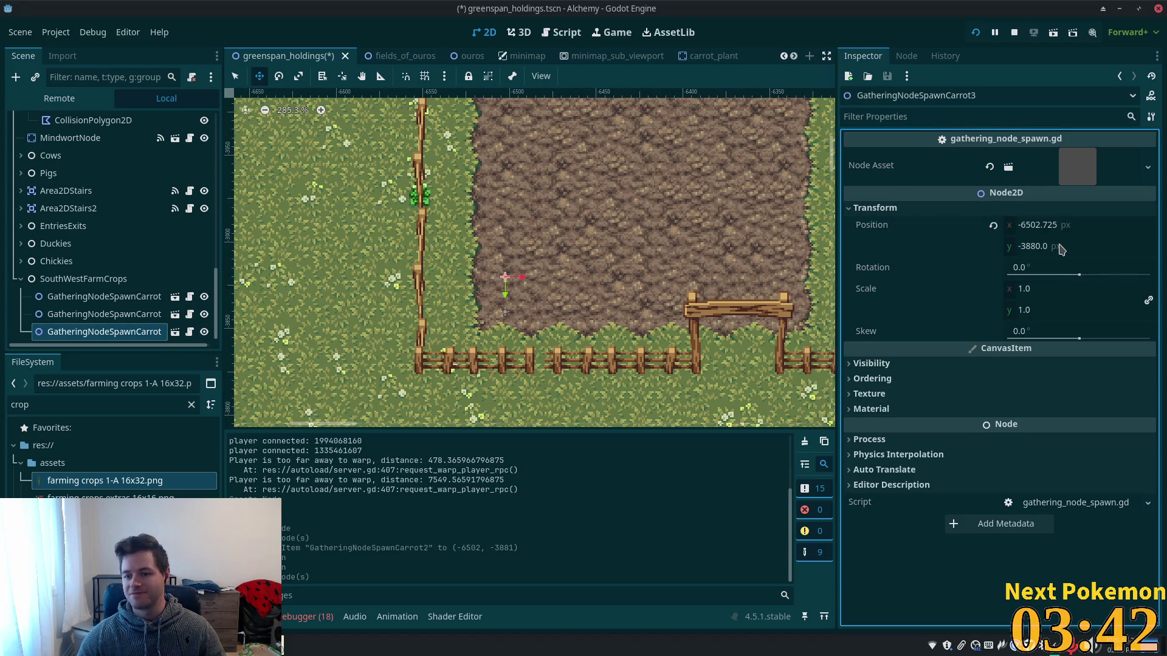
pyautogui.click(1031, 246)
pyautogui.click(1031, 246)
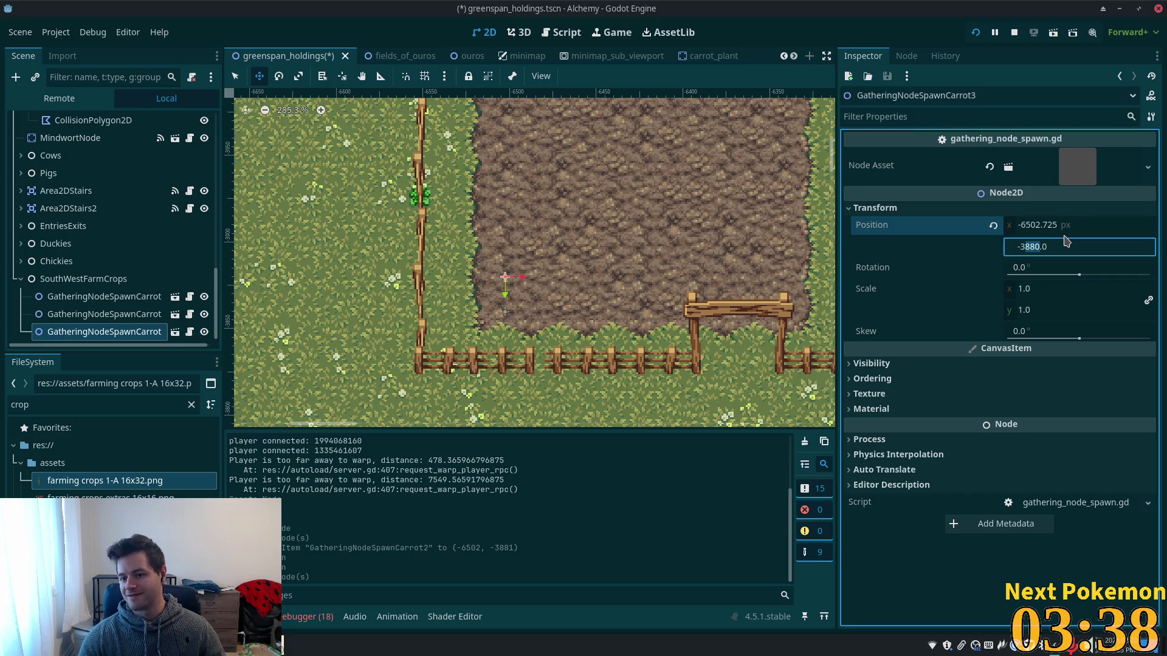
pyautogui.write('-3900')
pyautogui.press('Tab')
pyautogui.hotkey('ctrl', 's')
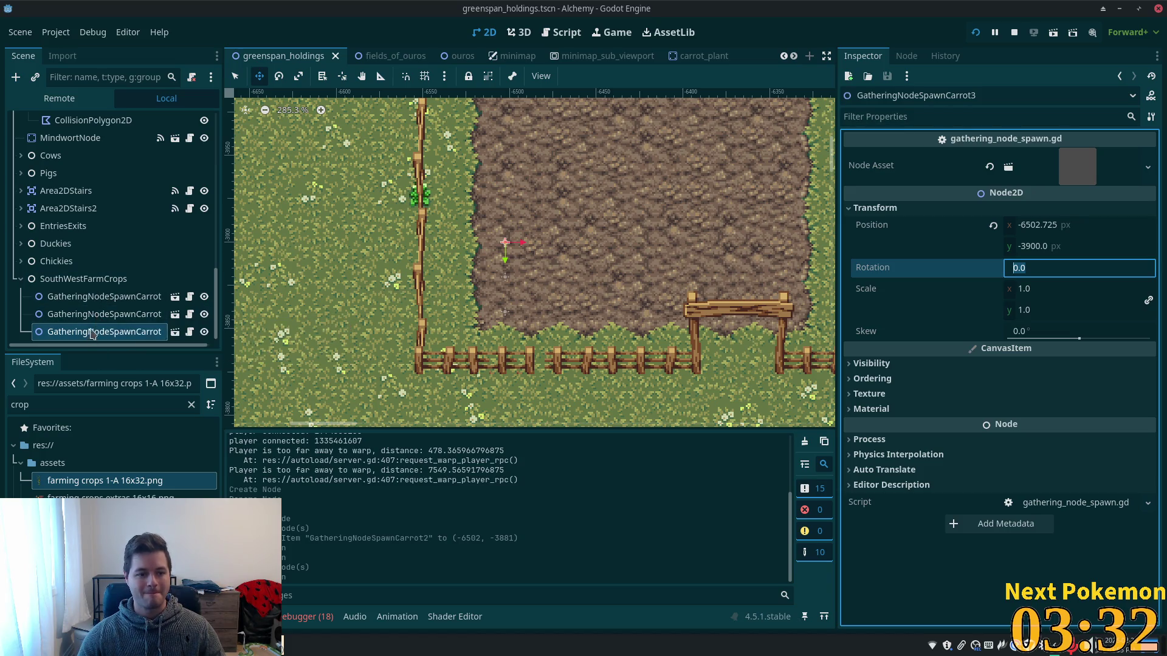
pyautogui.click(94, 333)
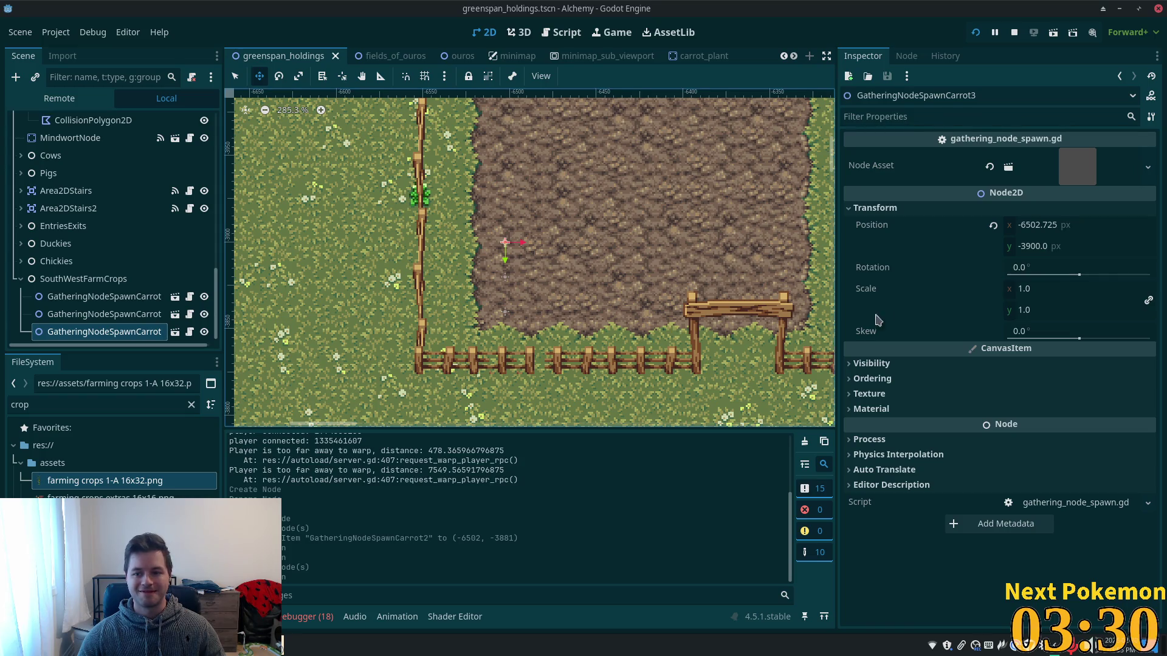
# Add a fourth carrot spawner at Y -3920 and save.
pyautogui.hotkey('ctrl', 'd')
pyautogui.click(89, 315)
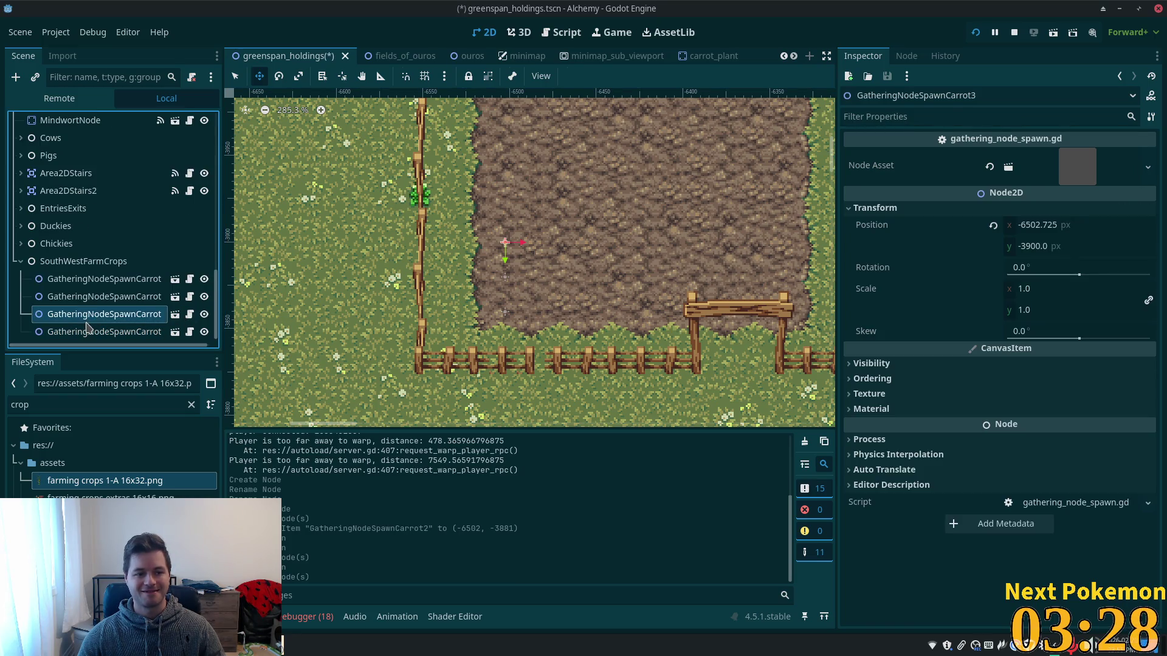
pyautogui.click(129, 331)
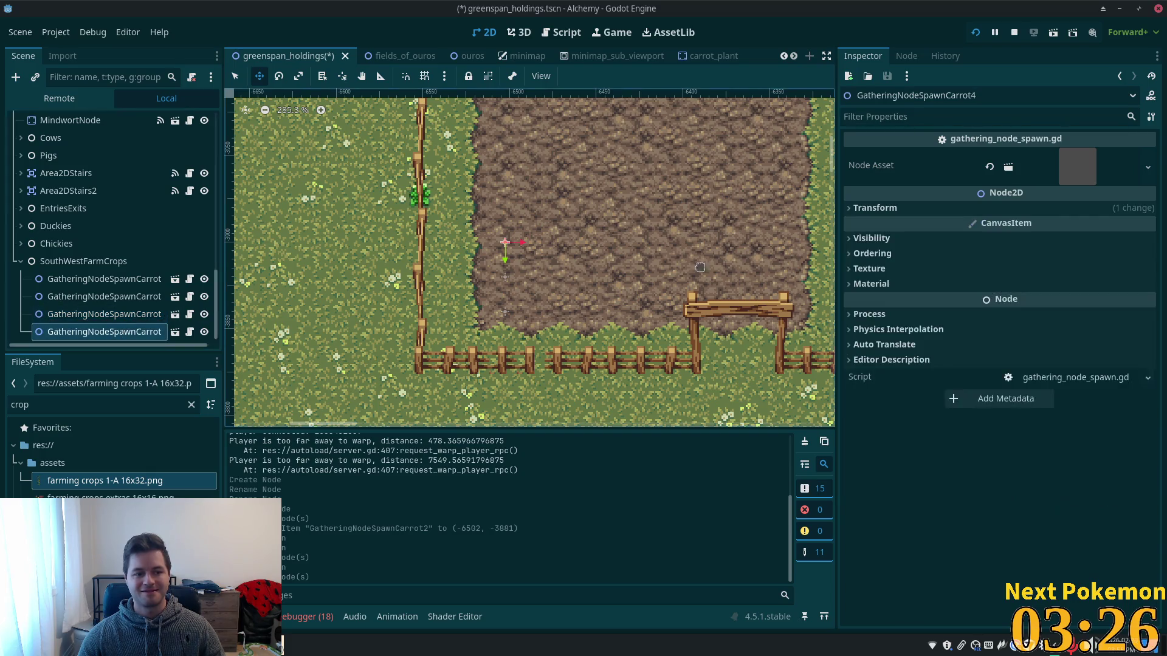
pyautogui.click(911, 208)
pyautogui.click(1041, 247)
pyautogui.click(1041, 247)
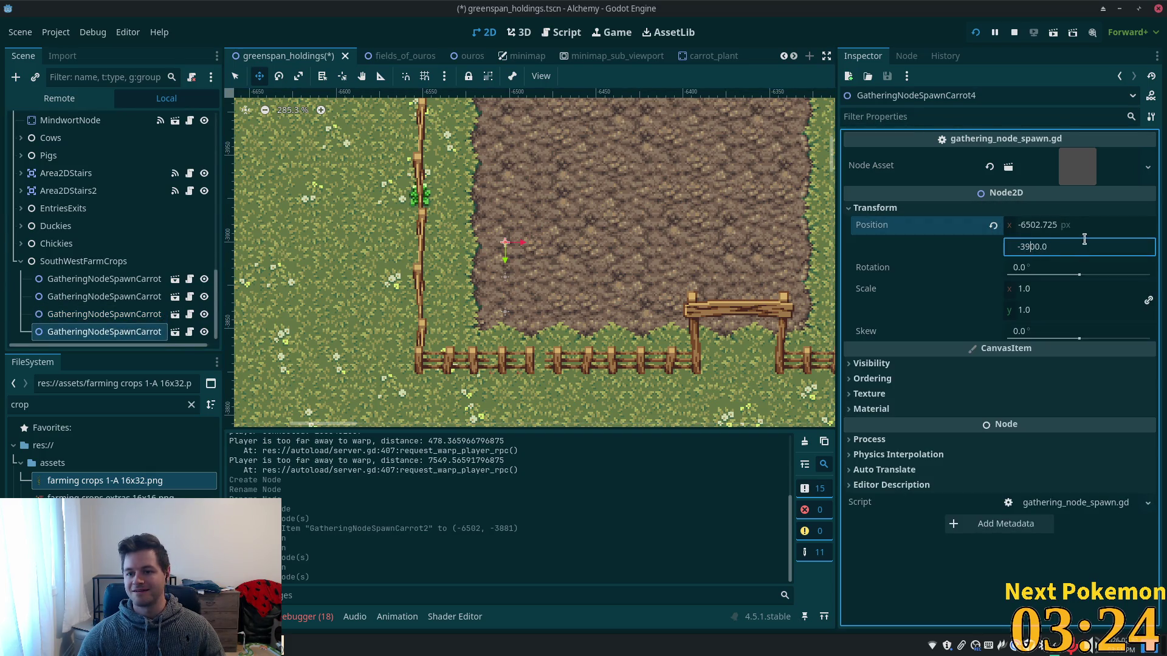
pyautogui.press('Delete')
pyautogui.write('2')
pyautogui.press('Tab')
pyautogui.hotkey('ctrl', 's')
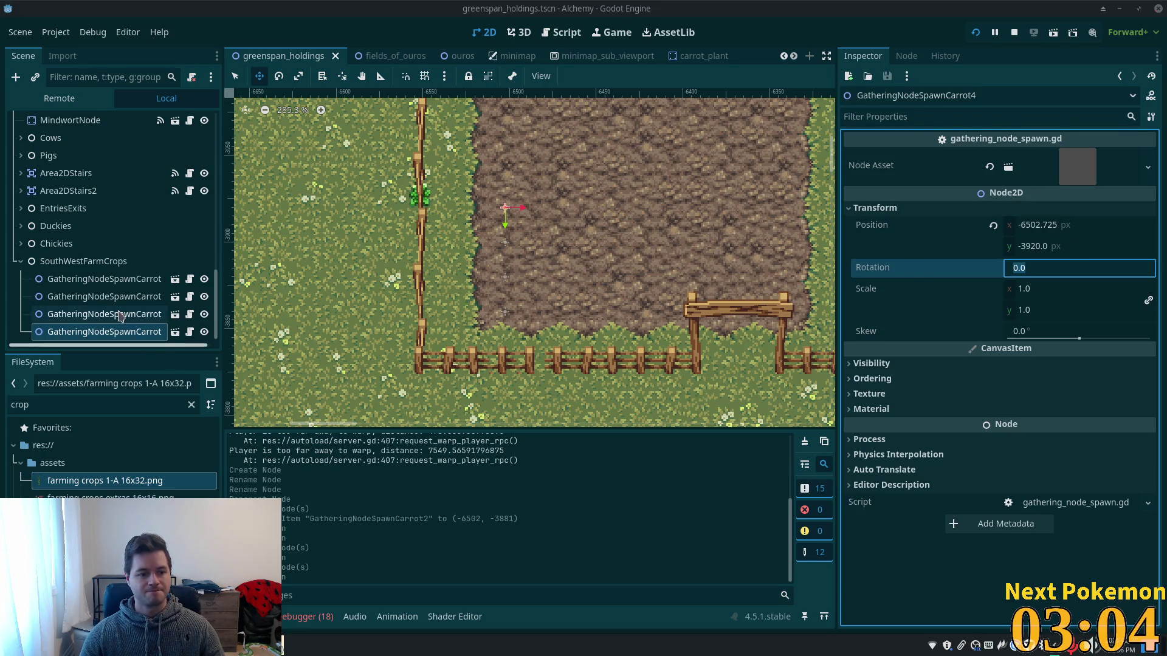
# Add a fifth carrot spawner at Y -3940, save, and select all five carrot nodes.
pyautogui.click(979, 315)
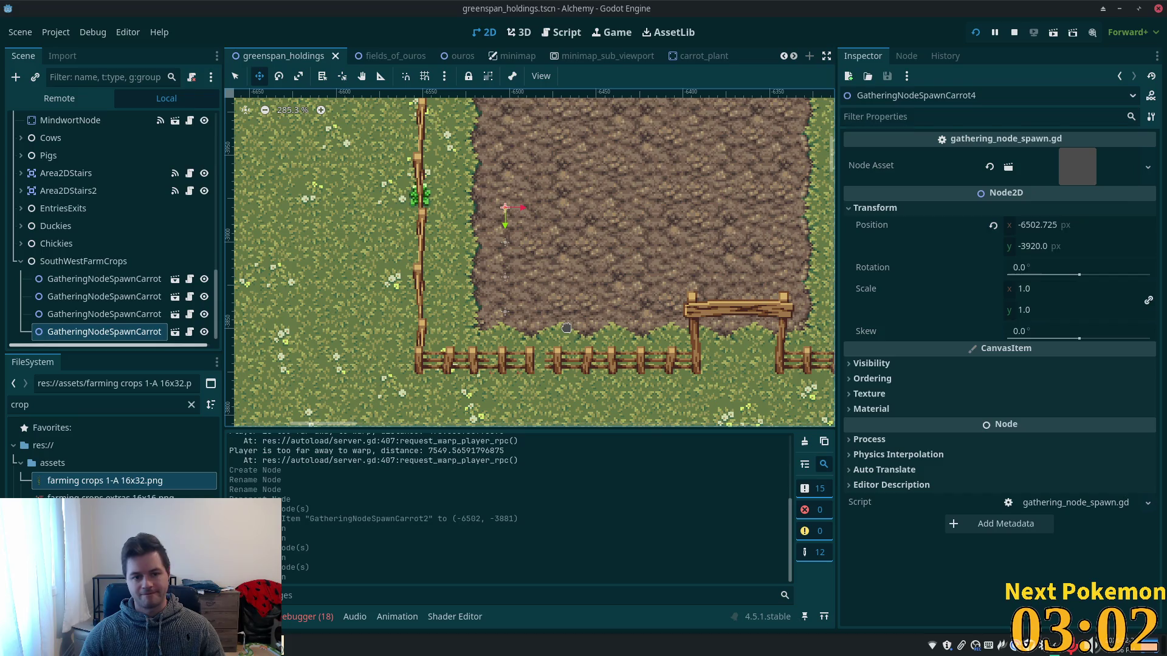
pyautogui.hotkey('ctrl', 'd')
pyautogui.click(1033, 247)
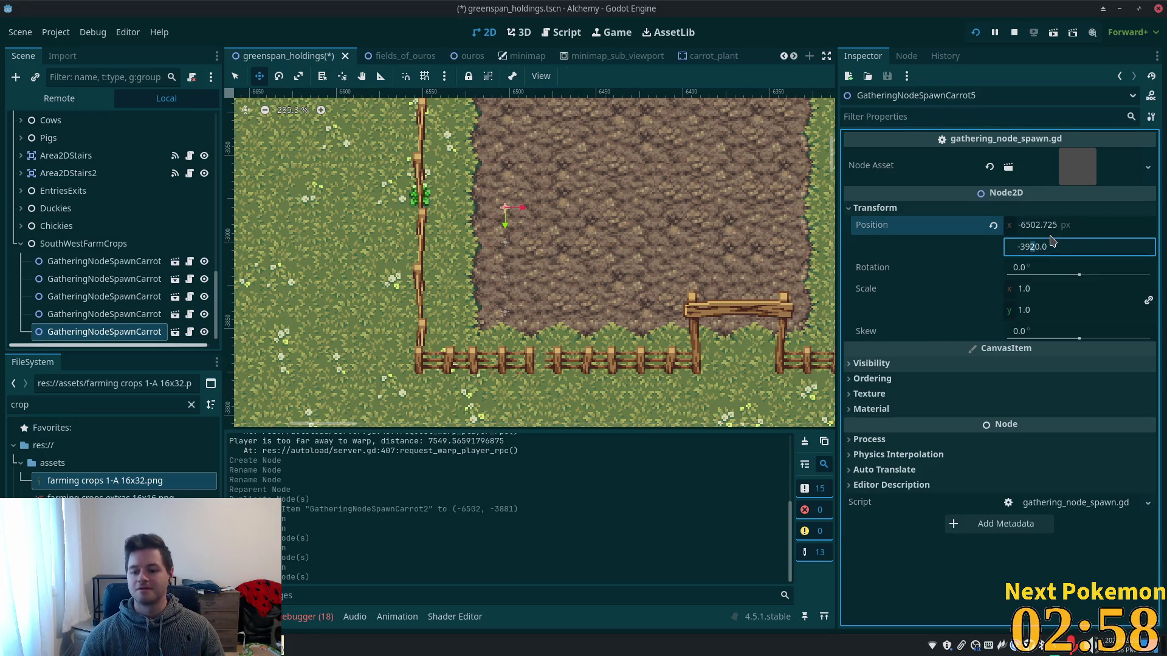
pyautogui.press('Tab')
pyautogui.hotkey('ctrl', 's')
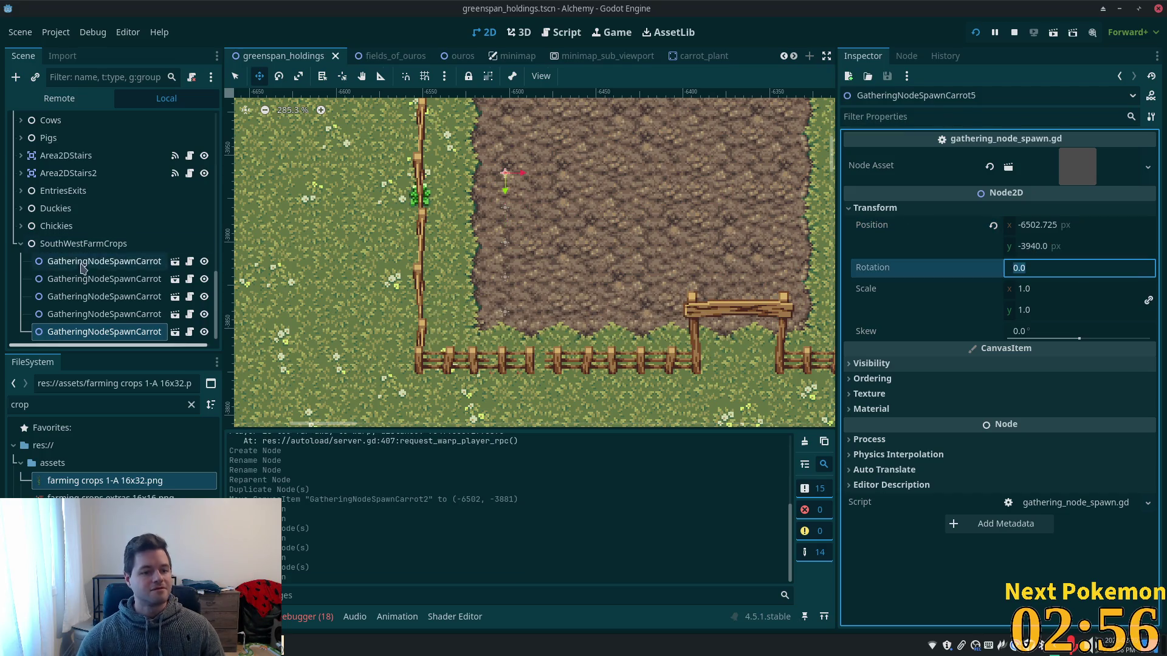
pyautogui.click(90, 277)
pyautogui.click(85, 262)
pyautogui.keyDown('shift'); pyautogui.click(82, 331); pyautogui.keyUp('shift')
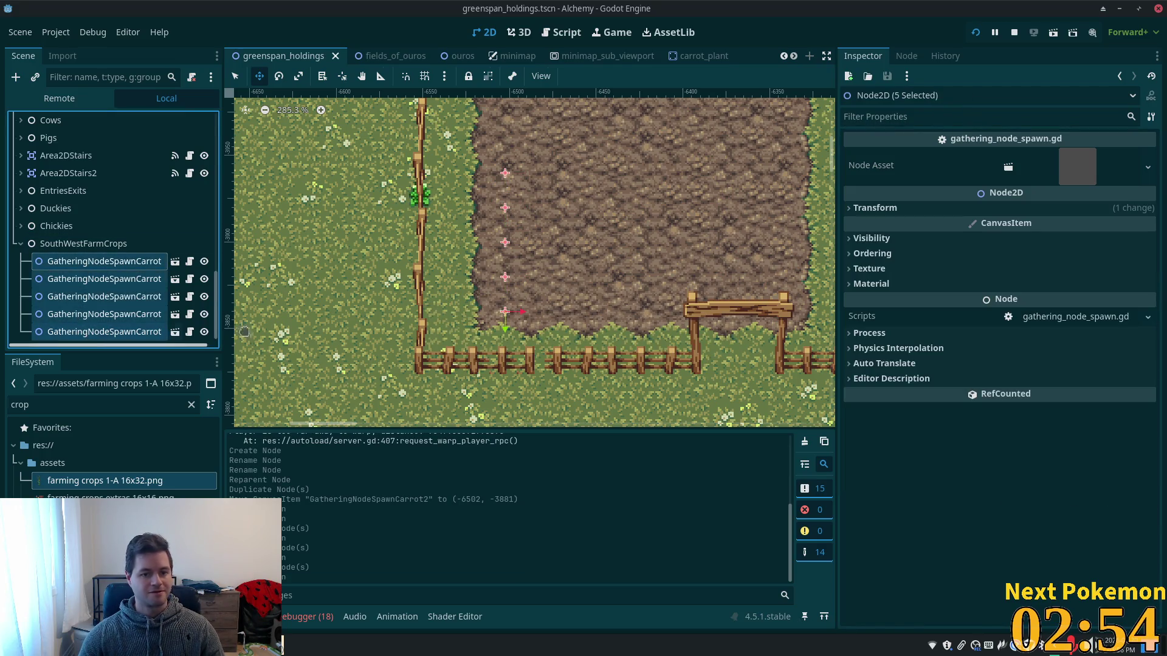
# Duplicate the five carrot spawners into a second column at X -6485.
pyautogui.scroll(-1, 198, 280)
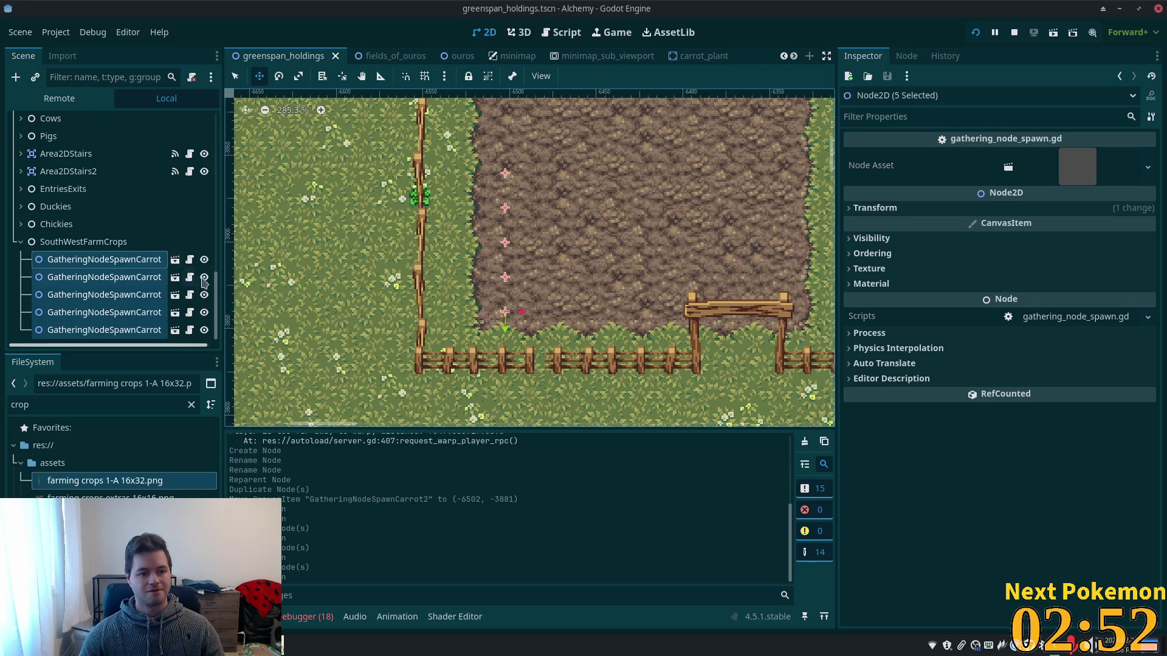
pyautogui.hotkey('ctrl', 'd')
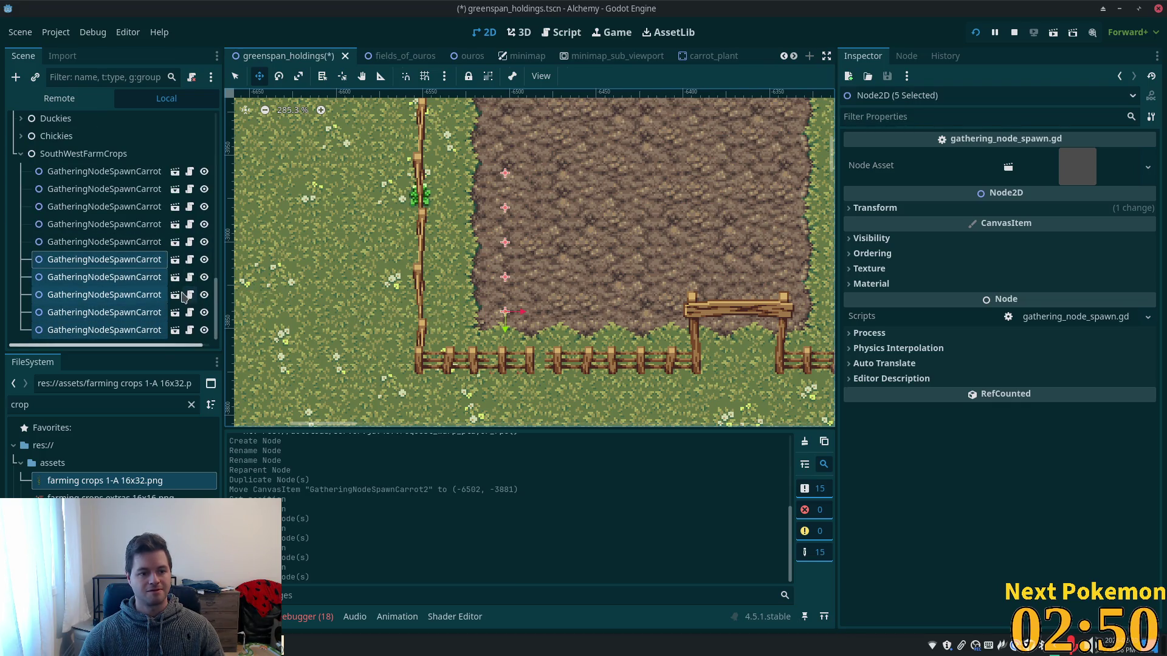
pyautogui.moveTo(578, 225); pyautogui.dragTo(609, 224)
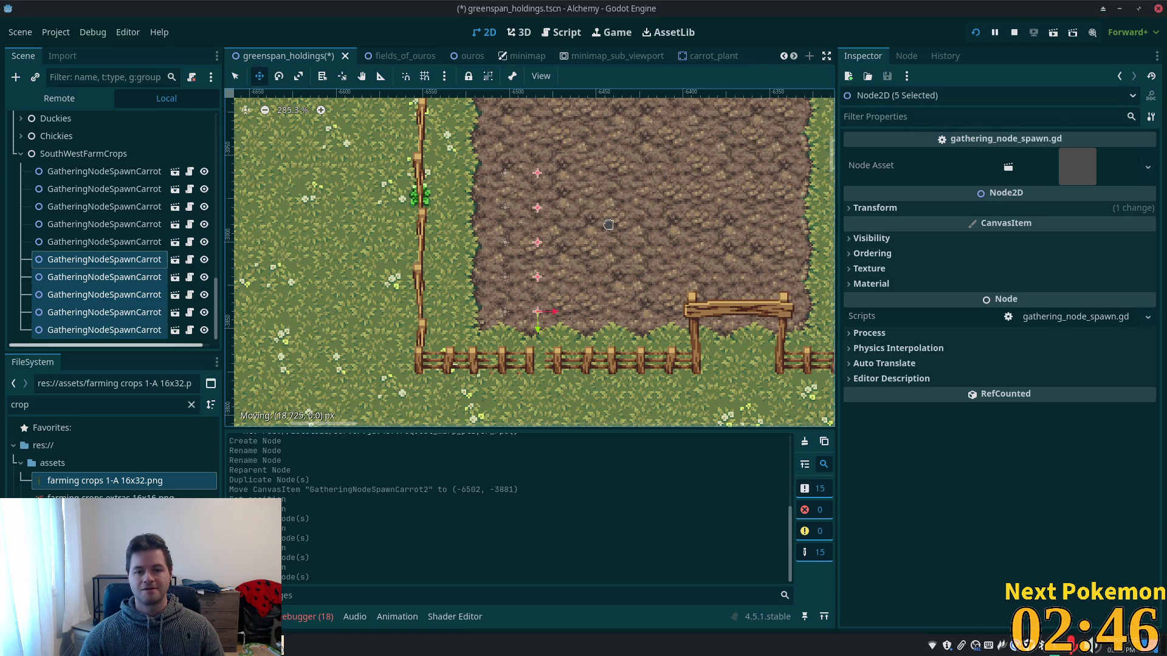
pyautogui.moveTo(608, 224); pyautogui.dragTo(608, 224)
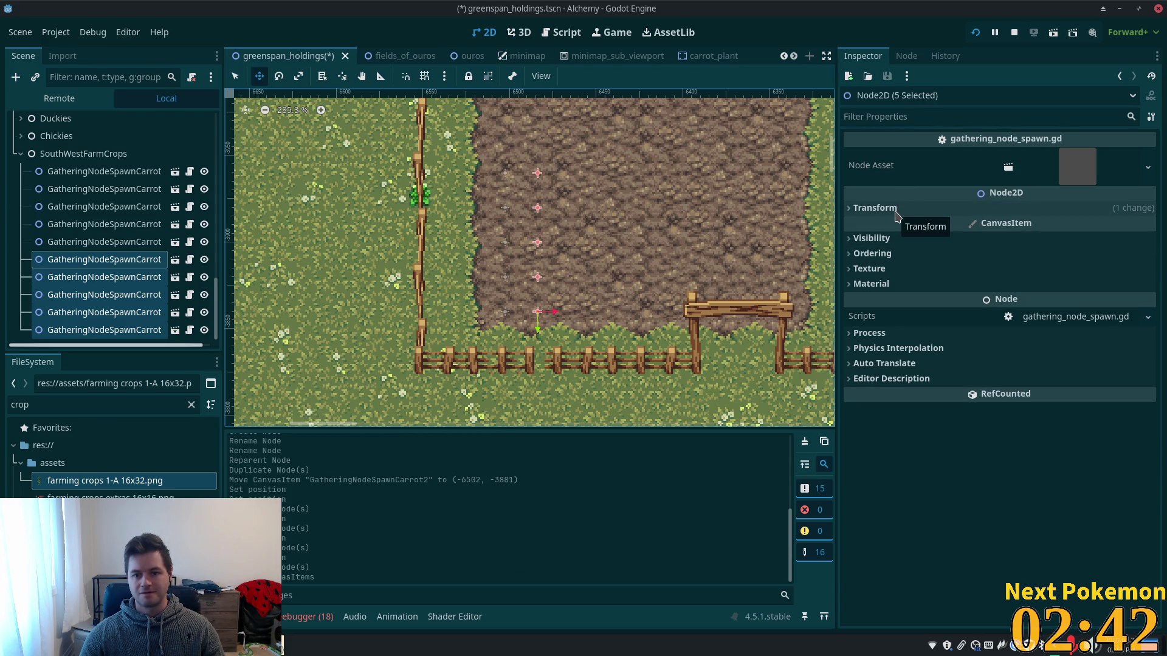
pyautogui.click(875, 208)
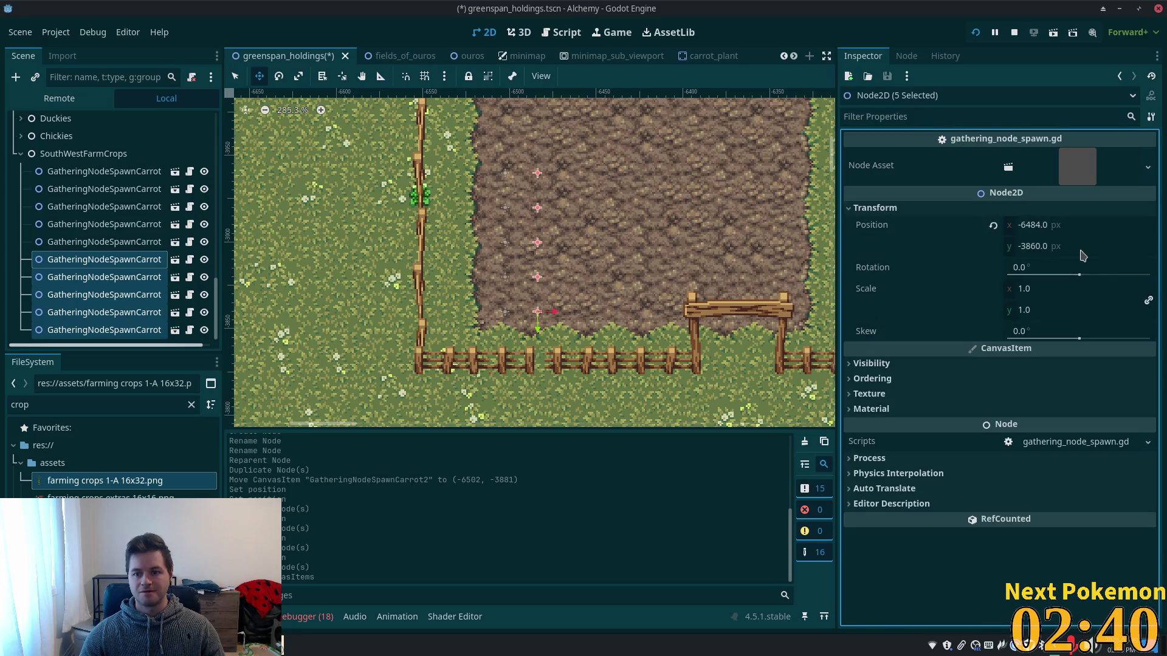
pyautogui.click(1039, 230)
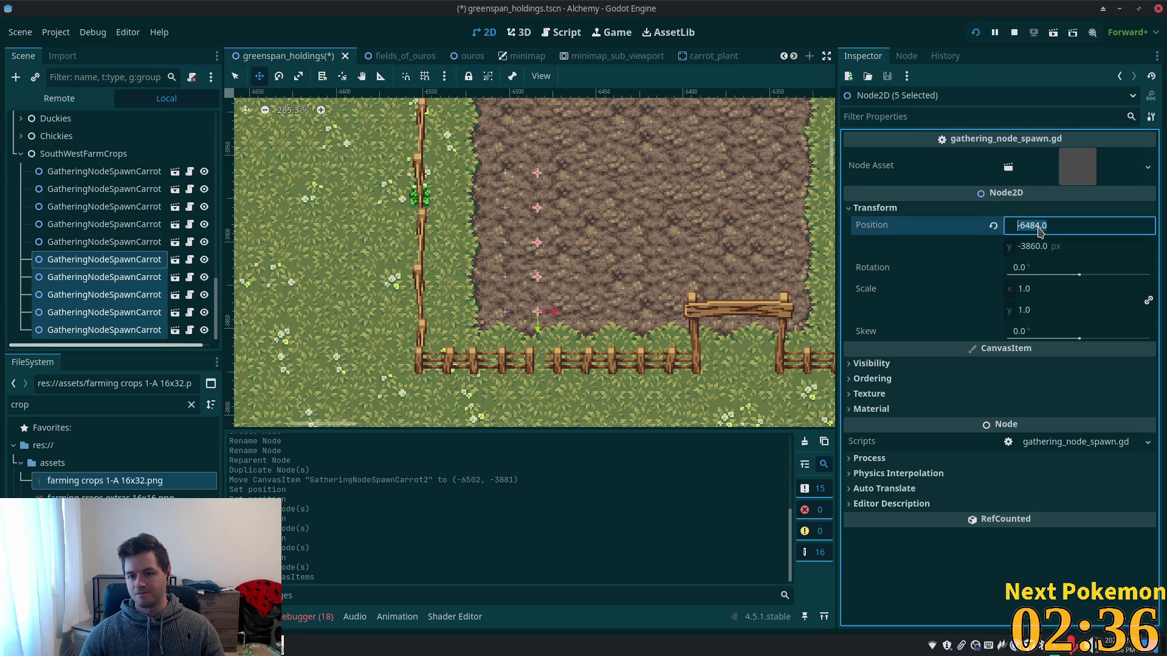
pyautogui.press('Left')
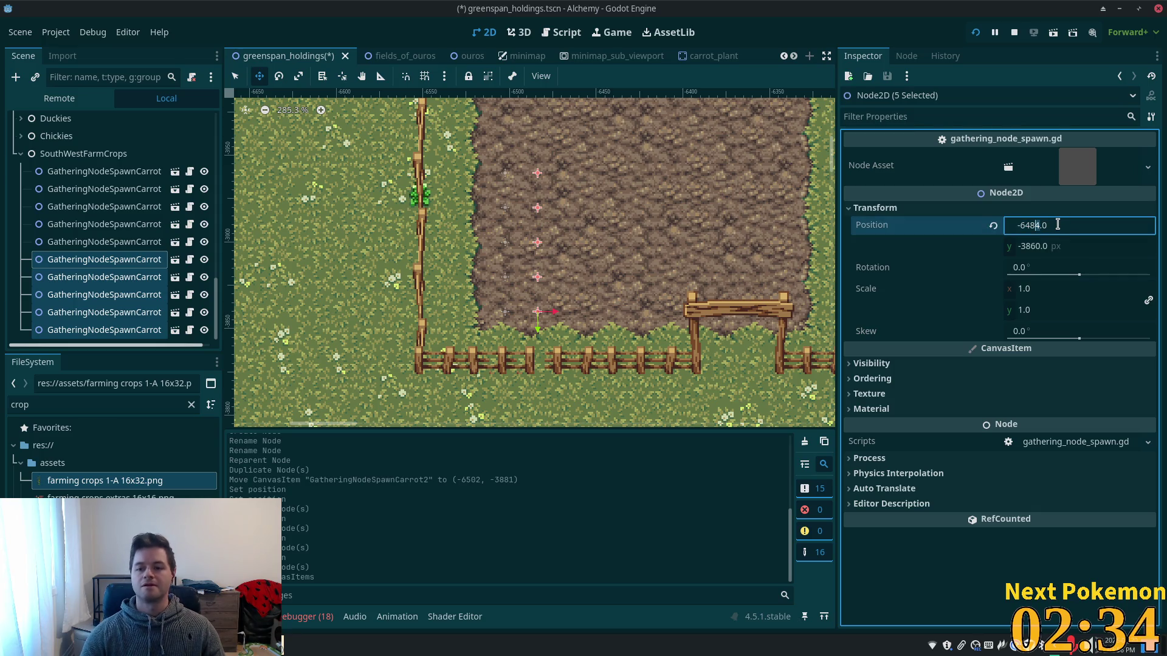
pyautogui.write('5')
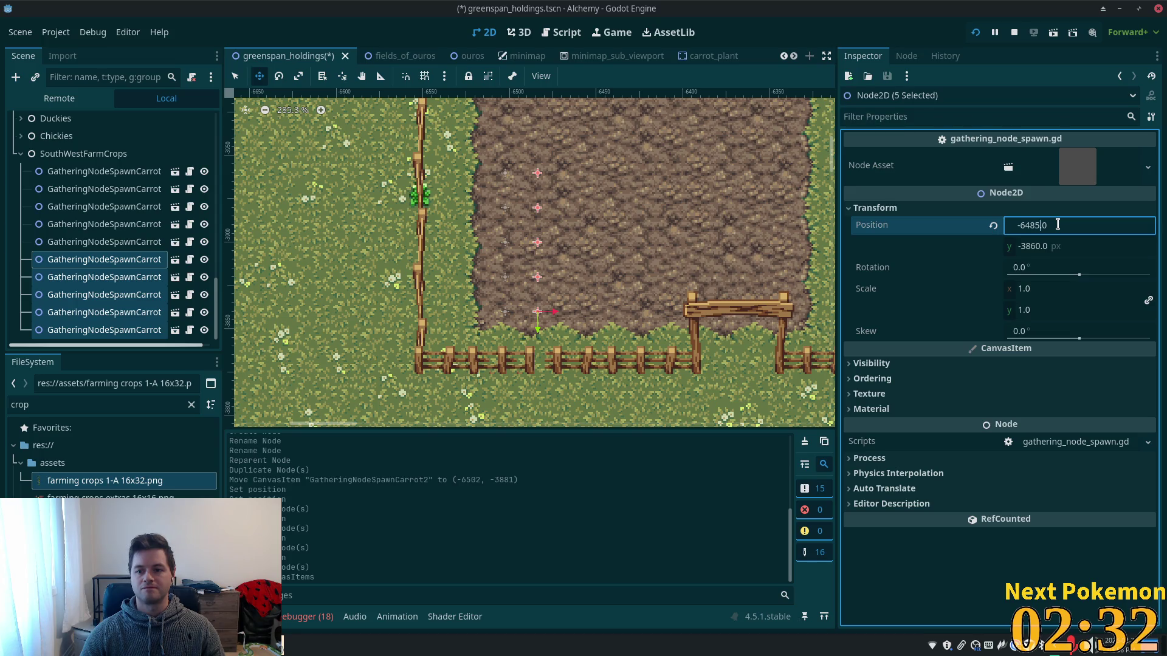
pyautogui.press('Tab')
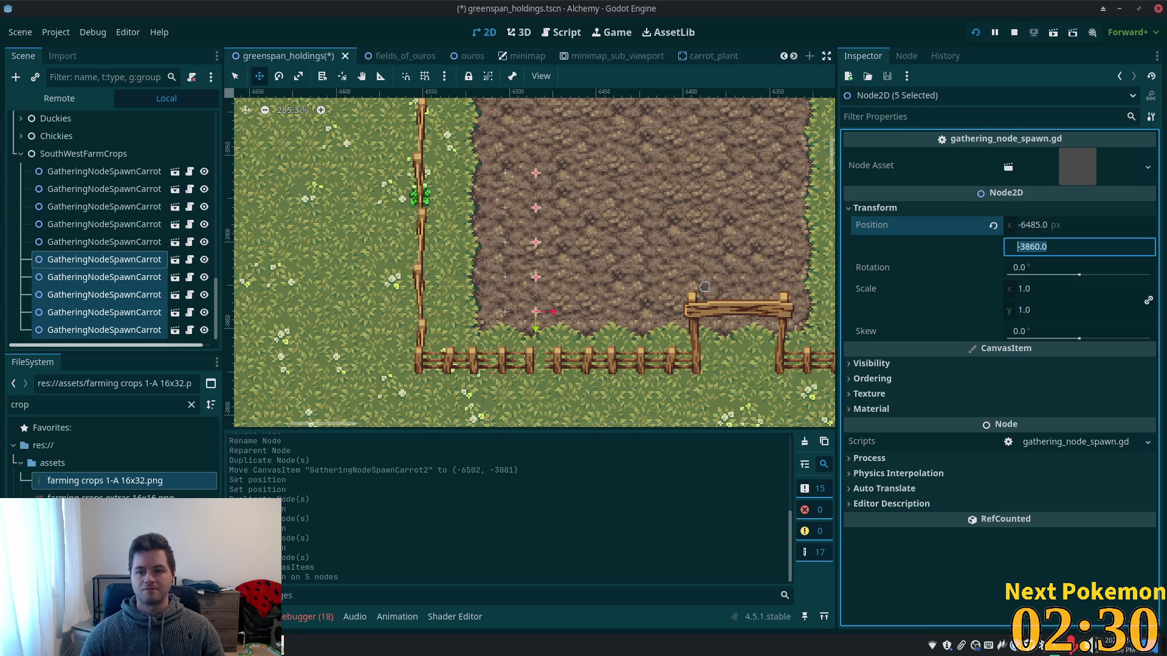
pyautogui.click(1040, 225)
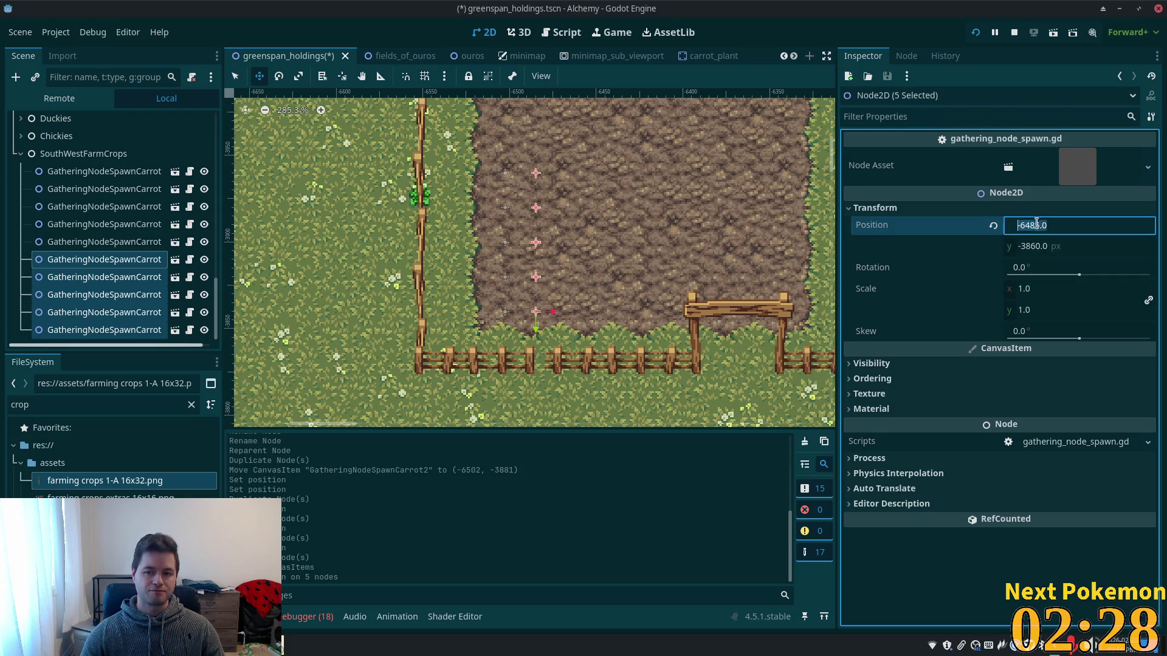
# Set the first five carrot spawners' X position to -6500.
pyautogui.click(76, 177)
pyautogui.keyDown('shift'); pyautogui.click(79, 244); pyautogui.keyUp('shift')
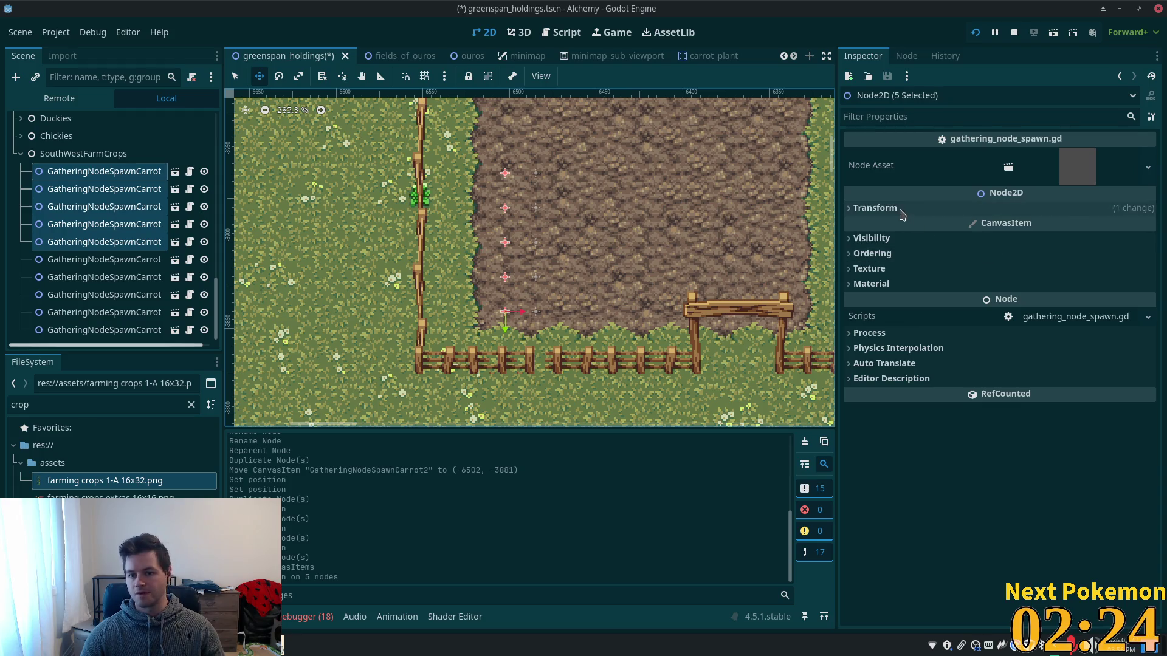
pyautogui.click(1028, 226)
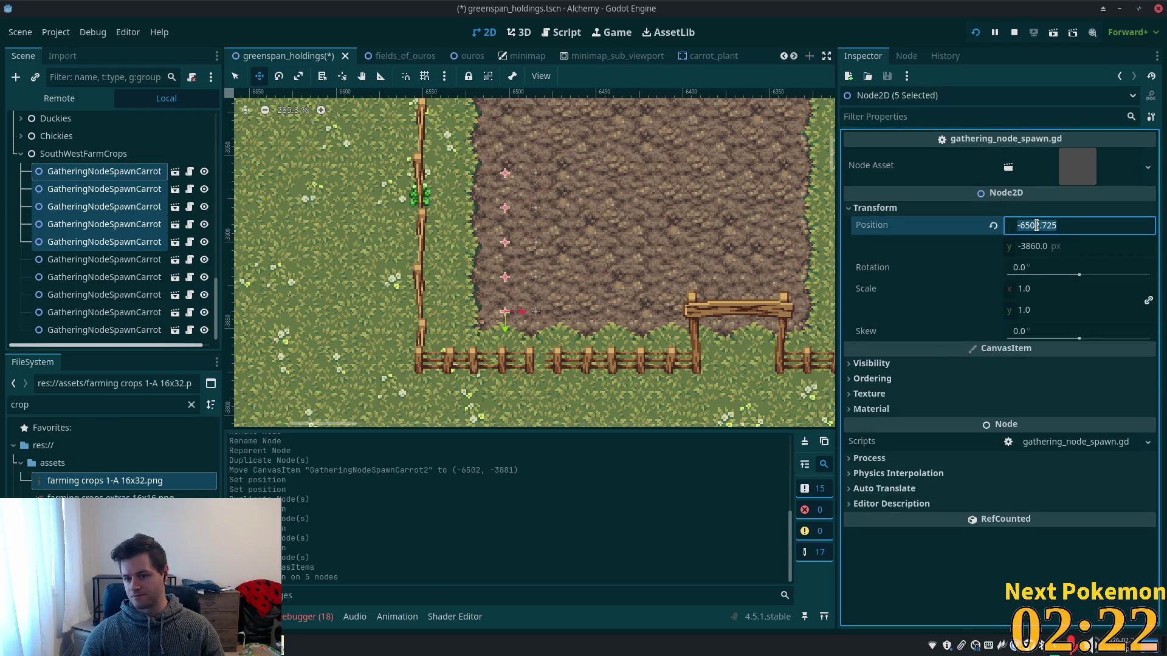
pyautogui.hotkey('shift', 'Right')
pyautogui.hotkey('shift', 'Right')
pyautogui.hotkey('shift', 'Right')
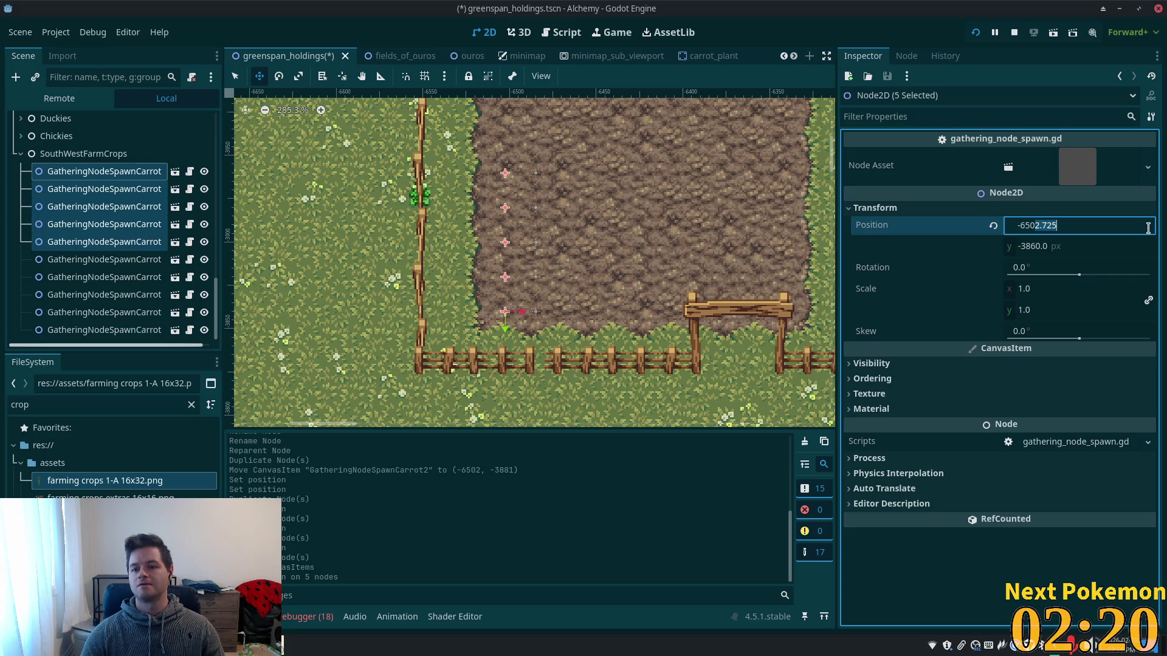
pyautogui.write('00')
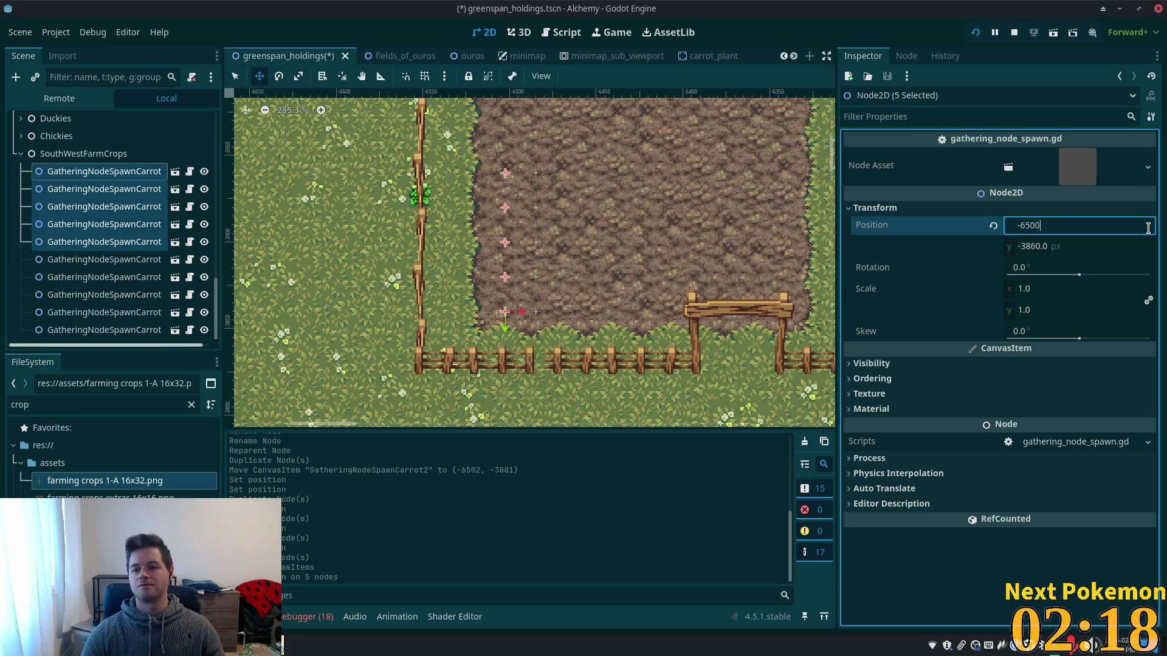
pyautogui.press('Tab')
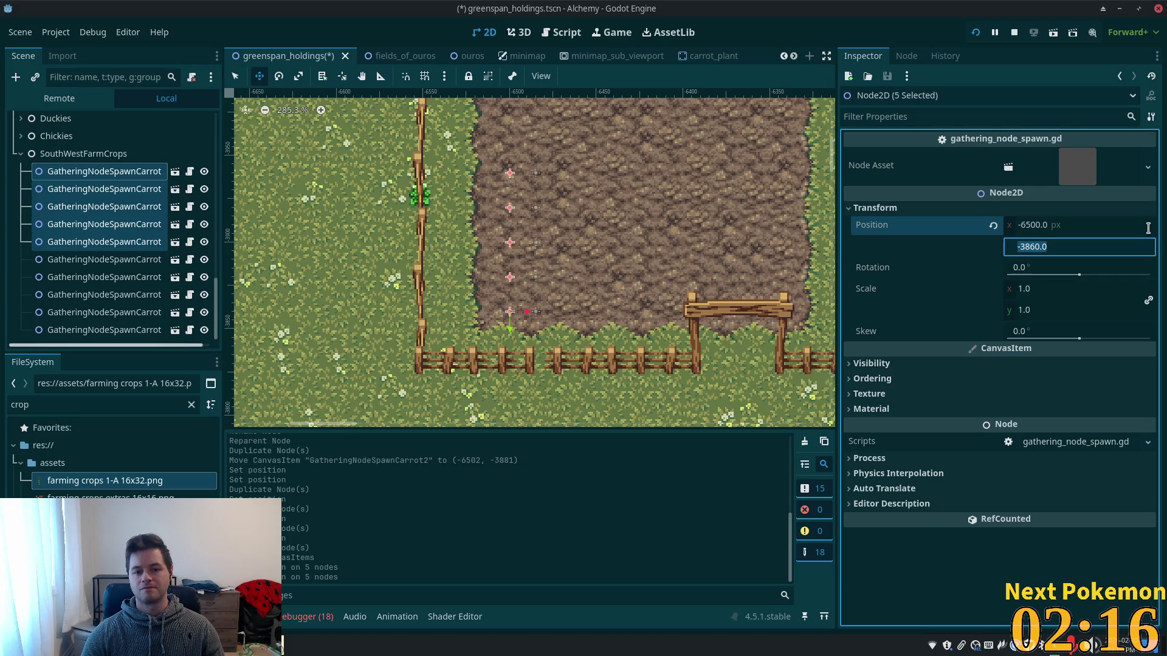
pyautogui.click(1069, 226)
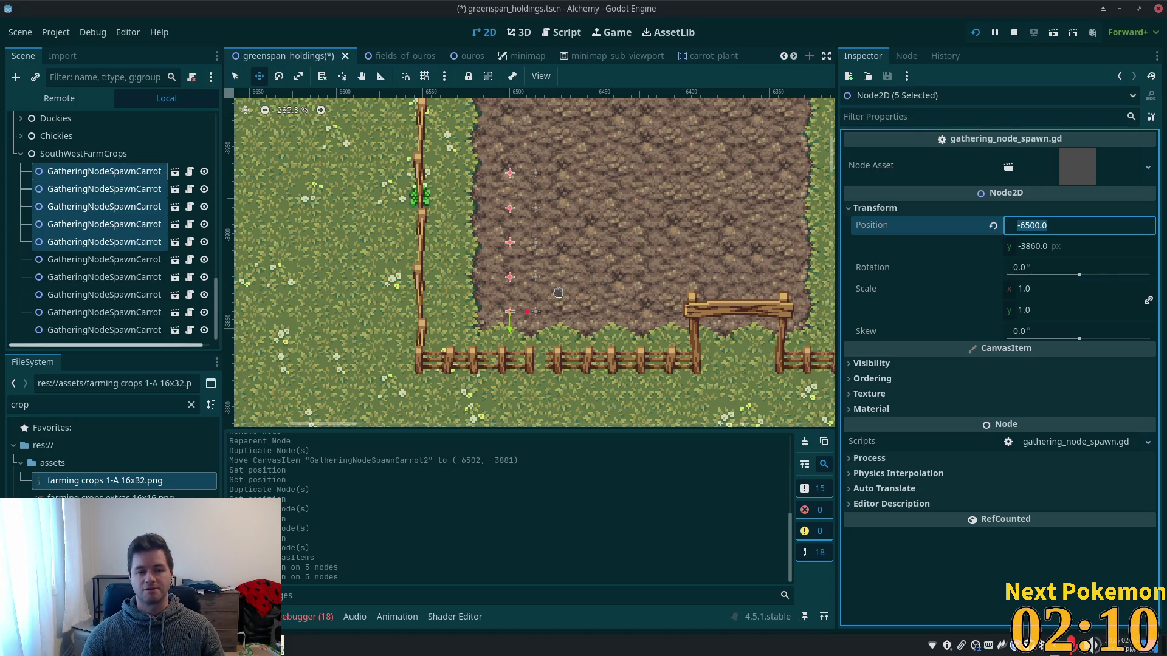
pyautogui.click(100, 259)
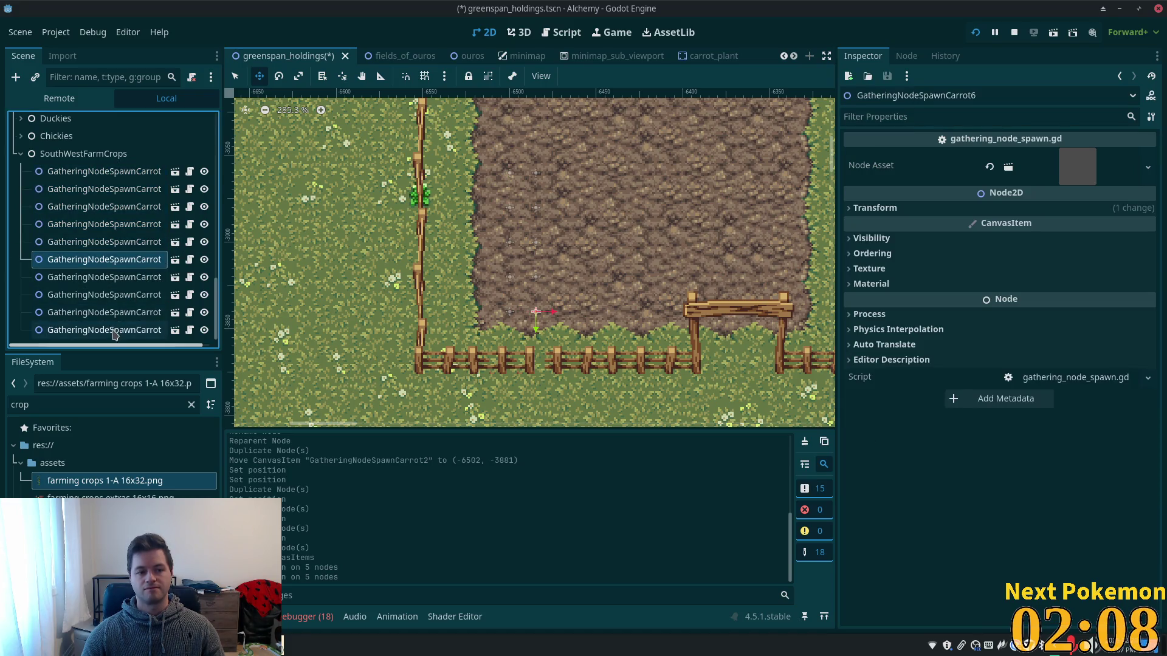
# Duplicate the second column of five carrot spawners.
pyautogui.keyDown('shift'); pyautogui.click(128, 330); pyautogui.keyUp('shift')
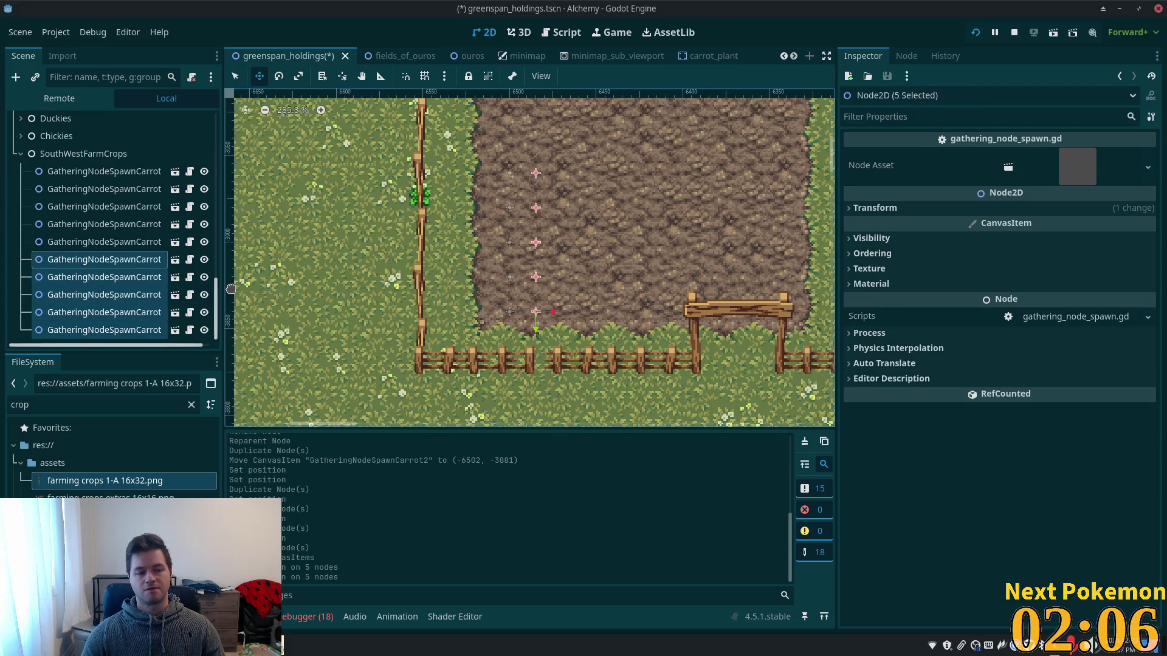
pyautogui.hotkey('ctrl', 'd')
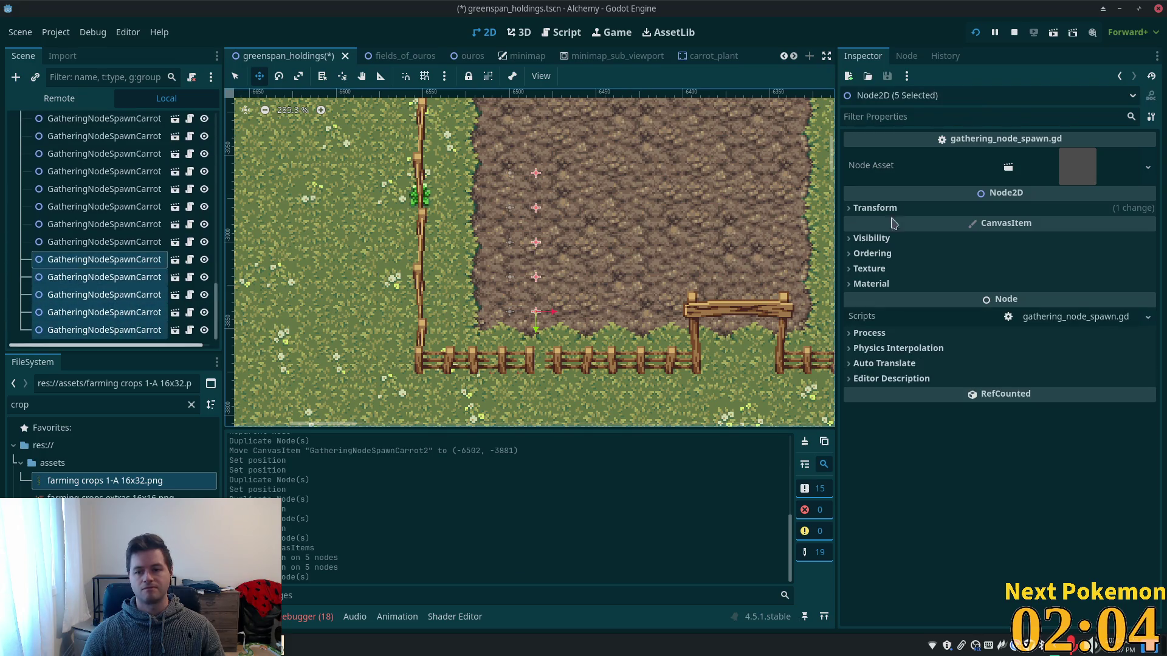
pyautogui.click(887, 208)
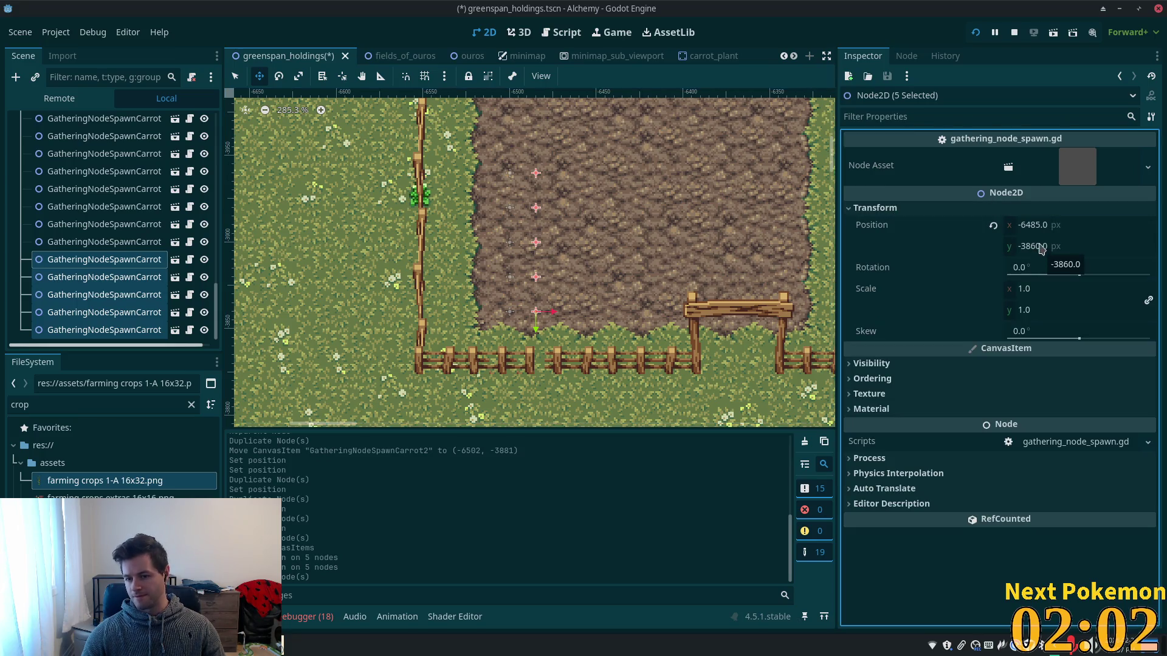
pyautogui.click(1056, 226)
pyautogui.click(1056, 227)
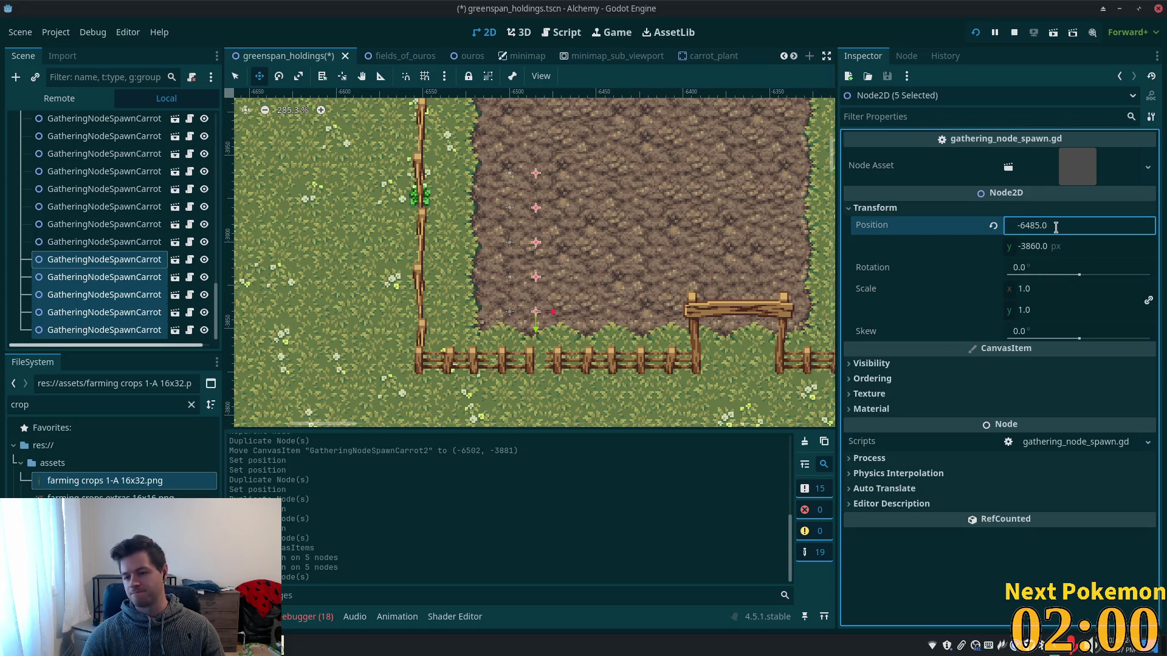
# Change the first five carrot spawners' X position from -6500 to -6505.
pyautogui.scroll(5, 91, 213)
pyautogui.click(100, 168)
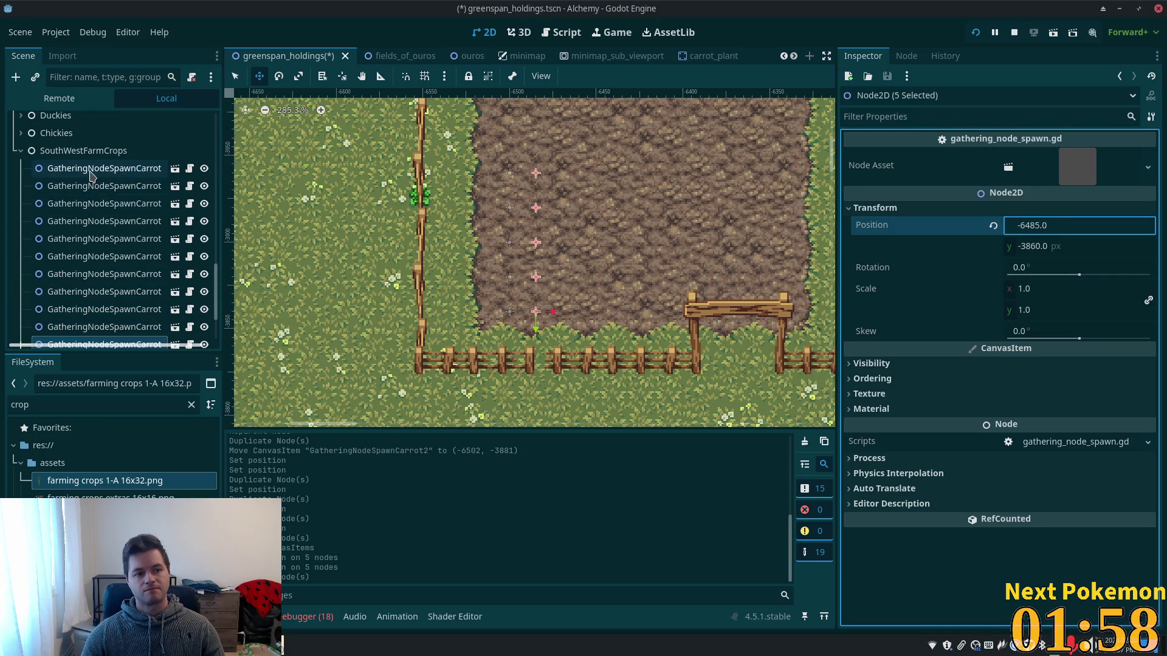
pyautogui.keyDown('shift'); pyautogui.click(70, 240); pyautogui.keyUp('shift')
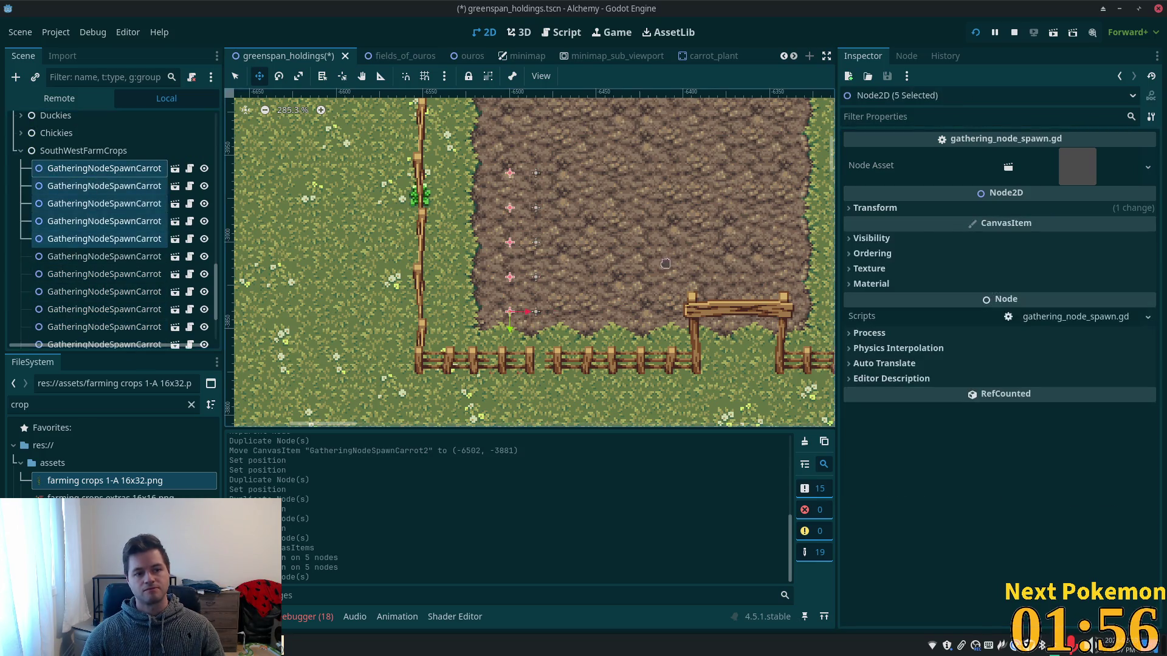
pyautogui.click(1039, 226)
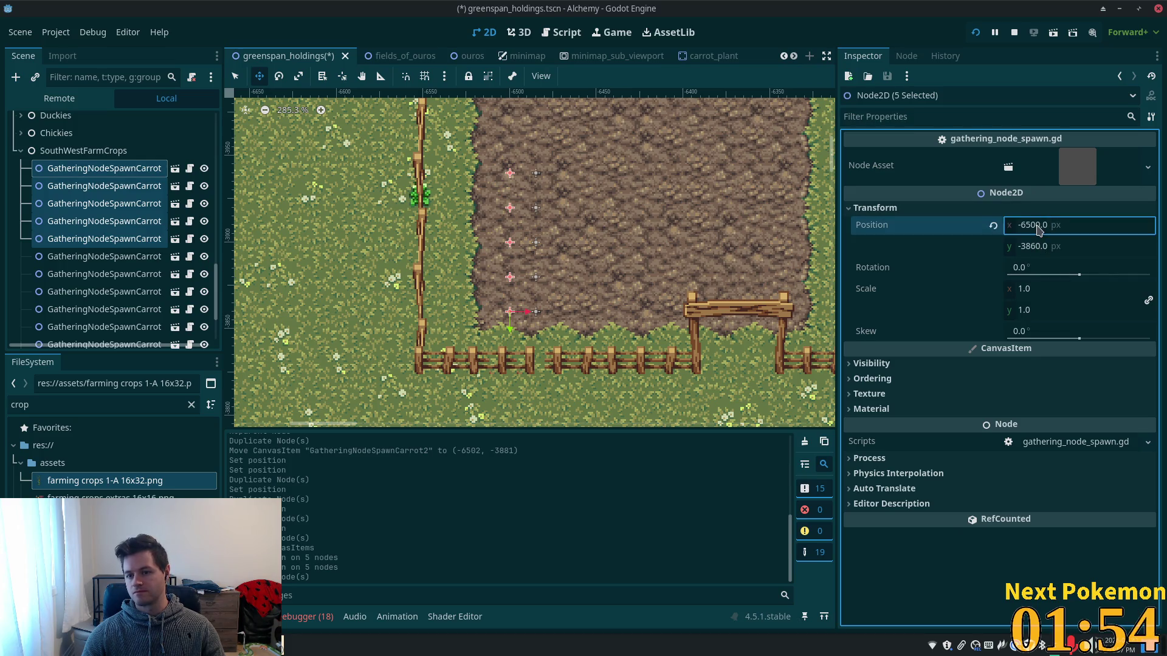
pyautogui.click(1039, 225)
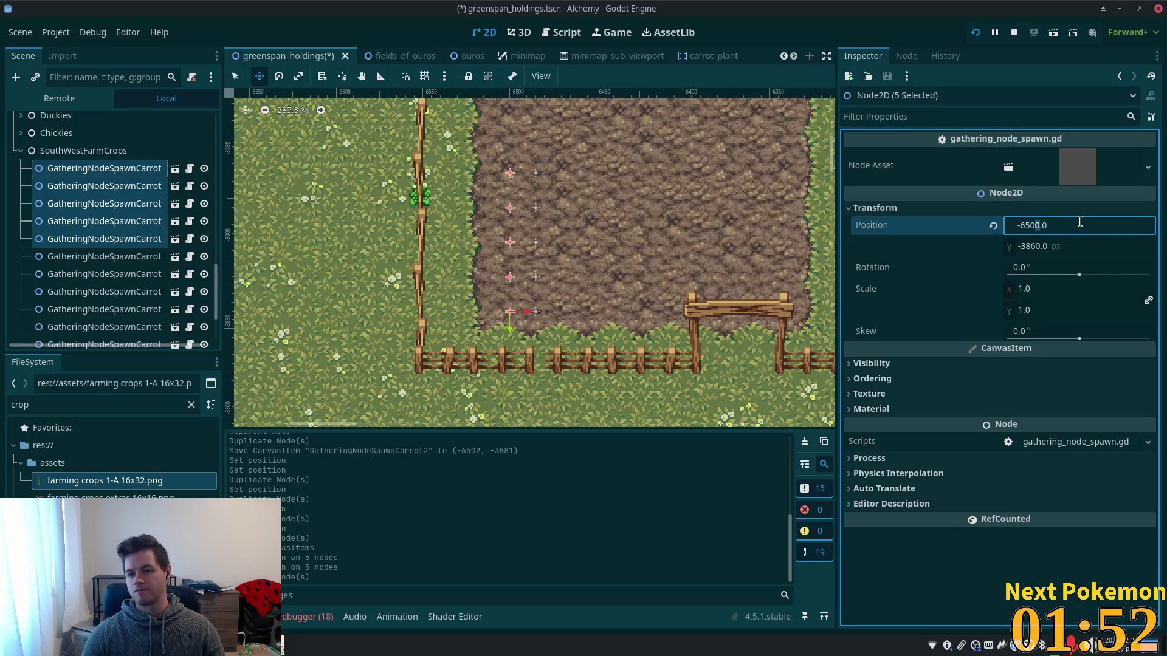
pyautogui.write('-6505')
pyautogui.press('Tab')
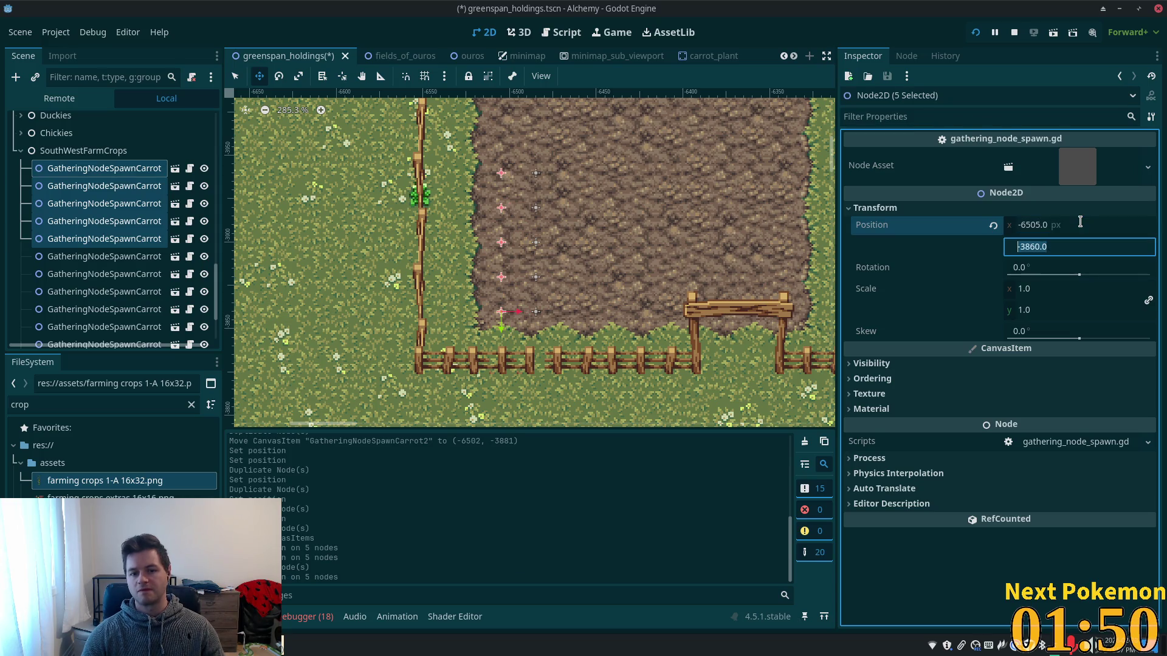
pyautogui.scroll(-3, 104, 331)
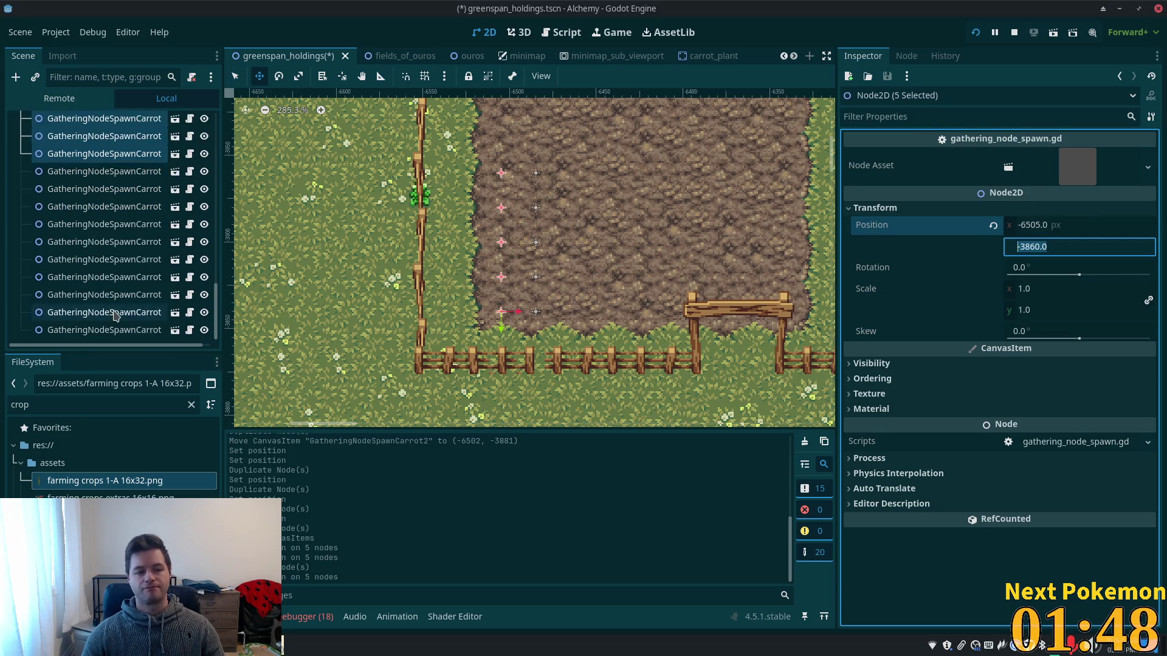
# Set the last five carrot spawners' X position to -6465 and save the scene.
pyautogui.click(105, 330)
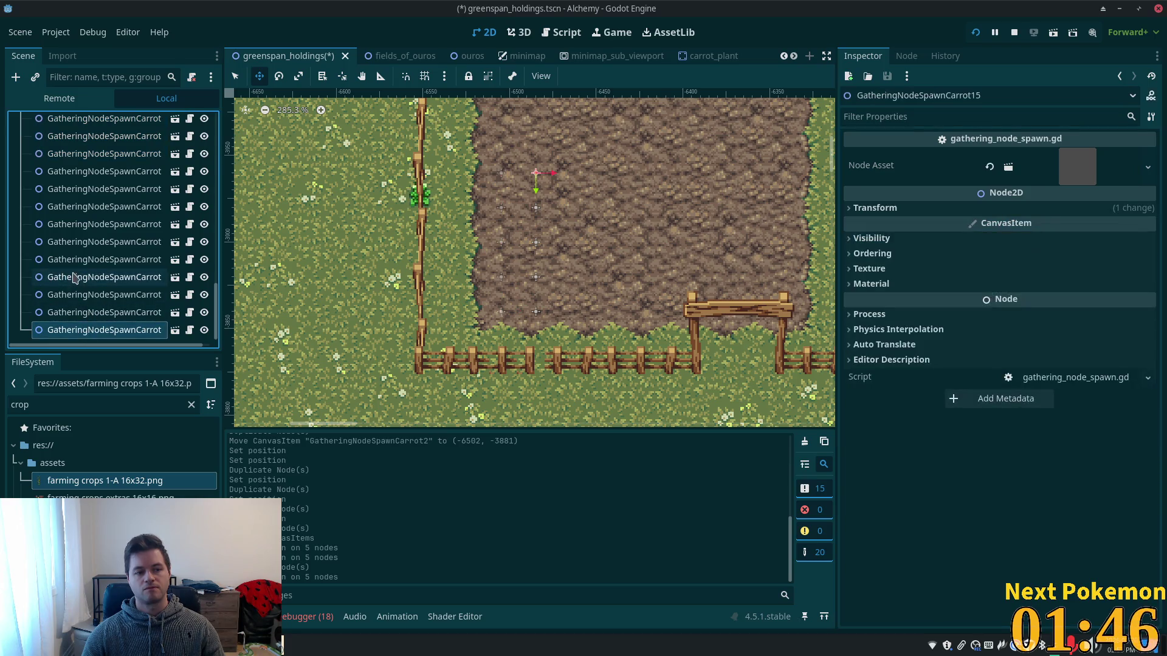
pyautogui.keyDown('shift'); pyautogui.click(72, 262); pyautogui.keyUp('shift')
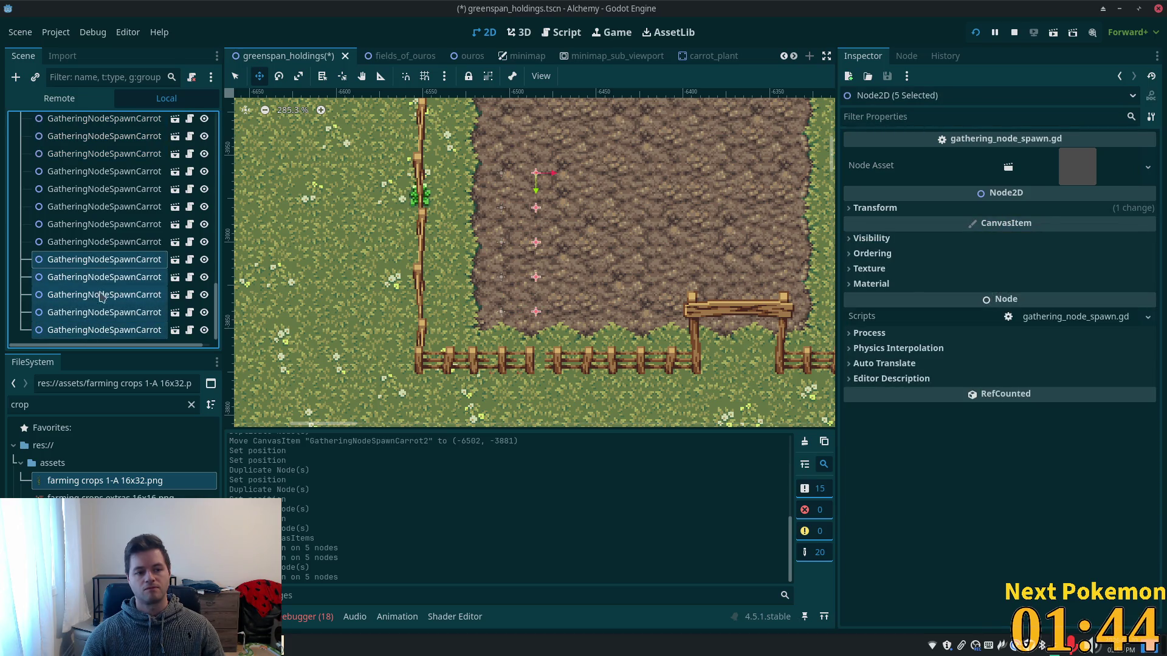
pyautogui.click(69, 265)
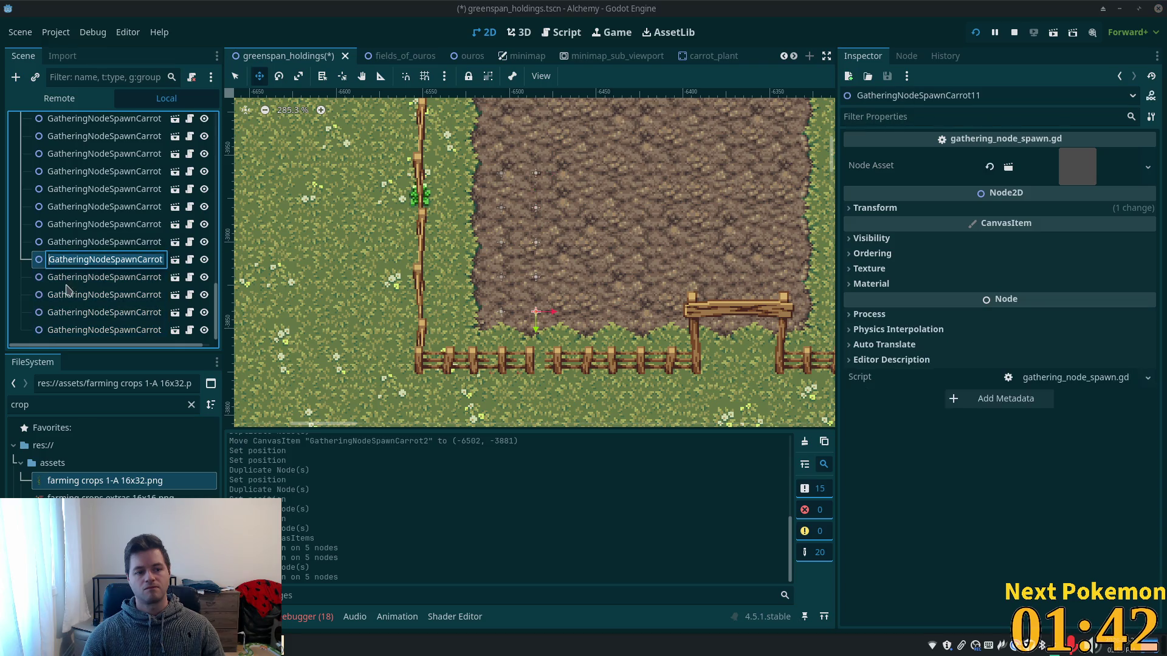
pyautogui.click(67, 278)
pyautogui.keyDown('shift'); pyautogui.click(58, 335); pyautogui.keyUp('shift')
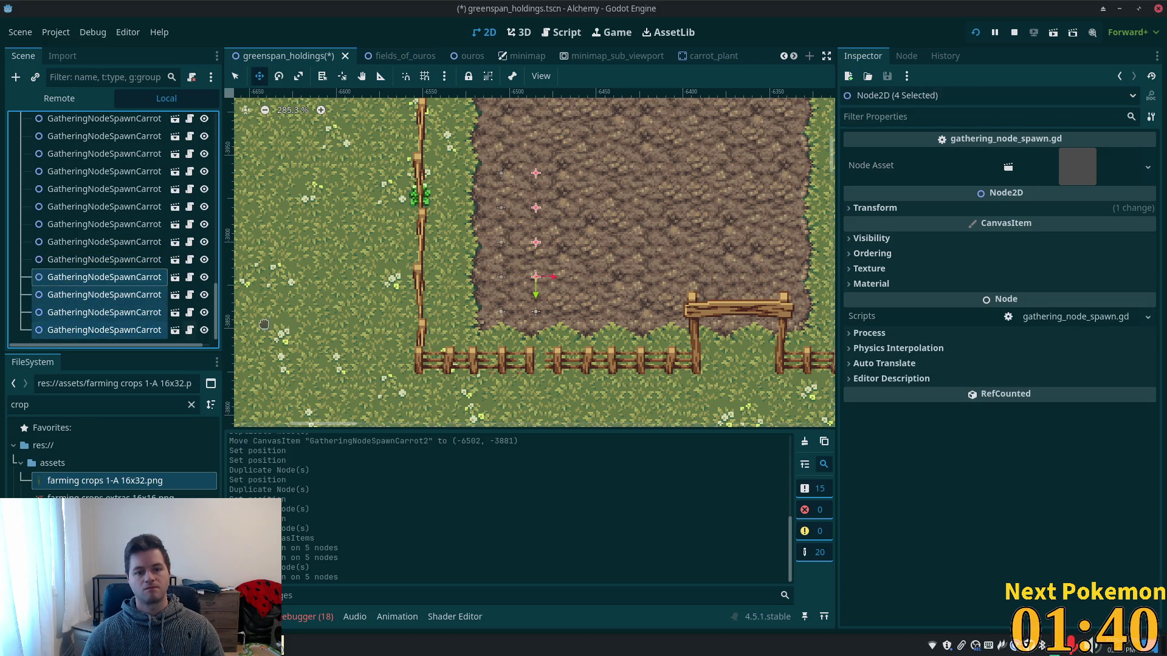
pyautogui.keyDown('ctrl'); pyautogui.click(94, 266); pyautogui.keyUp('ctrl')
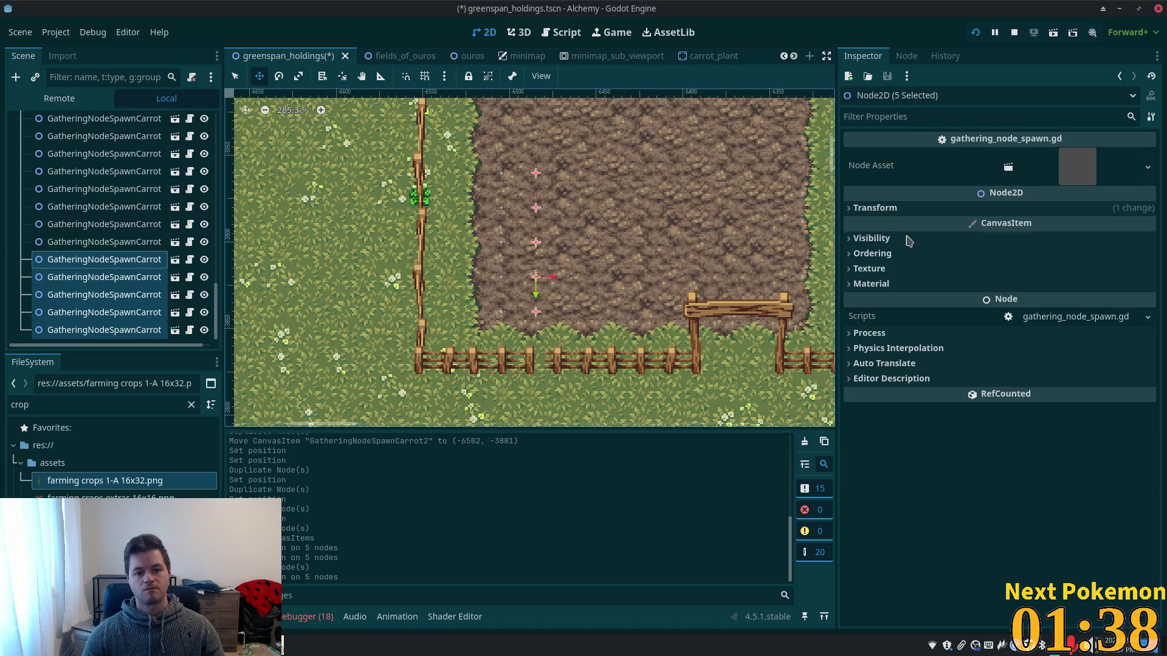
pyautogui.click(1057, 208)
pyautogui.click(1045, 228)
pyautogui.click(1042, 226)
pyautogui.press('Left')
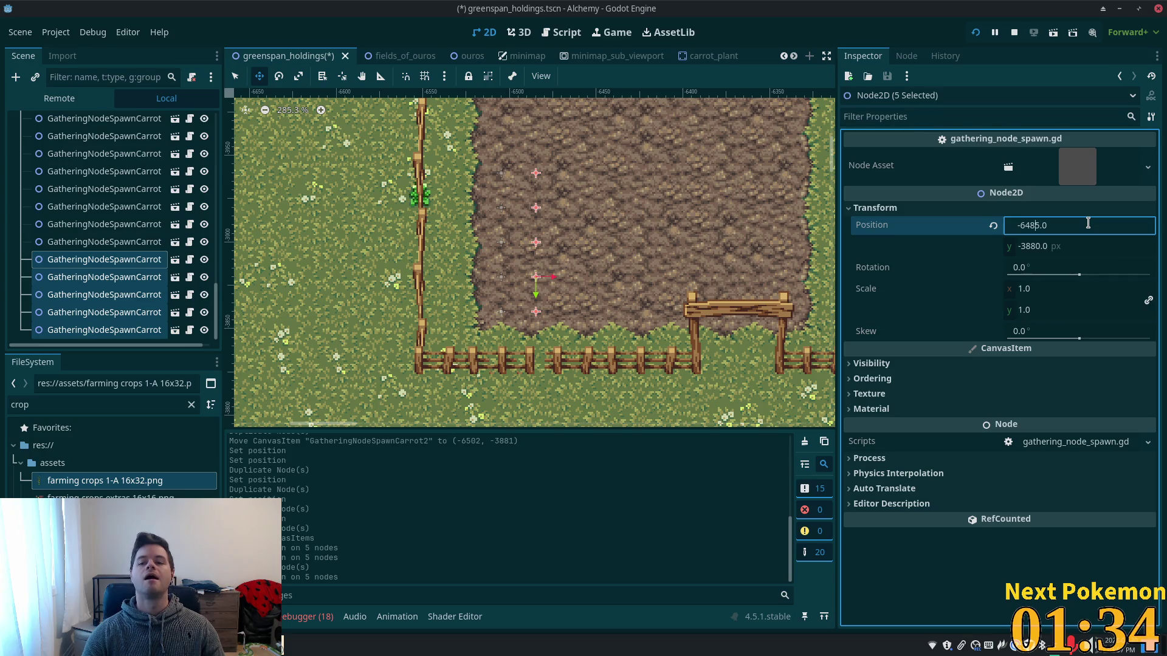
pyautogui.press('BackSpace')
pyautogui.write('6')
pyautogui.press('Tab')
pyautogui.hotkey('ctrl', 's')
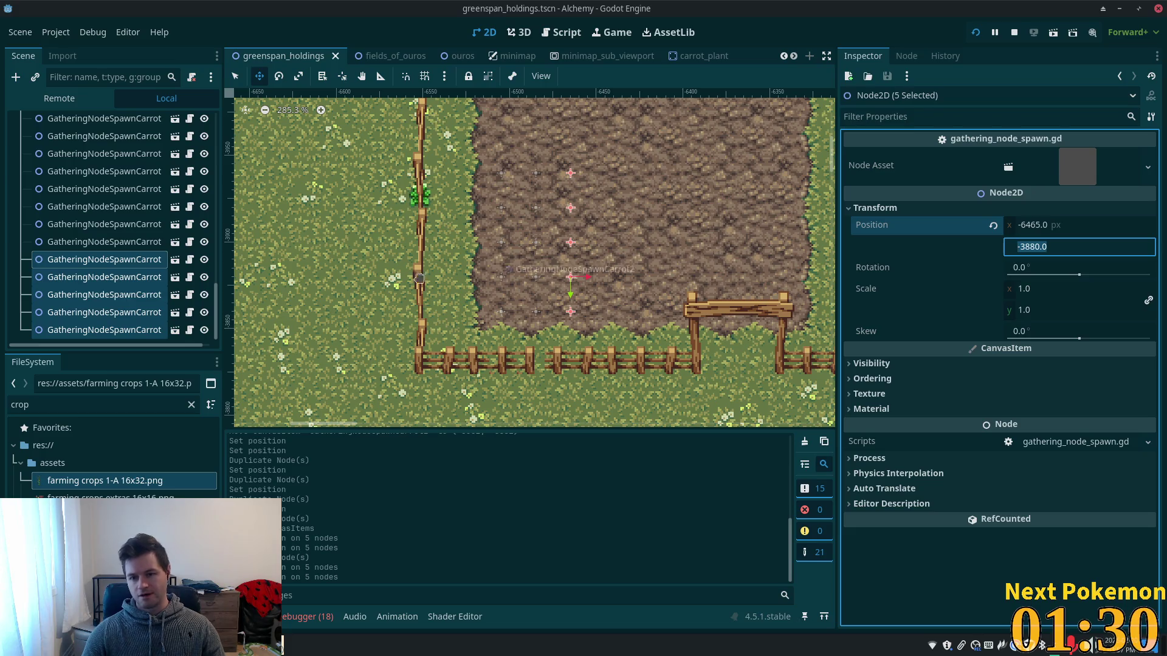
# Undo the accidental Y edit back to -3880 and reselect the five carrot spawners.
pyautogui.write('d')
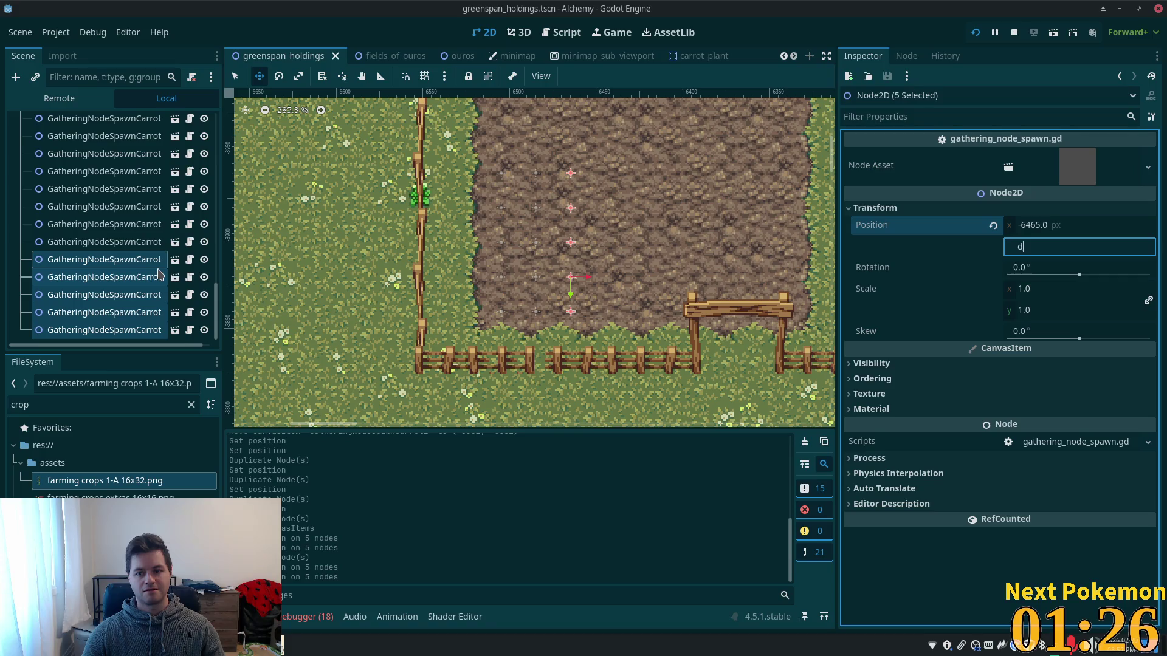
pyautogui.hotkey('ctrl', 'z')
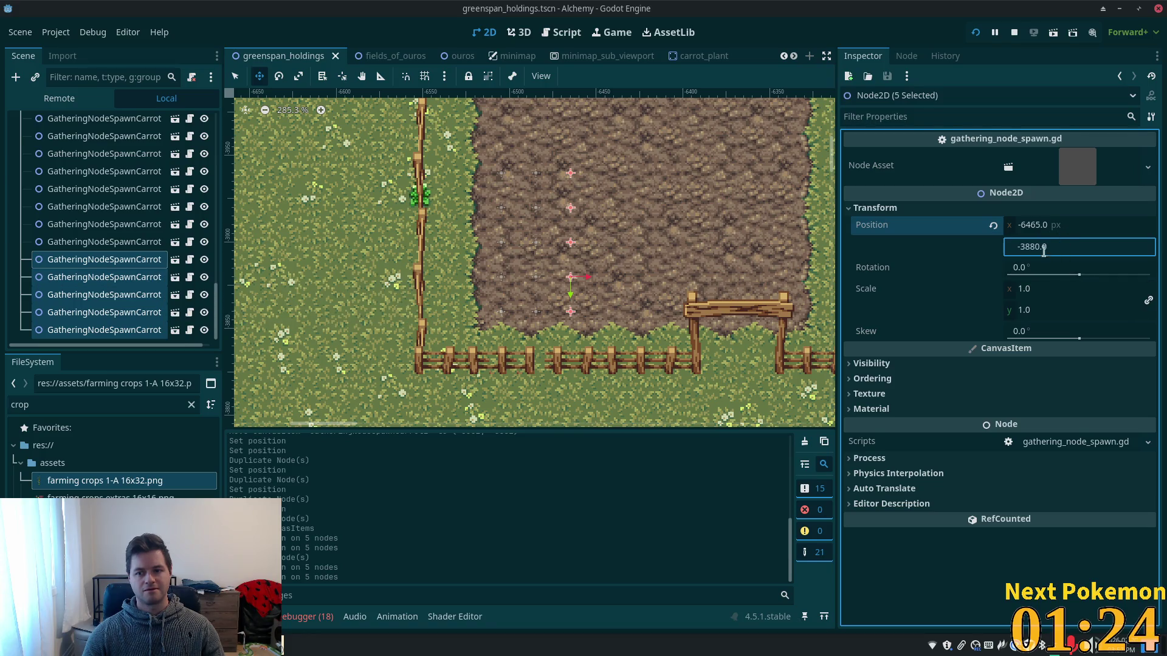
pyautogui.click(137, 225)
pyautogui.click(91, 277)
pyautogui.click(91, 259)
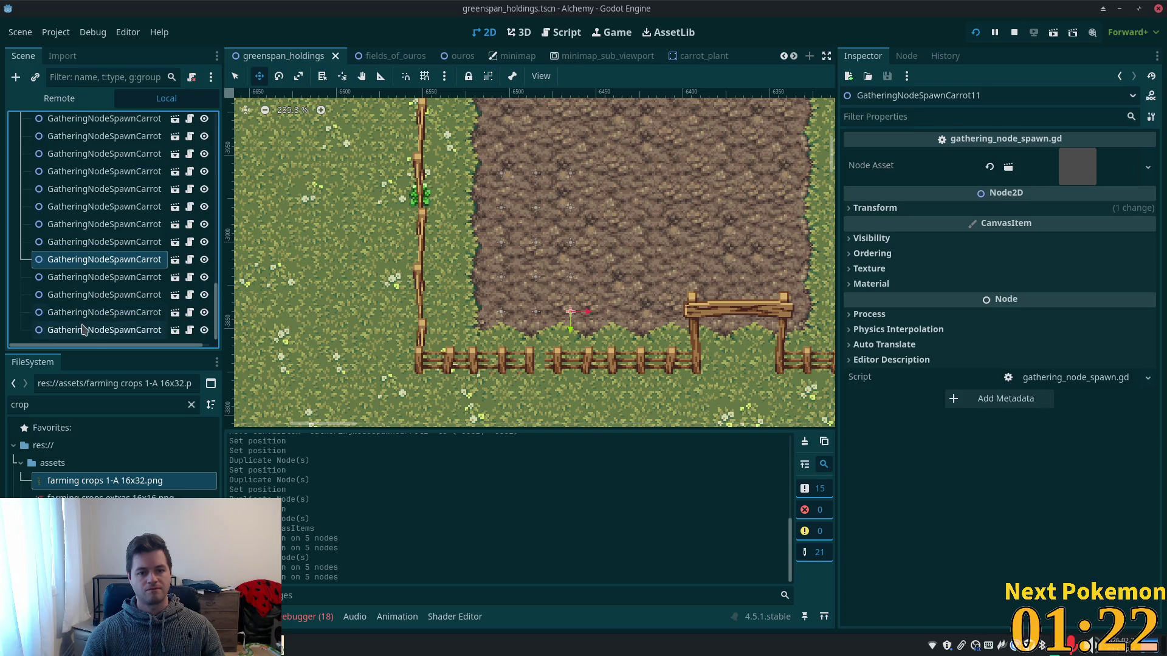
pyautogui.keyDown('shift'); pyautogui.click(100, 330); pyautogui.keyUp('shift')
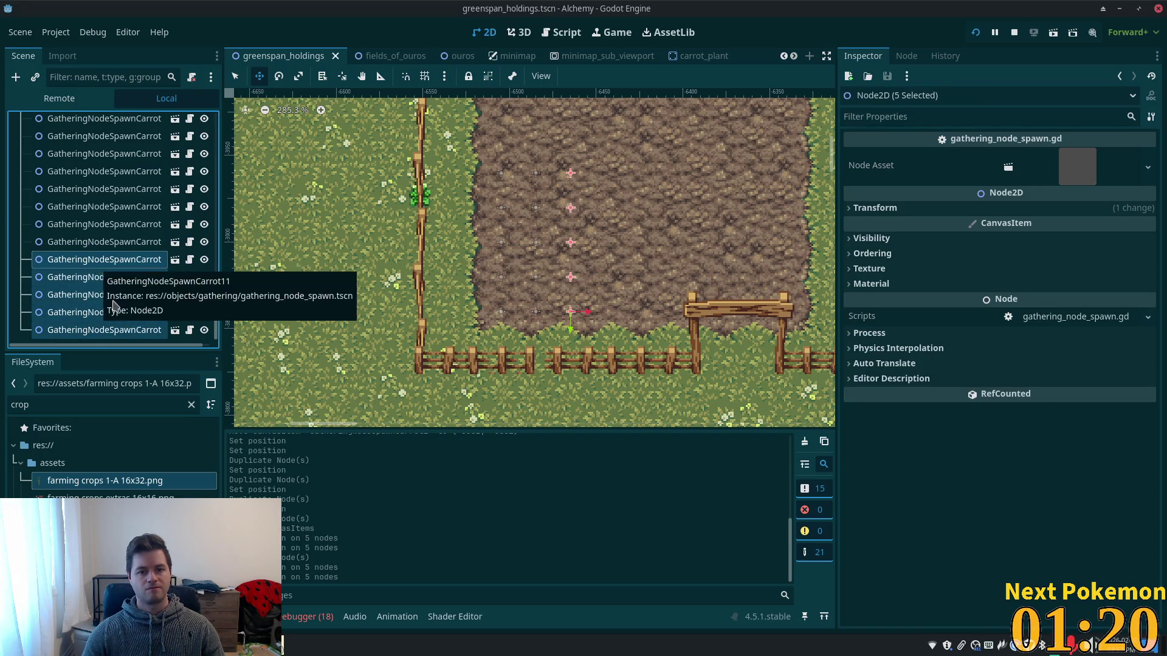
# Duplicate the five carrot spawners into a fourth column at X -6445.
pyautogui.hotkey('ctrl', 'd')
pyautogui.scroll(-4, 376, 302)
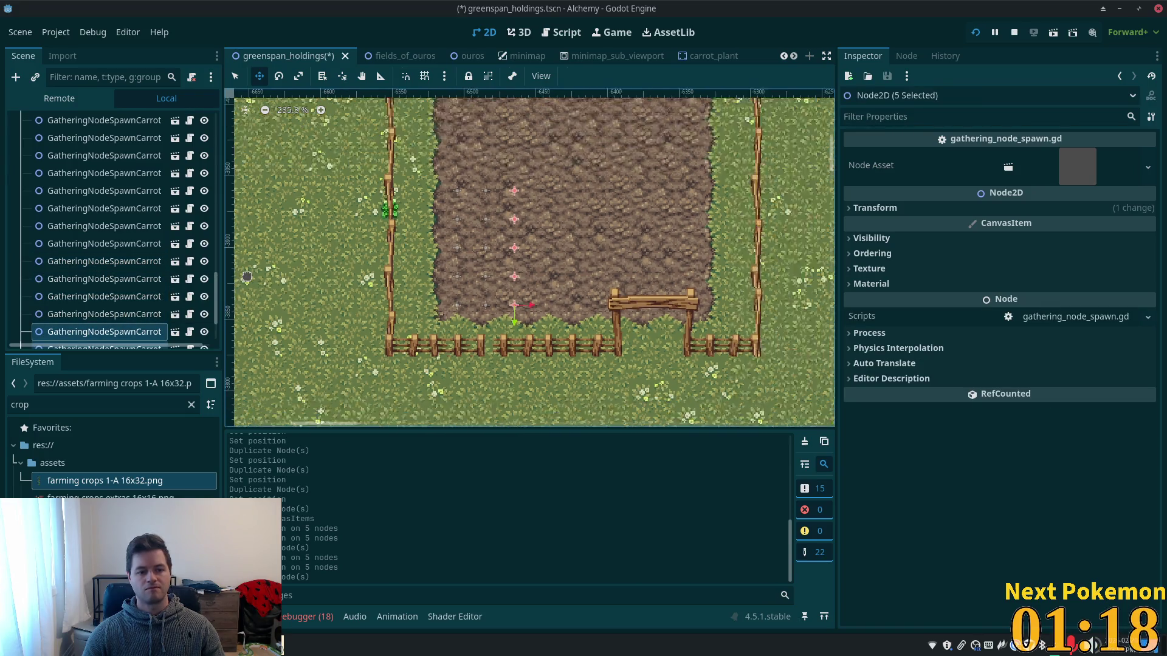
pyautogui.click(985, 208)
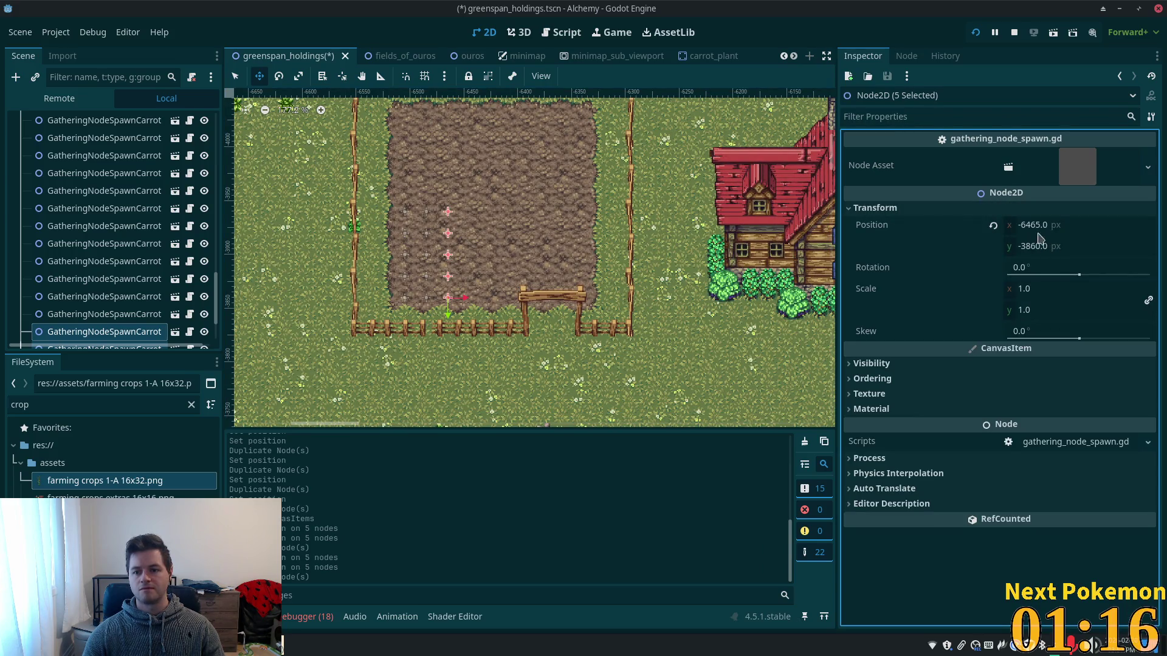
pyautogui.click(1050, 226)
pyautogui.write('-6475')
pyautogui.press('Return')
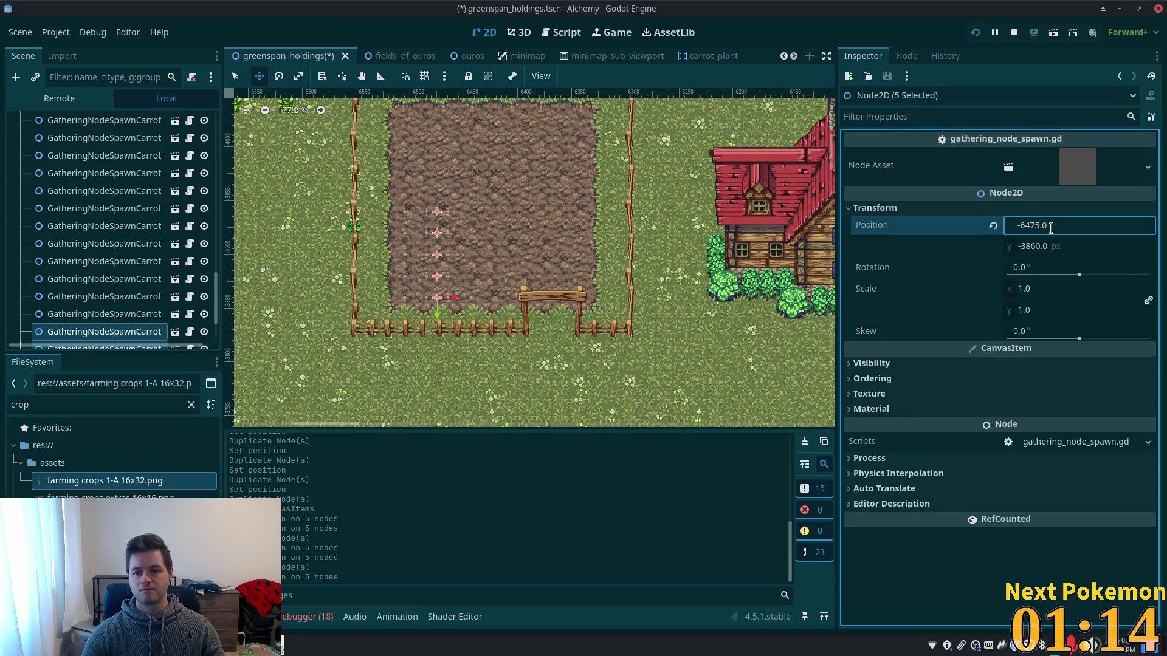
pyautogui.hotkey('ctrl', 'z')
pyautogui.press('Left')
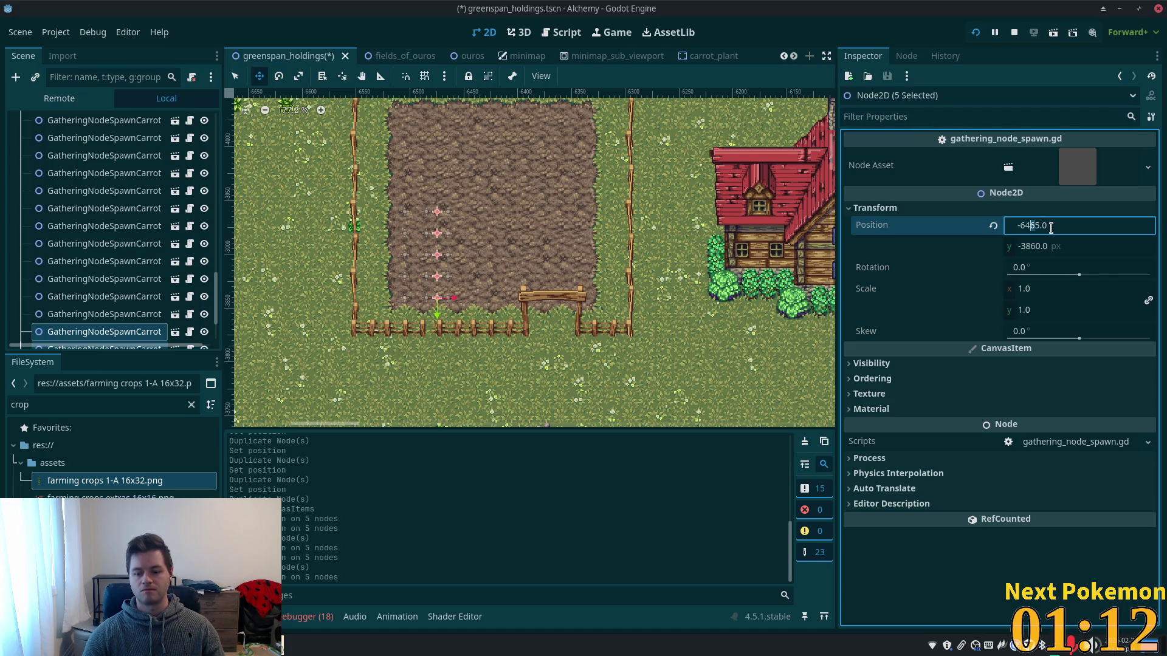
pyautogui.press('Tab')
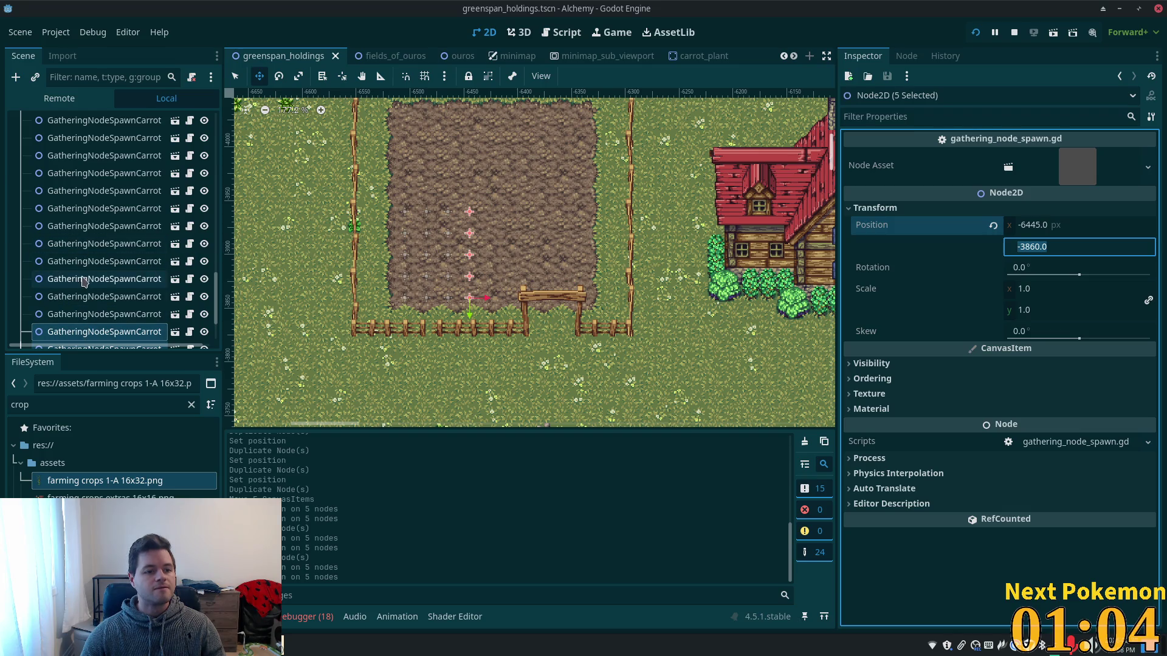
# Nudge all 20 carrot spawners up 5 px and run the game to test.
pyautogui.scroll(3, 83, 274)
pyautogui.keyDown('shift'); pyautogui.click(84, 210); pyautogui.keyUp('shift')
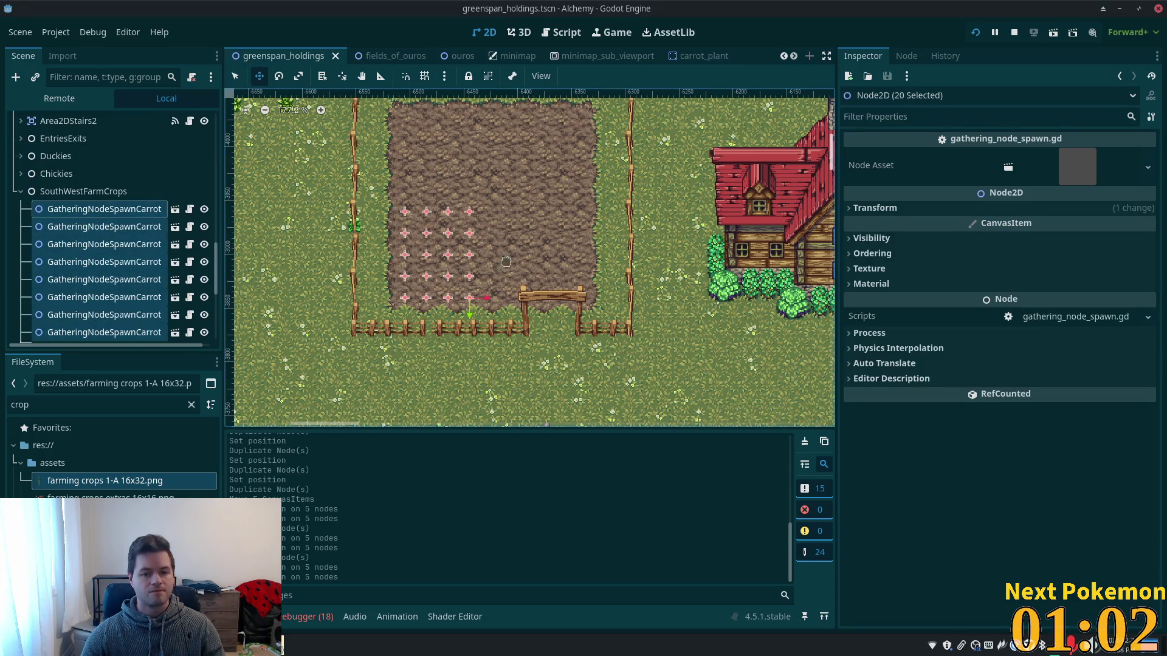
pyautogui.moveTo(524, 249); pyautogui.dragTo(524, 245)
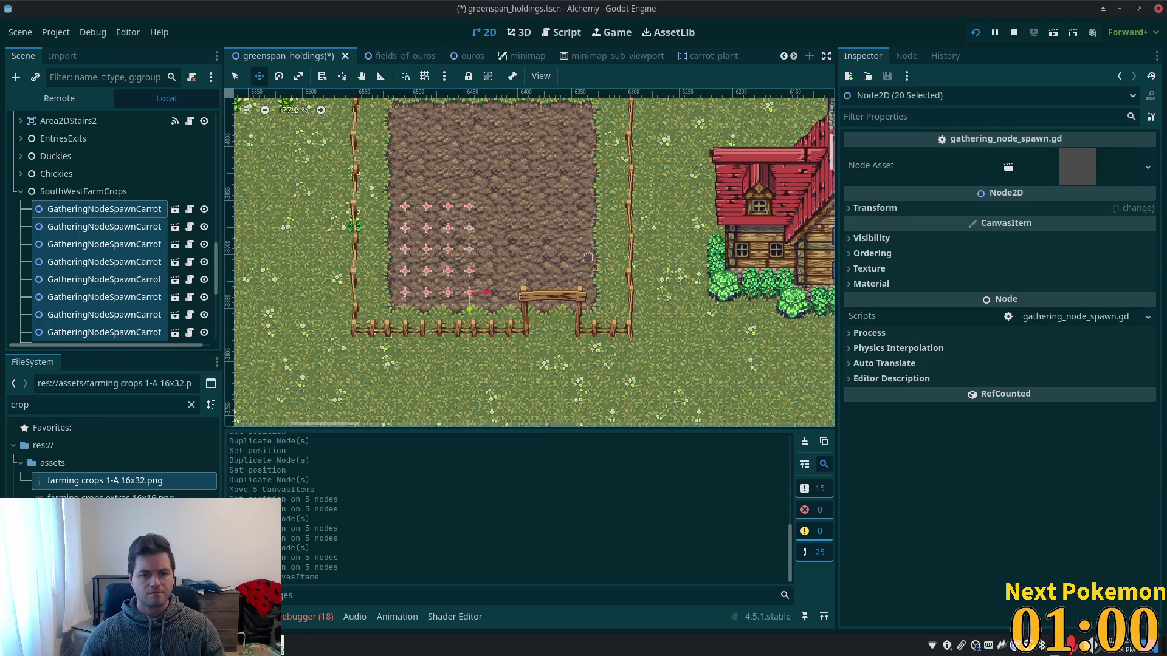
pyautogui.press('F5')
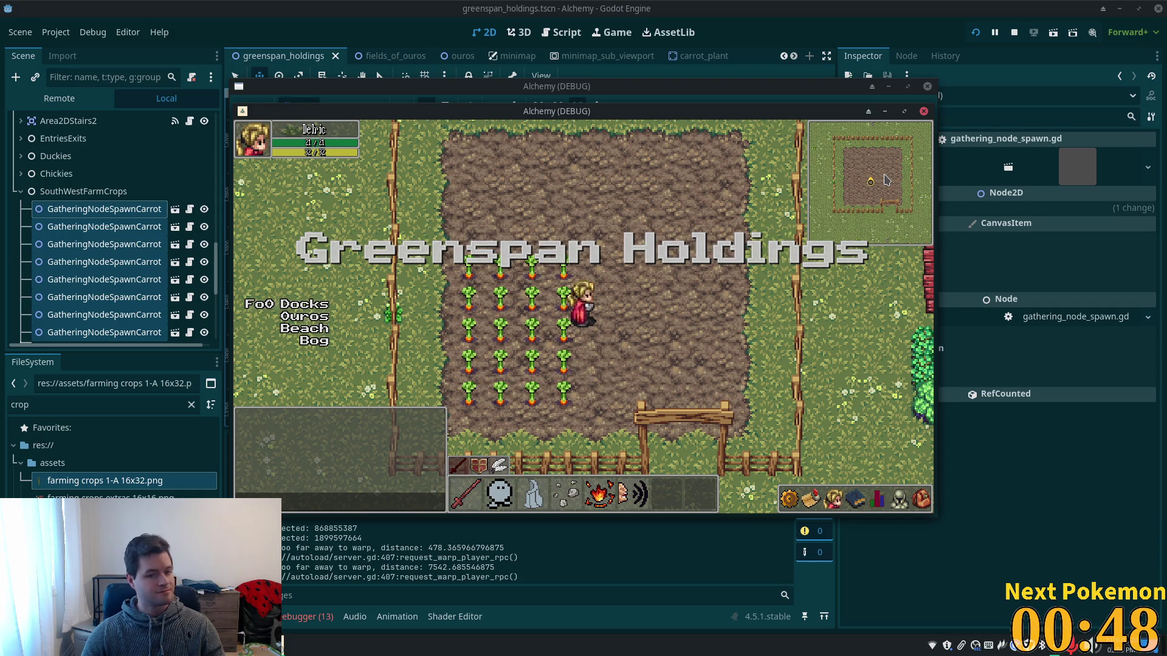
# Walk the character with WASD beside, above and onto the first carrot row.
pyautogui.press('d')
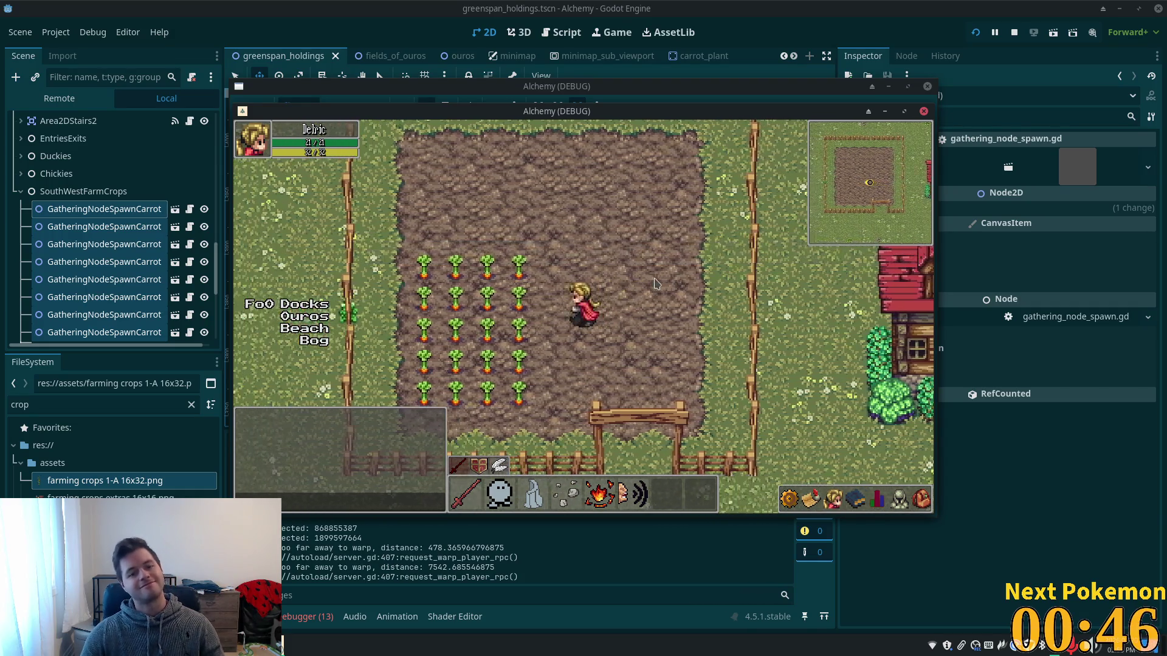
pyautogui.press('a')
pyautogui.press('s')
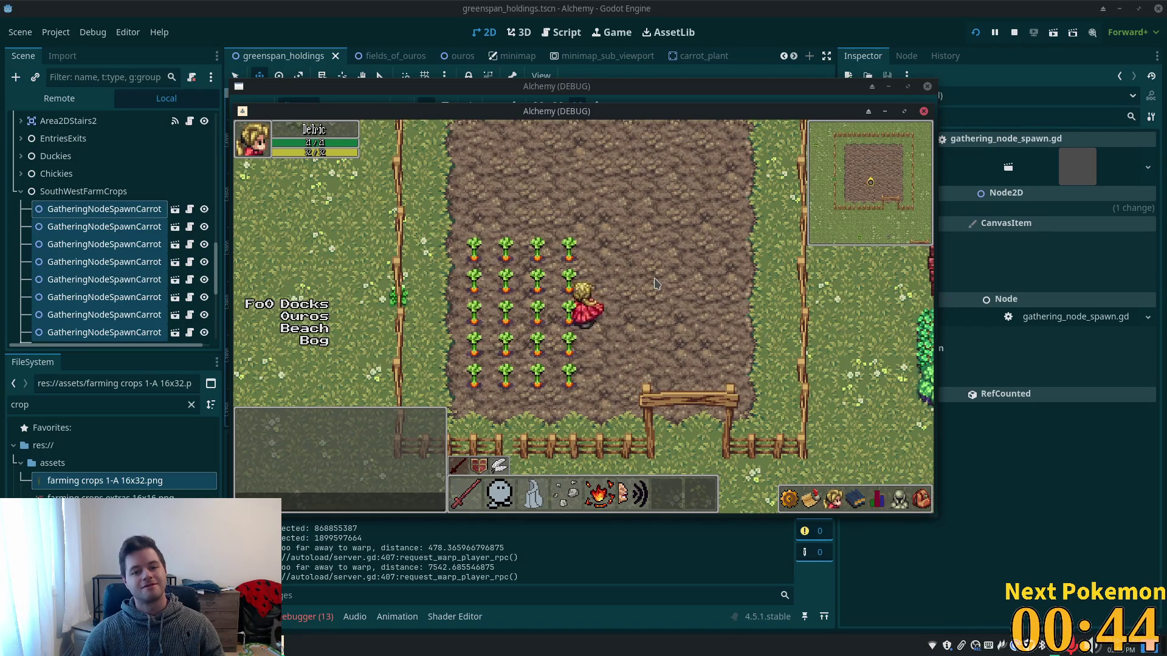
pyautogui.press('d')
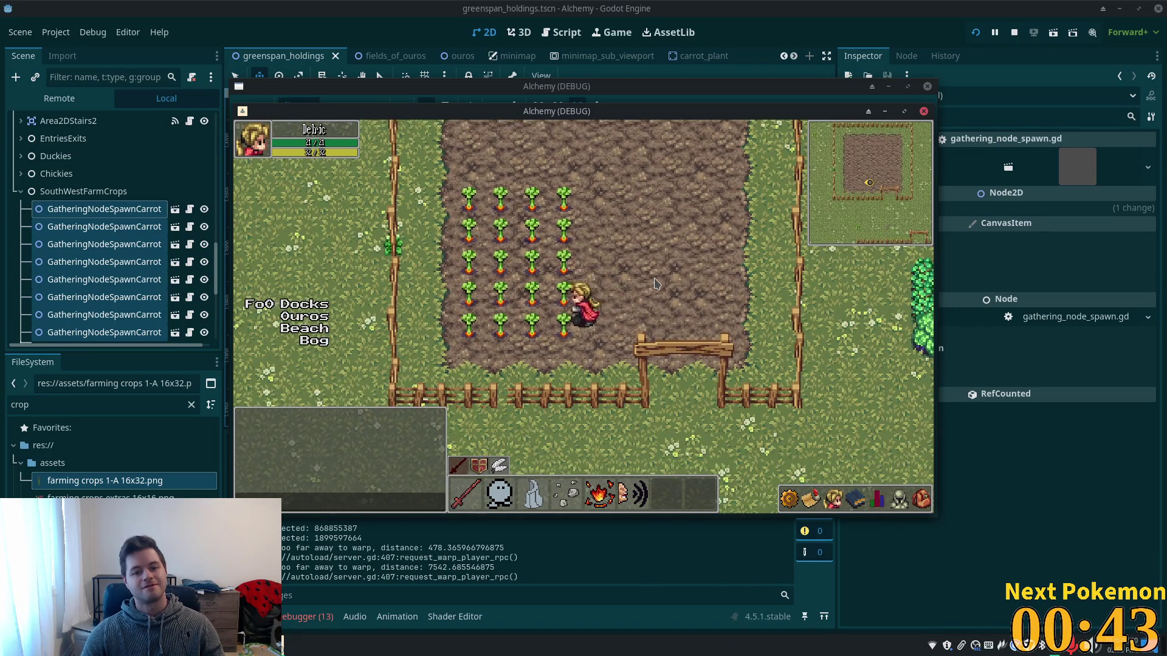
pyautogui.press('w')
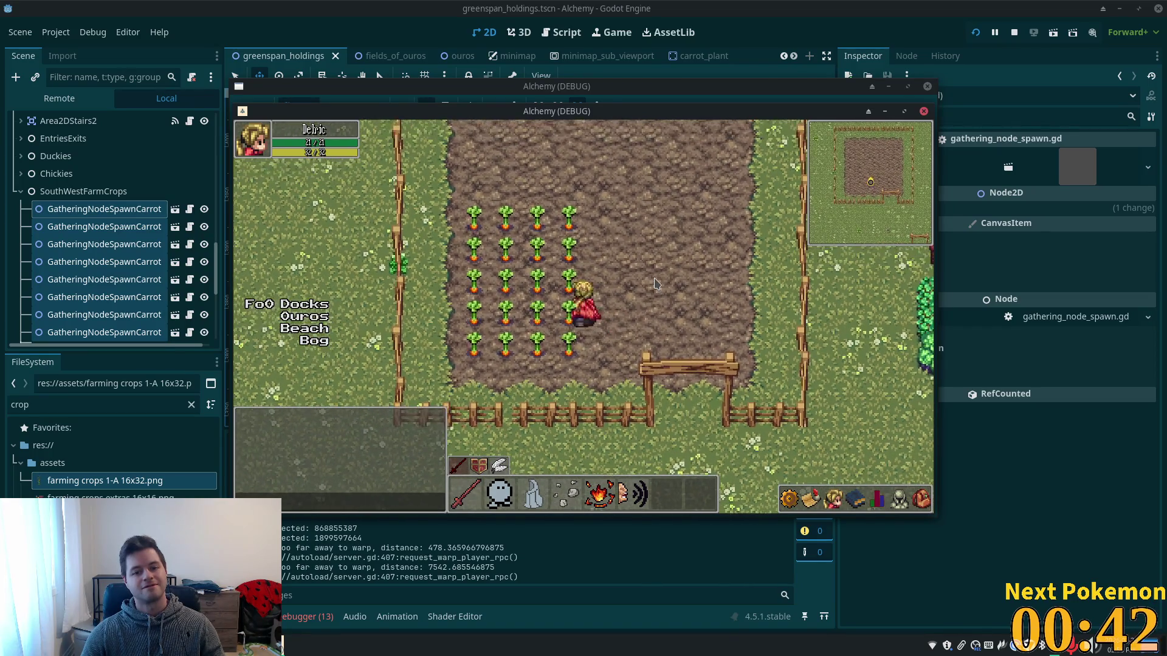
pyautogui.press('w')
pyautogui.press('w')
pyautogui.press('a')
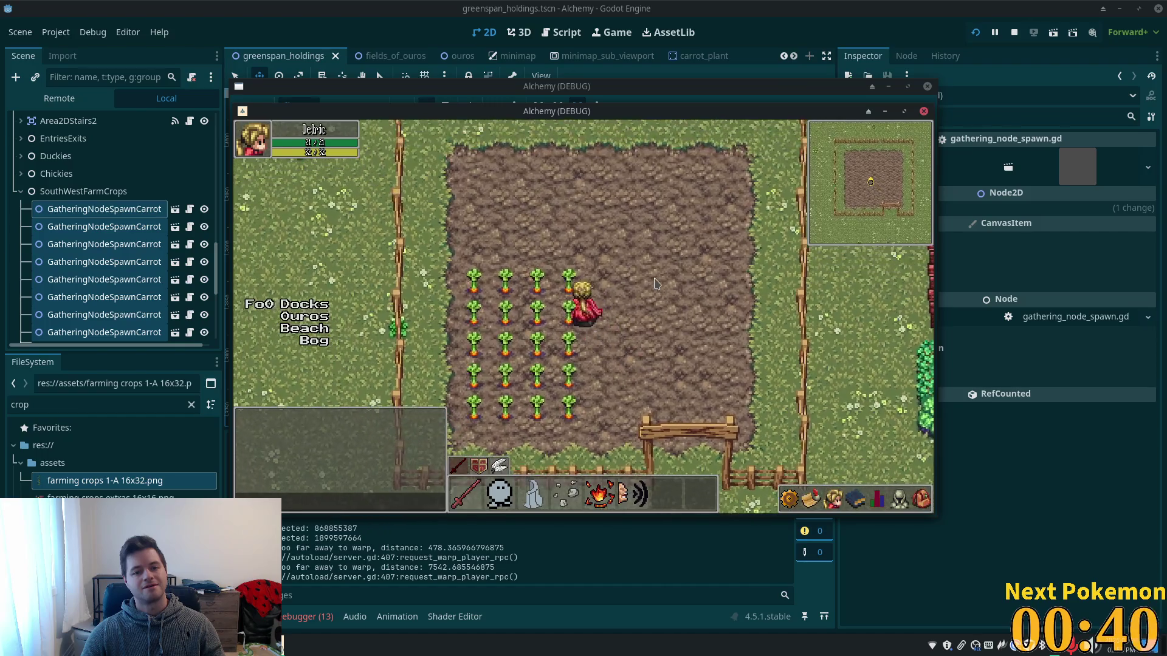
pyautogui.press('w')
pyautogui.press('a')
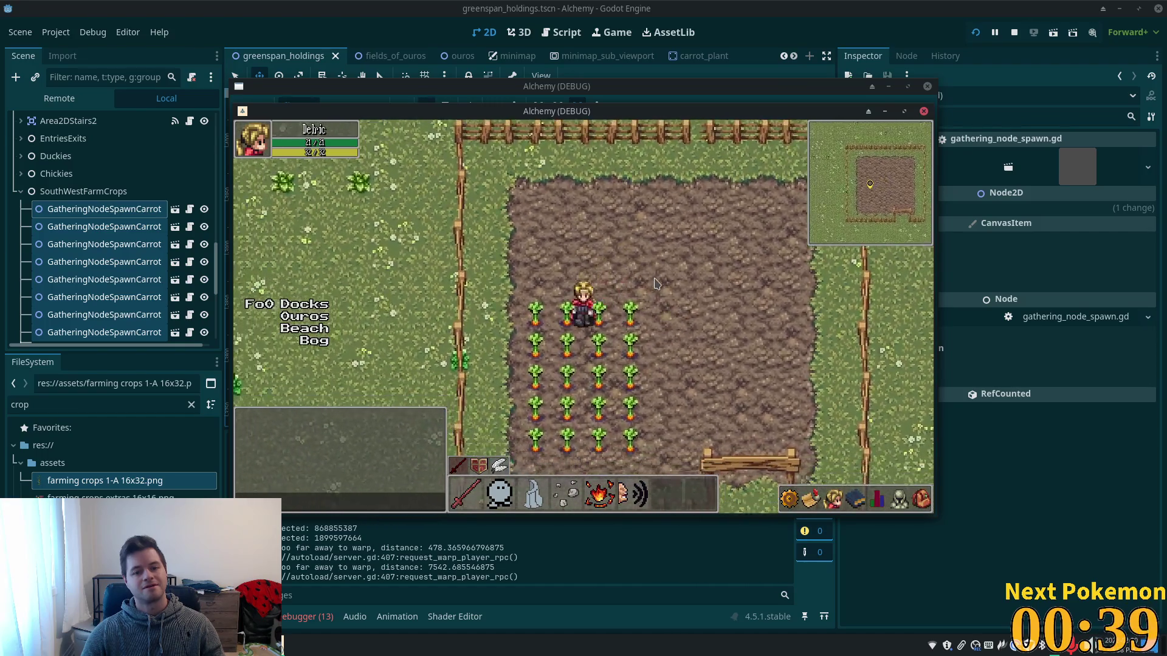
pyautogui.press('s')
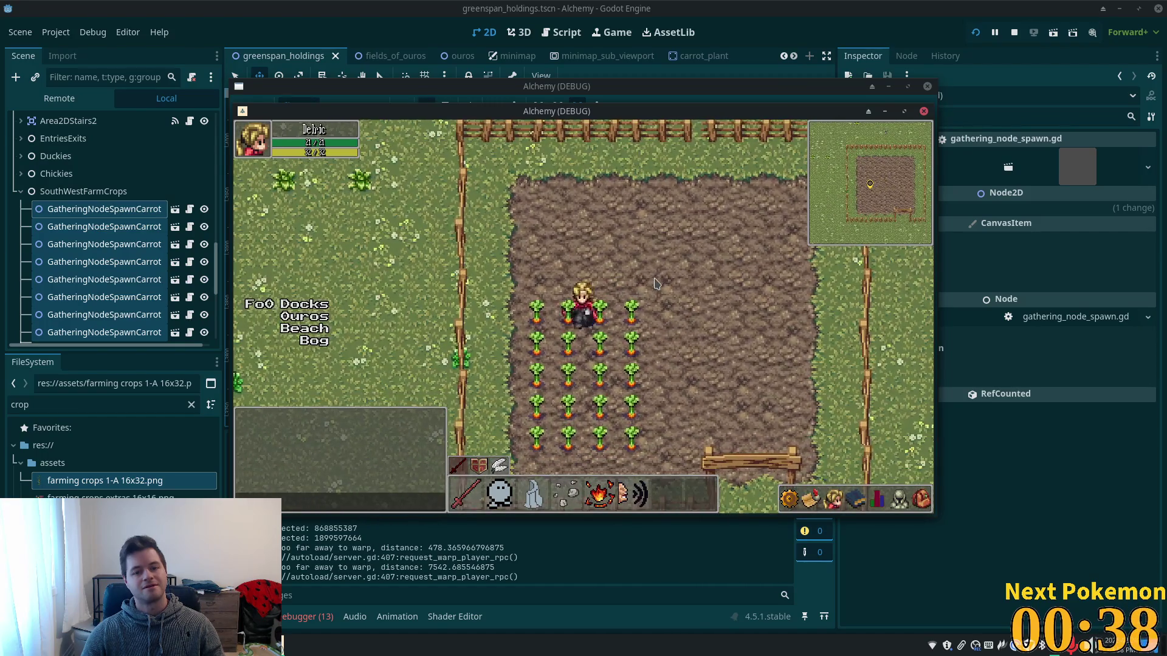
pyautogui.press('s')
pyautogui.press('d')
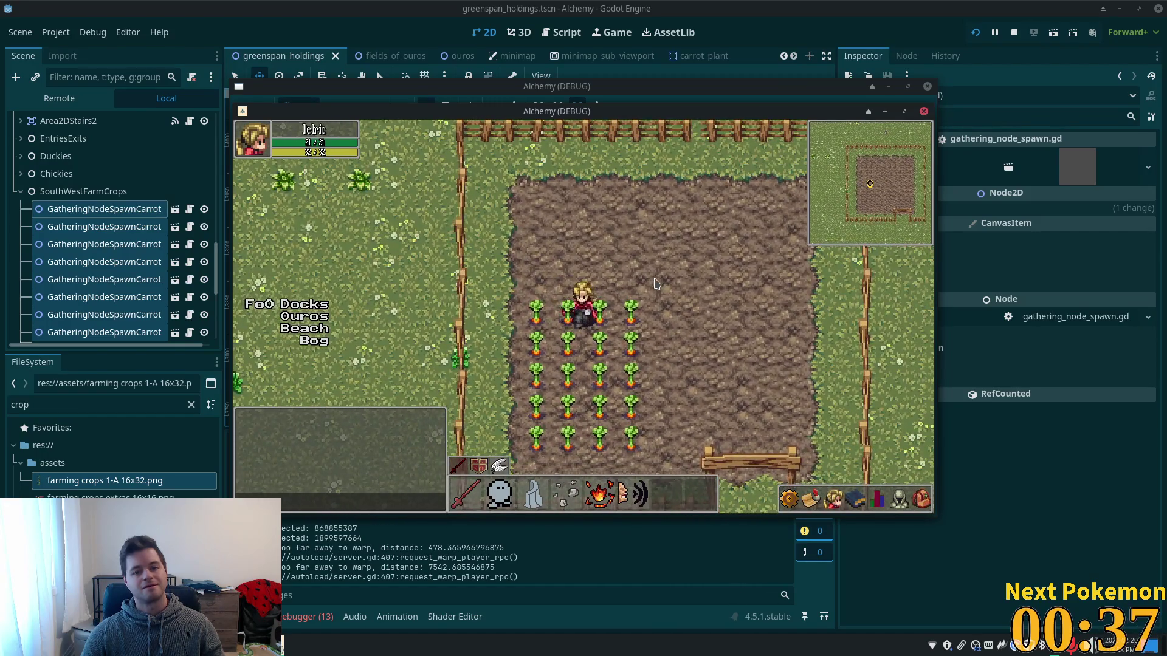
pyautogui.press('w')
pyautogui.press('d')
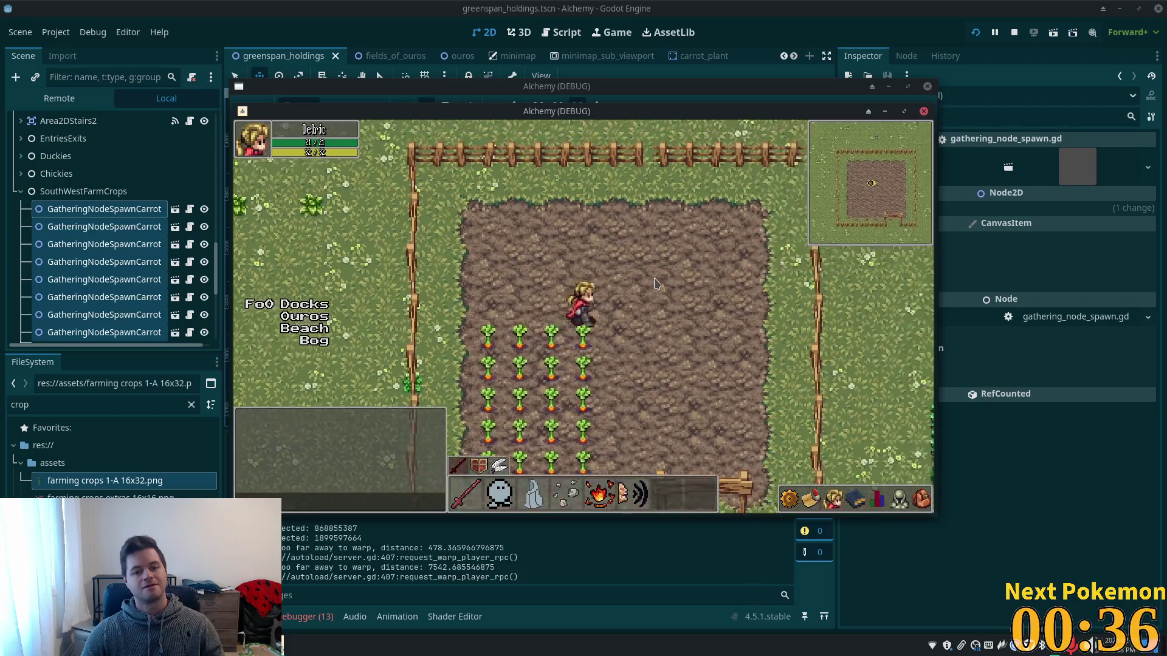
pyautogui.press('s')
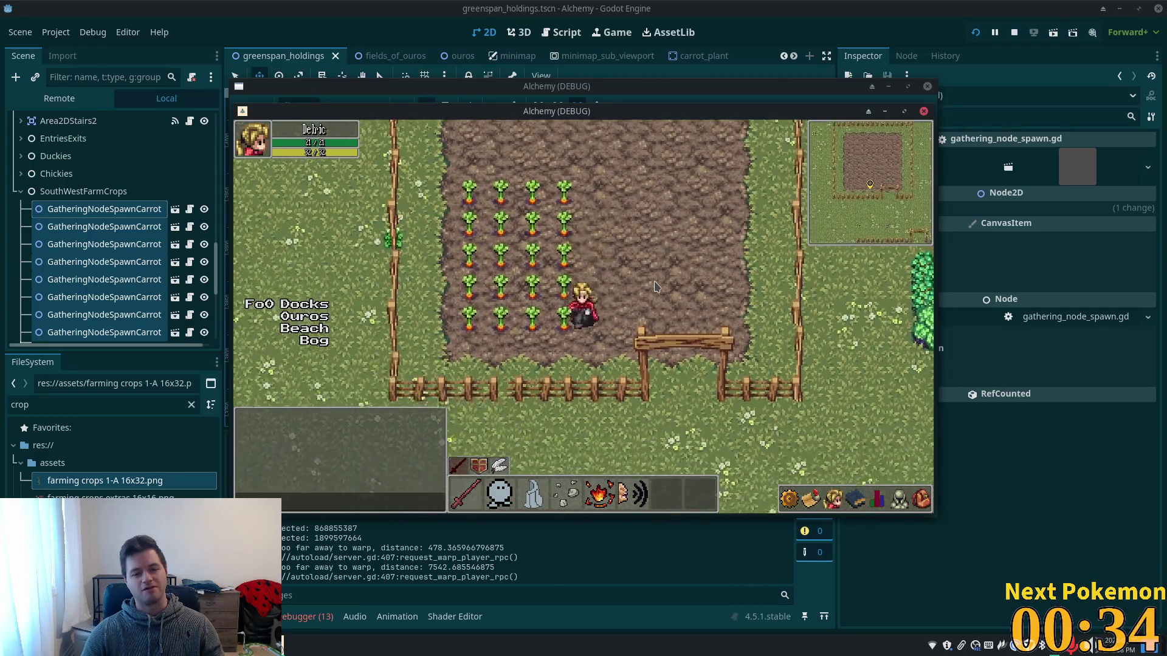
# Walk the character up and down through the carrot rows, then stop the game with F8.
pyautogui.press('a')
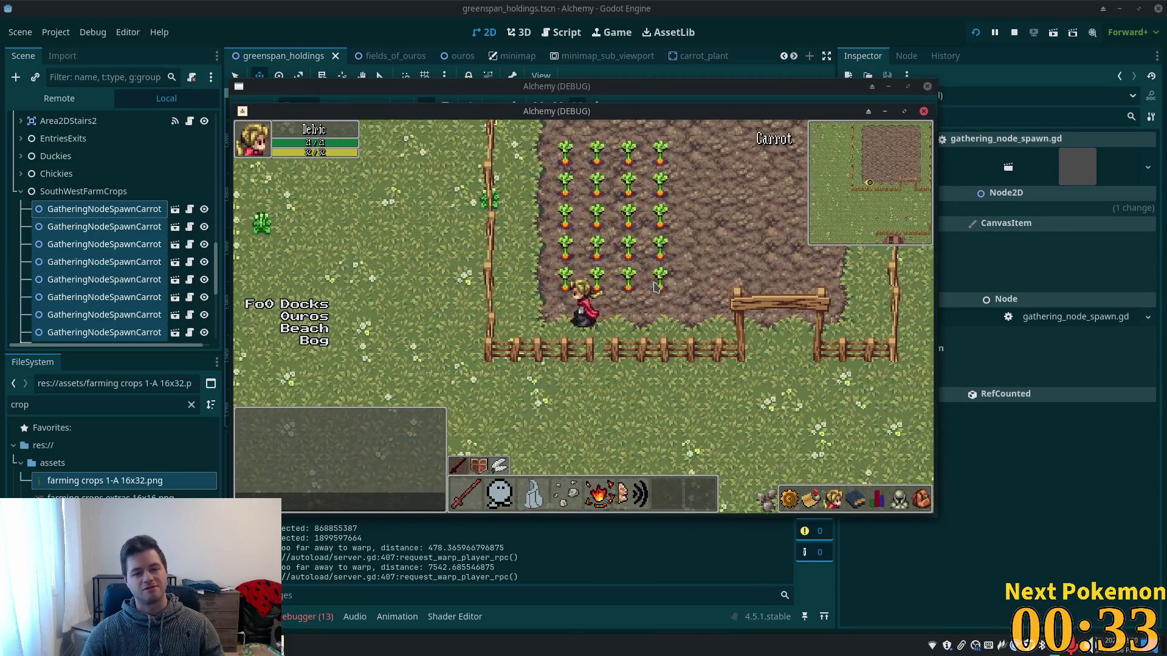
pyautogui.press('w')
pyautogui.press('a')
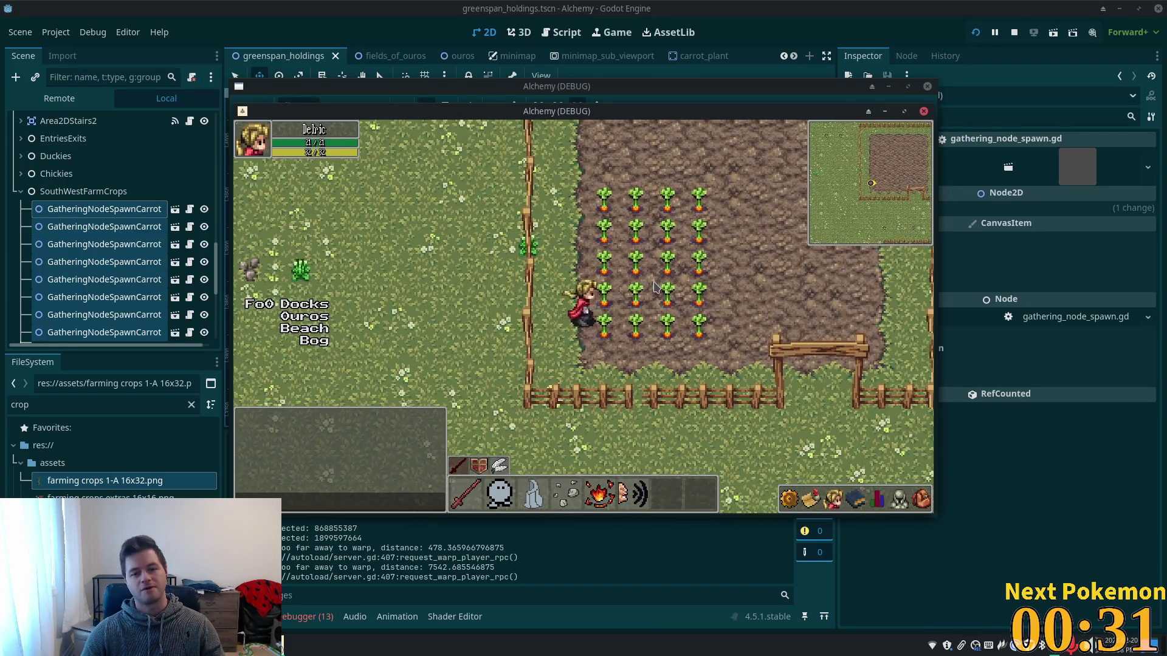
pyautogui.press('w')
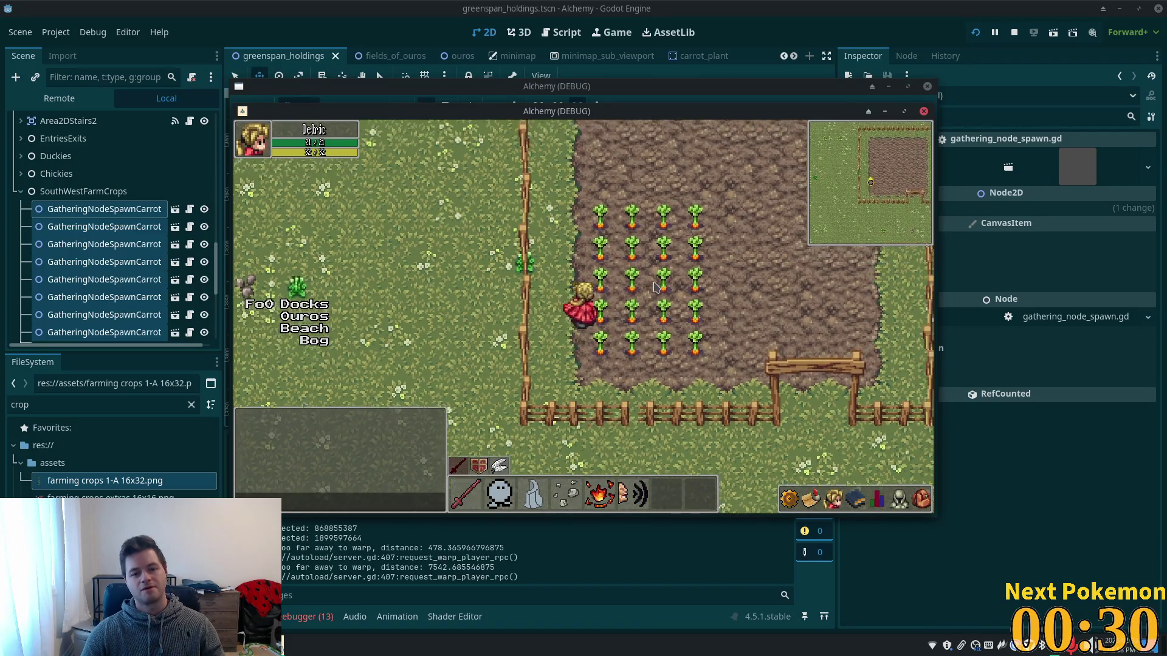
pyautogui.press('w')
pyautogui.press('a')
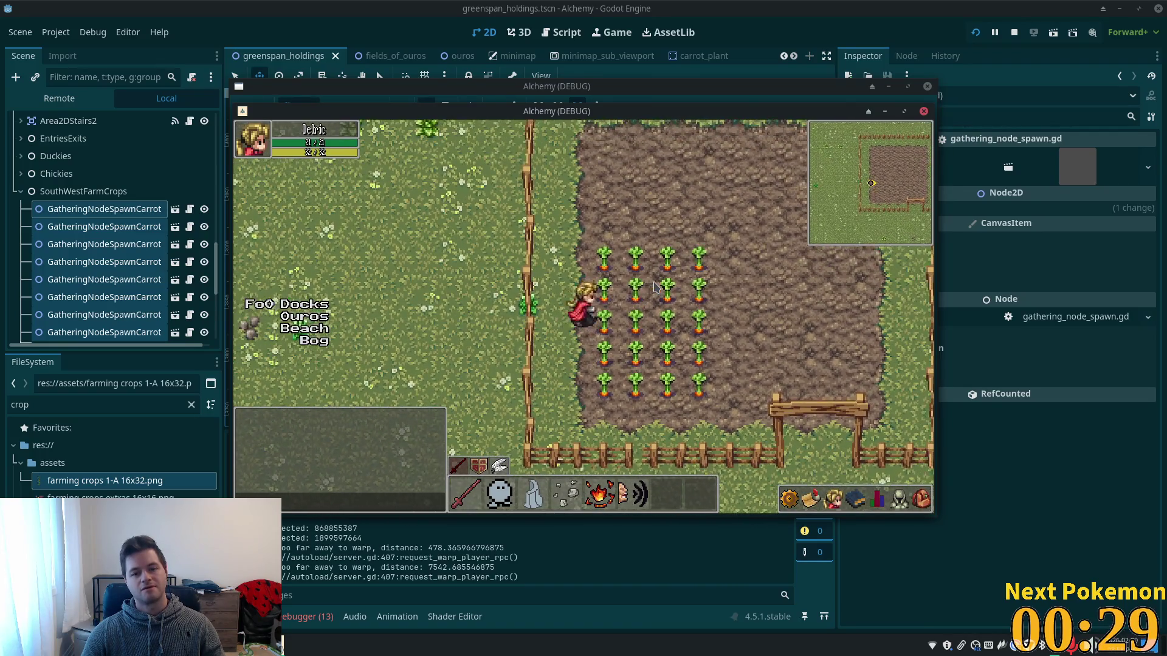
pyautogui.press('w')
pyautogui.press('a')
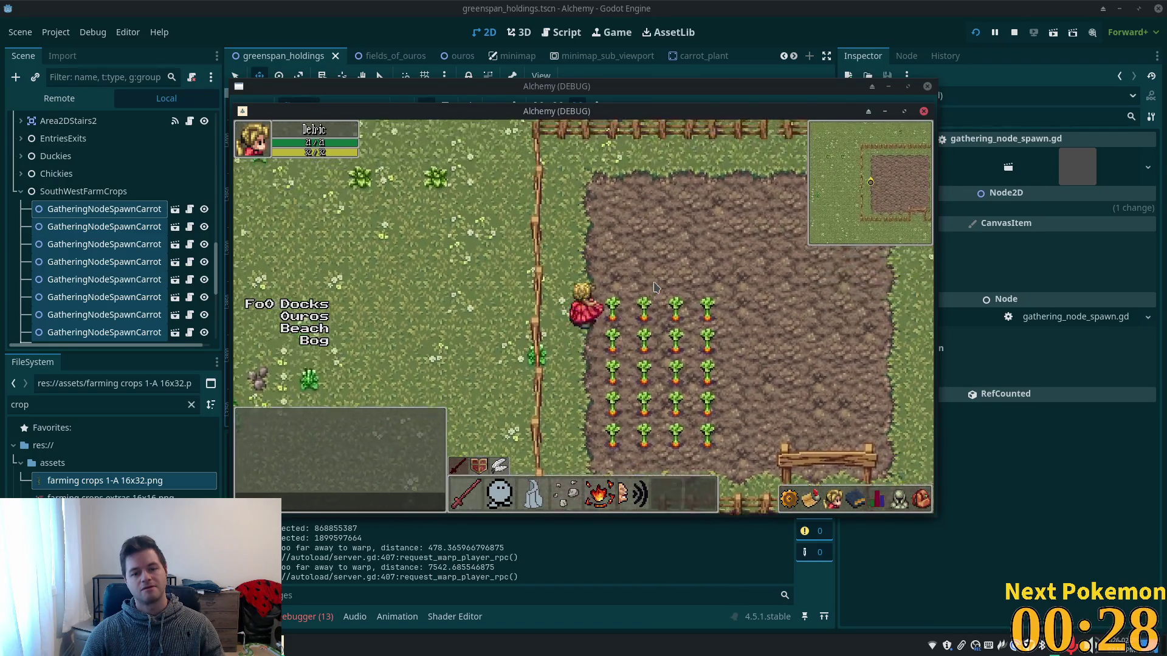
pyautogui.press('d')
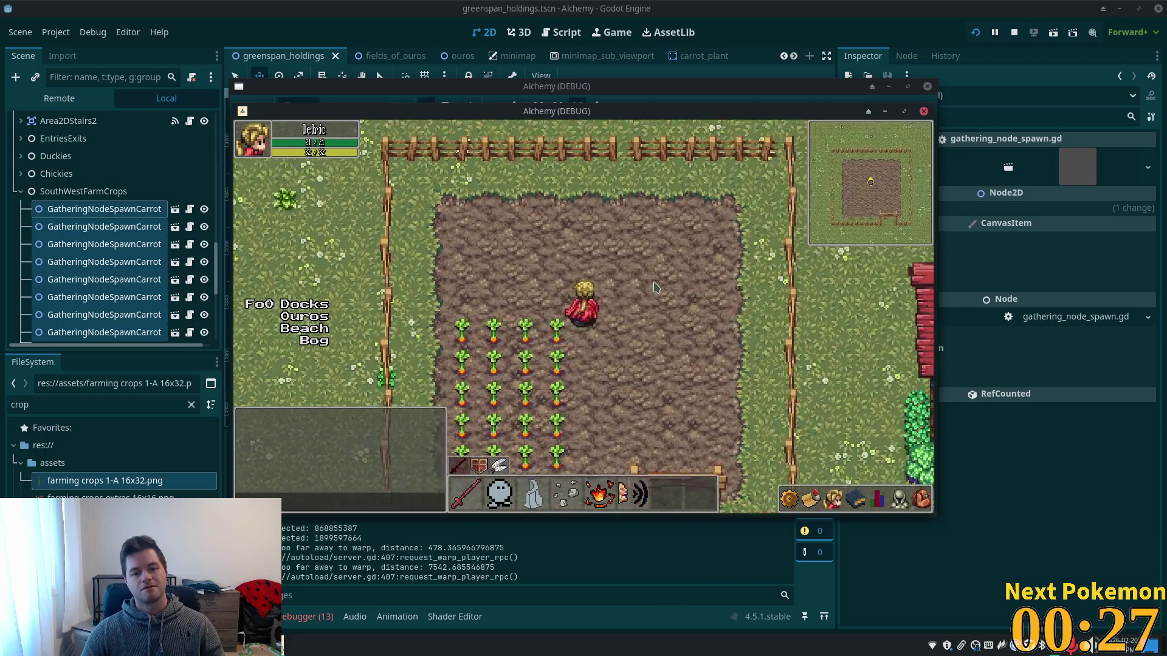
pyautogui.press('s')
pyautogui.press('a')
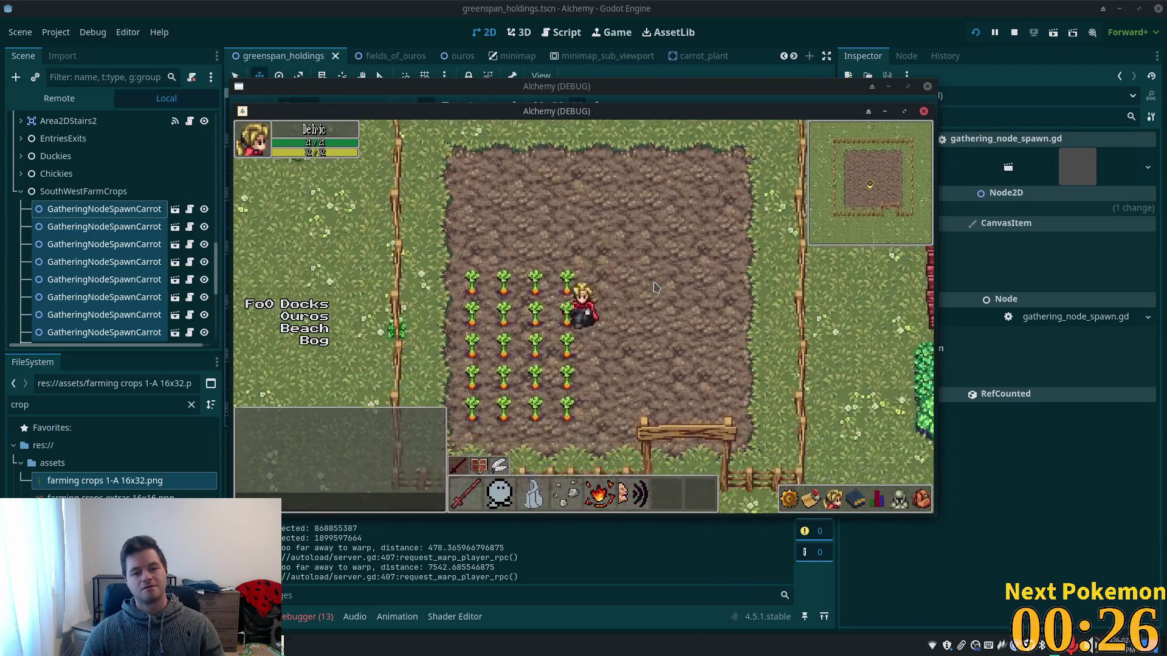
pyautogui.press('s')
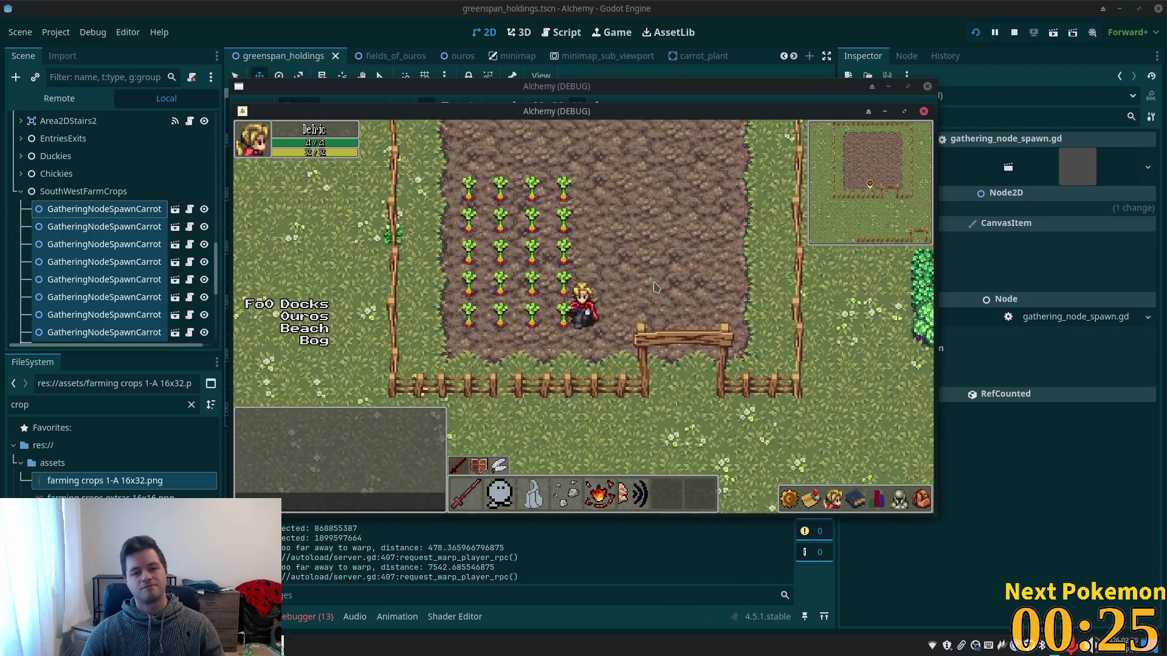
pyautogui.press('s')
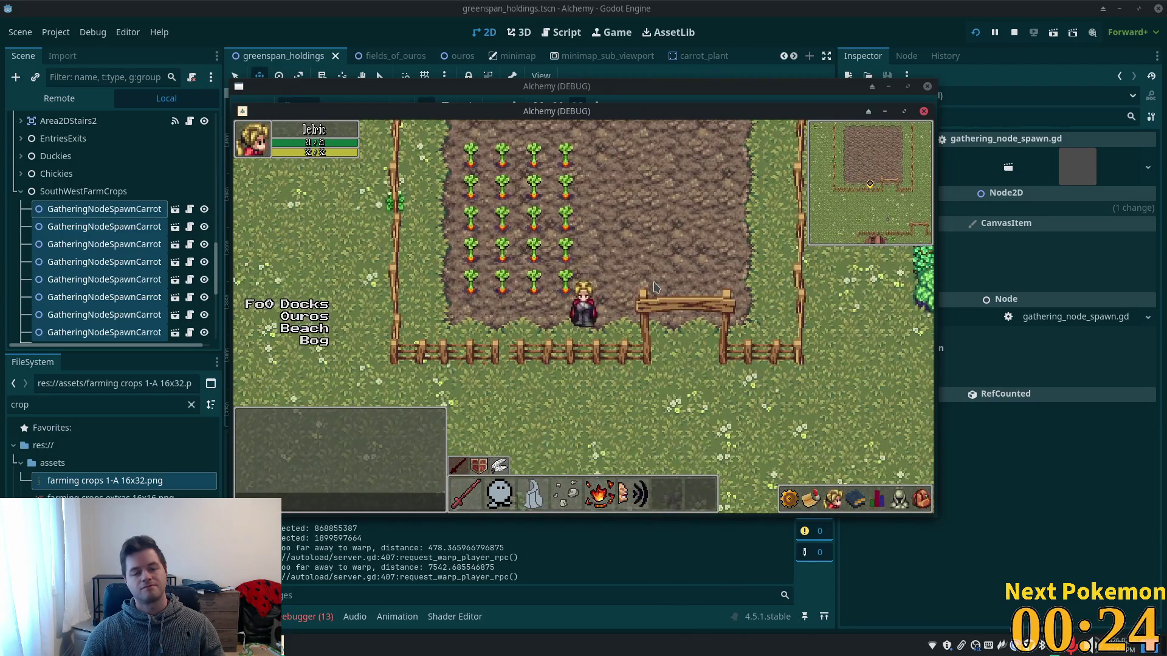
pyautogui.press('w')
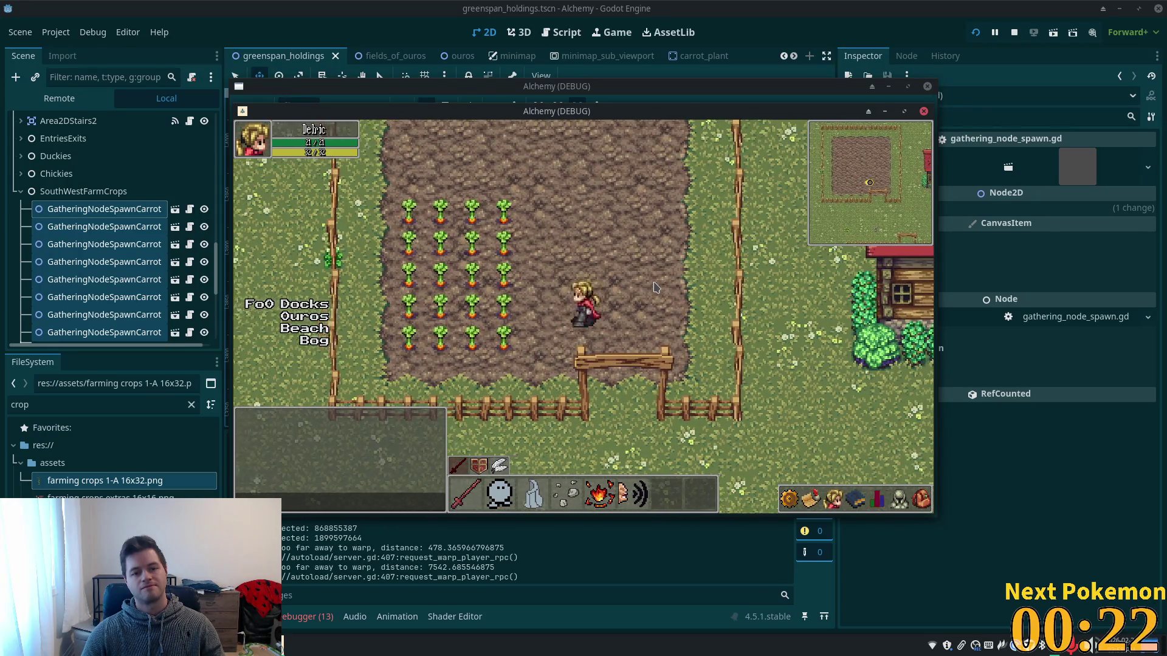
pyautogui.press('a')
pyautogui.press('s')
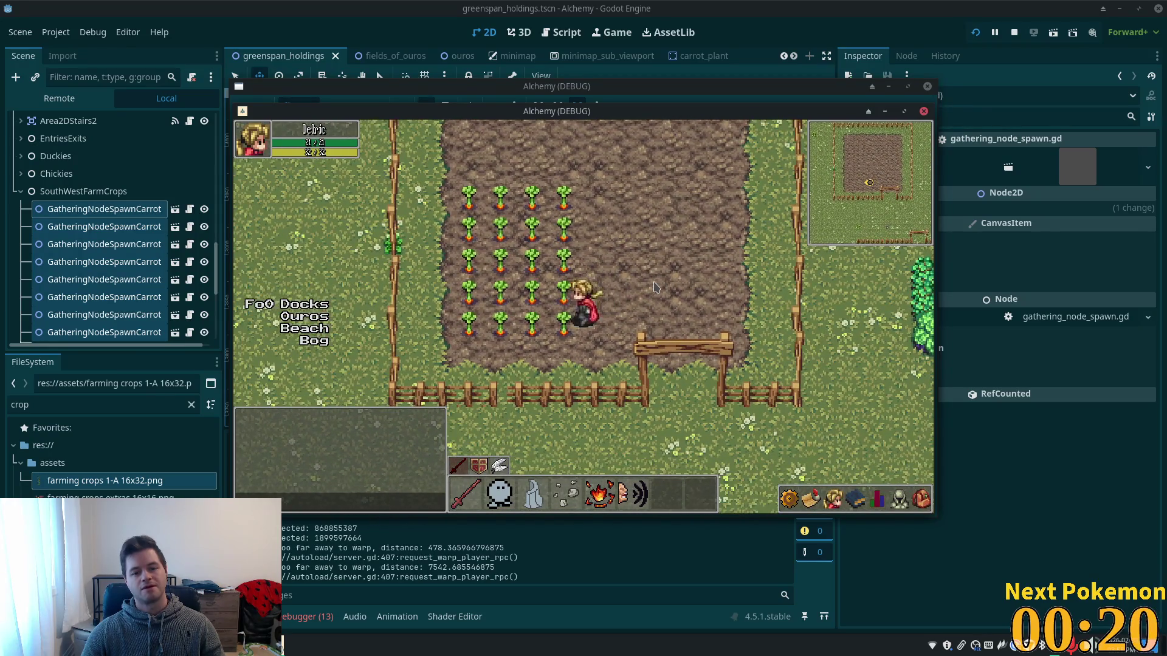
pyautogui.press('w')
pyautogui.press('w')
pyautogui.press('F8')
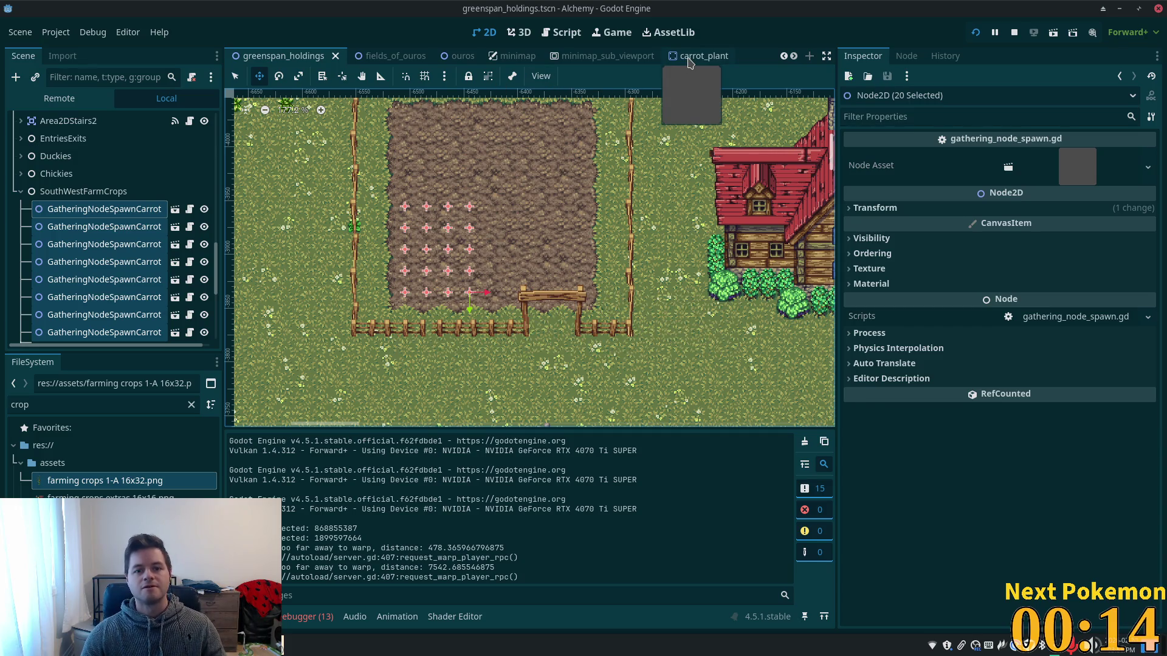
# In the carrot_plant scene, look over the Stump and Area2D nodes and select the main CollisionShape2D.
pyautogui.click(668, 61)
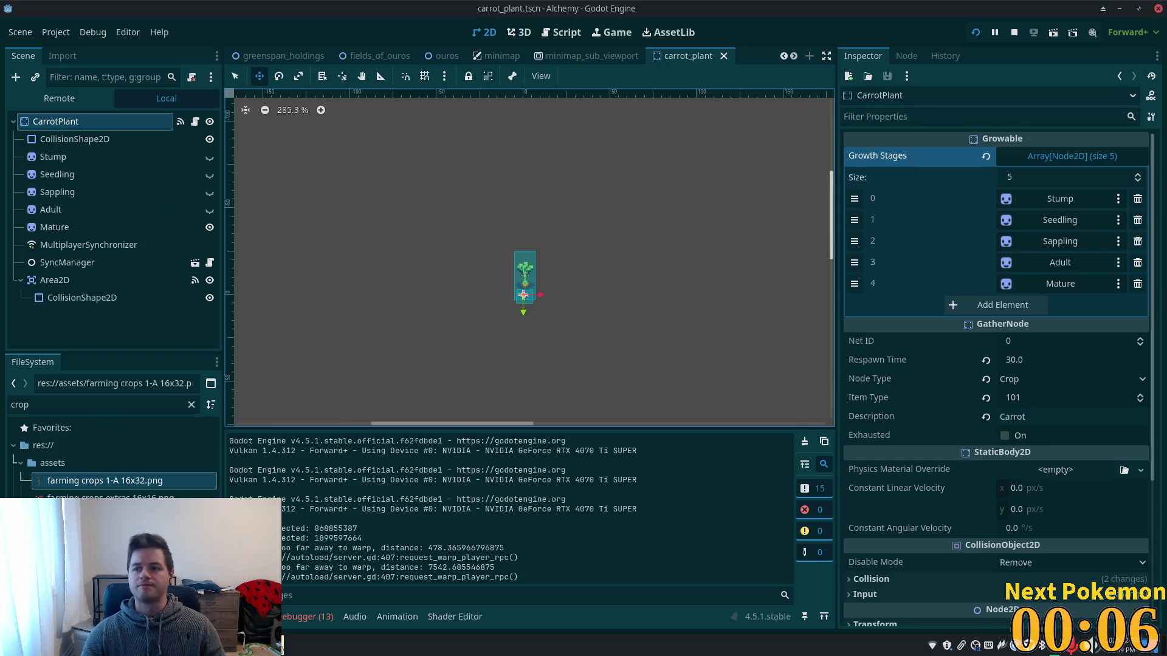
pyautogui.click(90, 143)
pyautogui.scroll(5, 535, 268)
pyautogui.scroll(4, 544, 305)
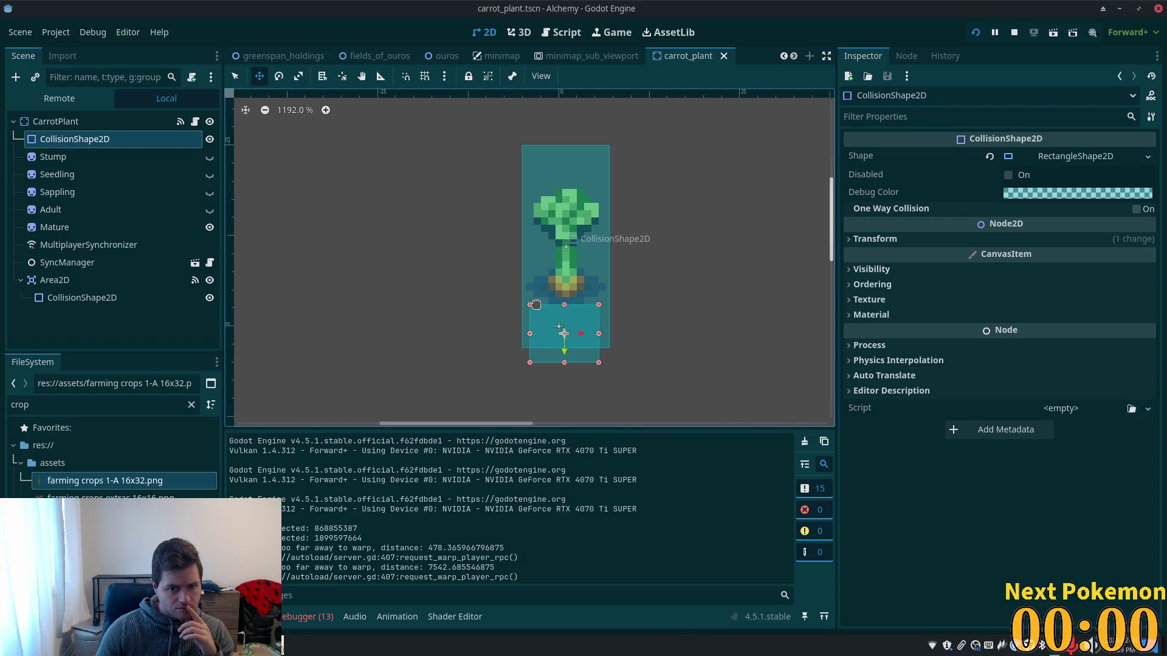
pyautogui.click(94, 161)
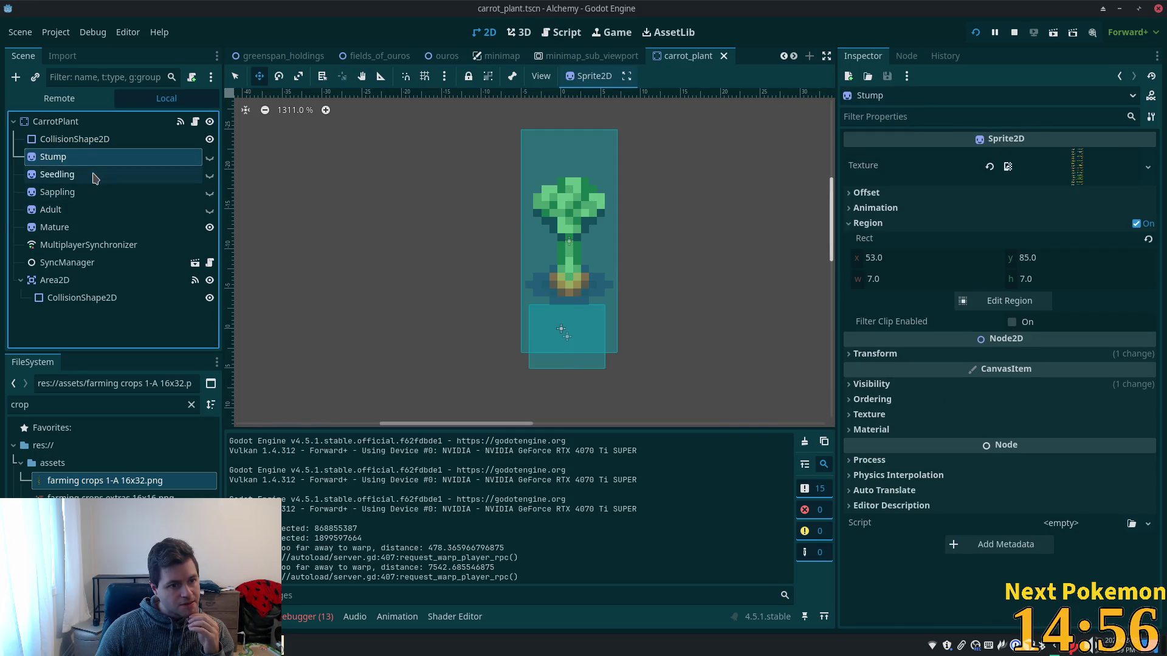
pyautogui.click(78, 296)
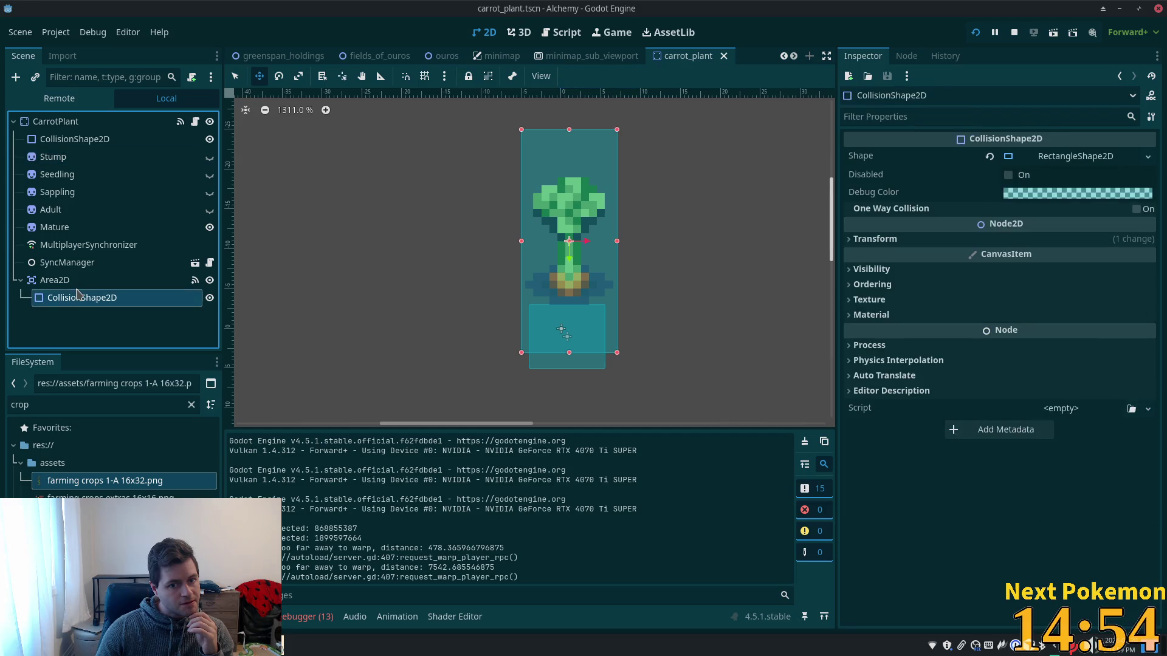
pyautogui.click(73, 281)
pyautogui.click(67, 158)
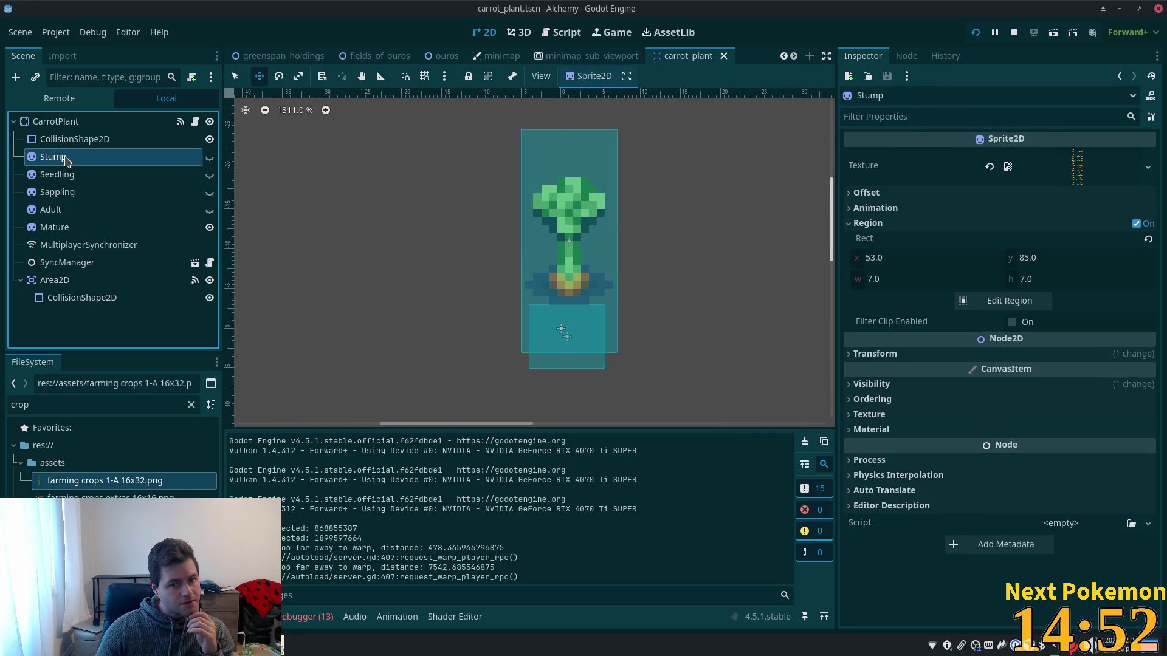
pyautogui.click(65, 141)
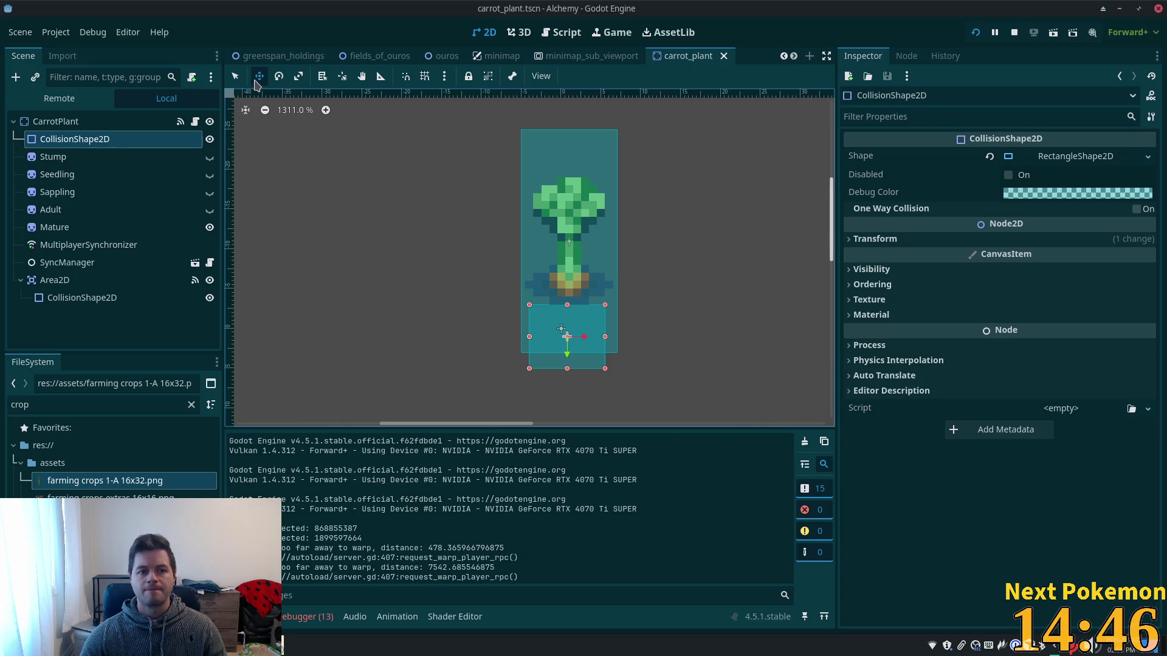
# Nudge the collision shape up to (0, -6), shrink it to the carrot's base, save and run.
pyautogui.press('Up')
pyautogui.press('Up')
pyautogui.press('Up')
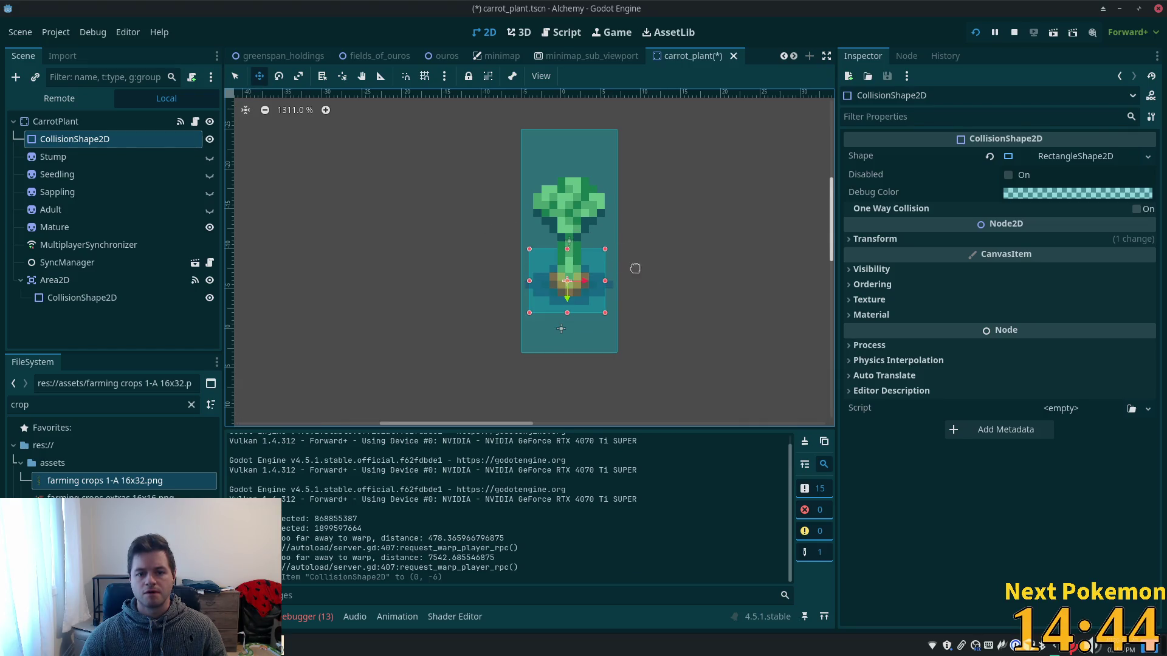
pyautogui.click(235, 76)
pyautogui.moveTo(605, 250)
pyautogui.mouseDown()
pyautogui.moveTo(592, 274)
pyautogui.moveTo(550, 277)
pyautogui.moveTo(552, 307)
pyautogui.moveTo(553, 297)
pyautogui.mouseUp()
pyautogui.hotkey('ctrl', 's')
pyautogui.press('F5')
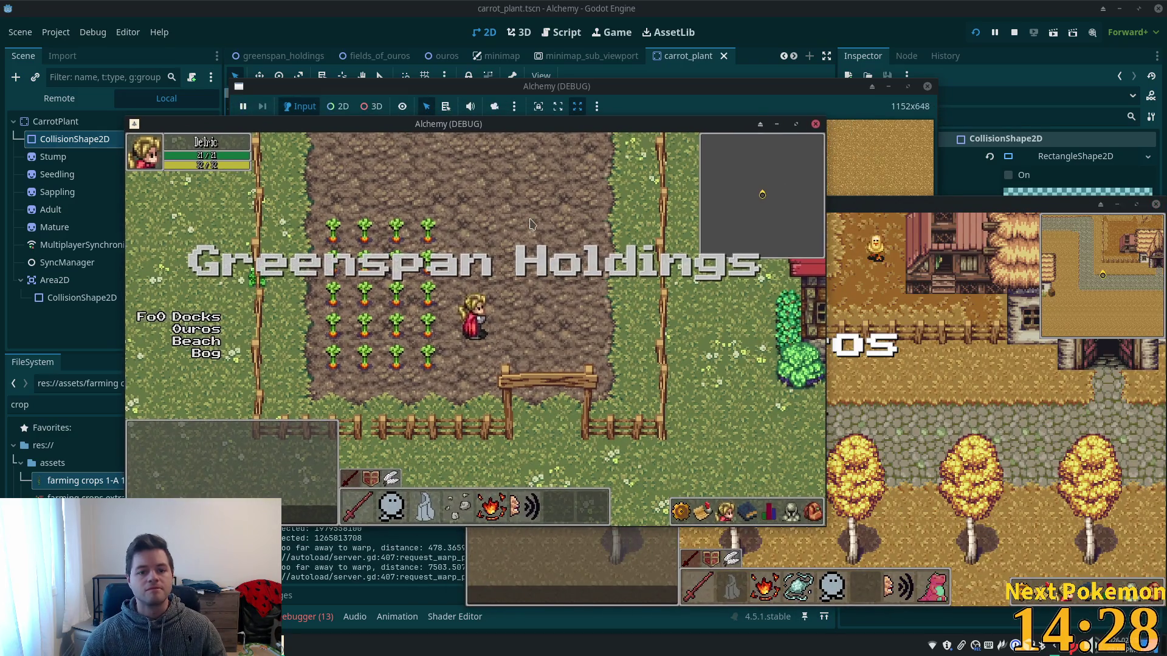
pyautogui.press('Left')
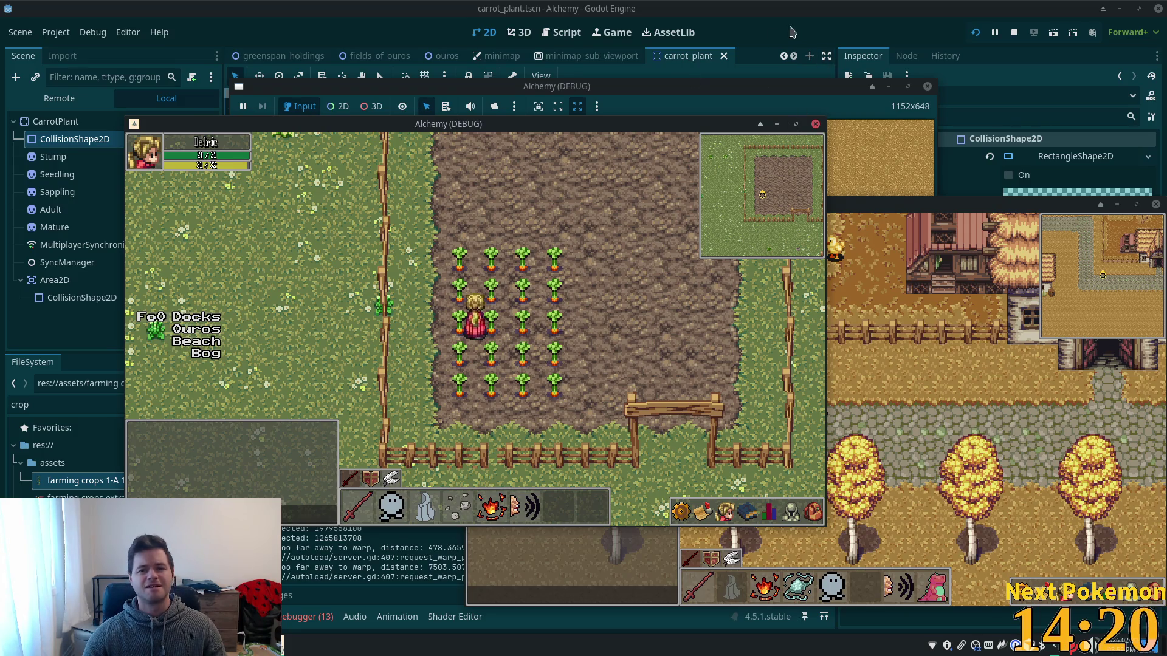
pyautogui.click(1013, 32)
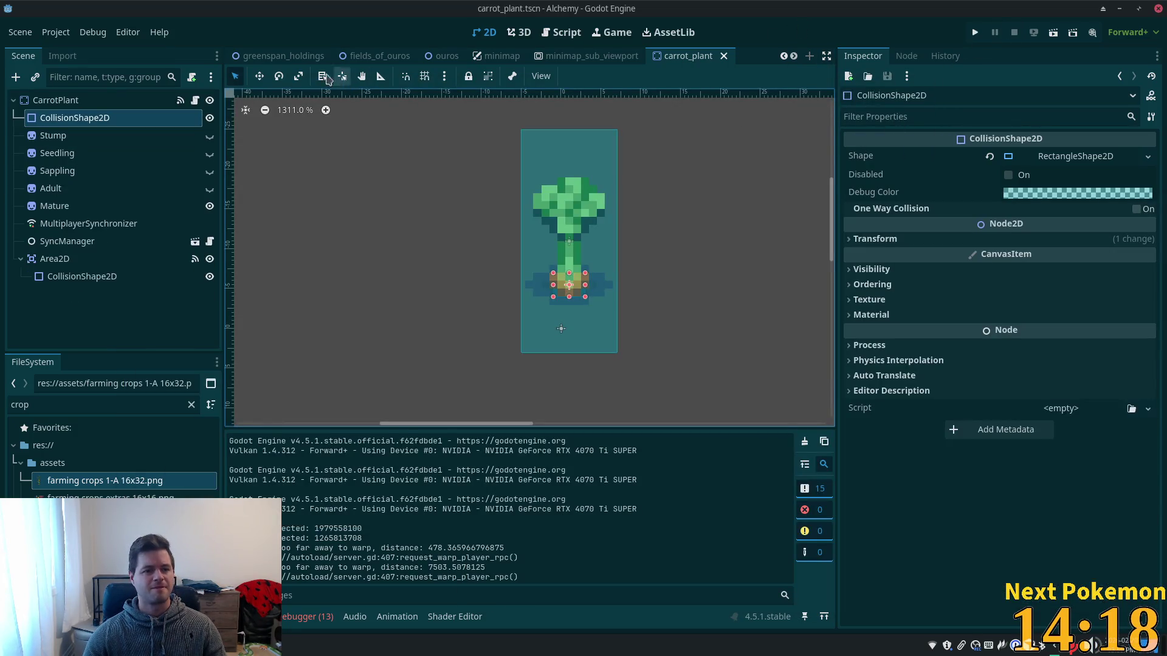
# Pull the carrot's collision box in from both the left and right sides.
pyautogui.moveTo(280, 60)
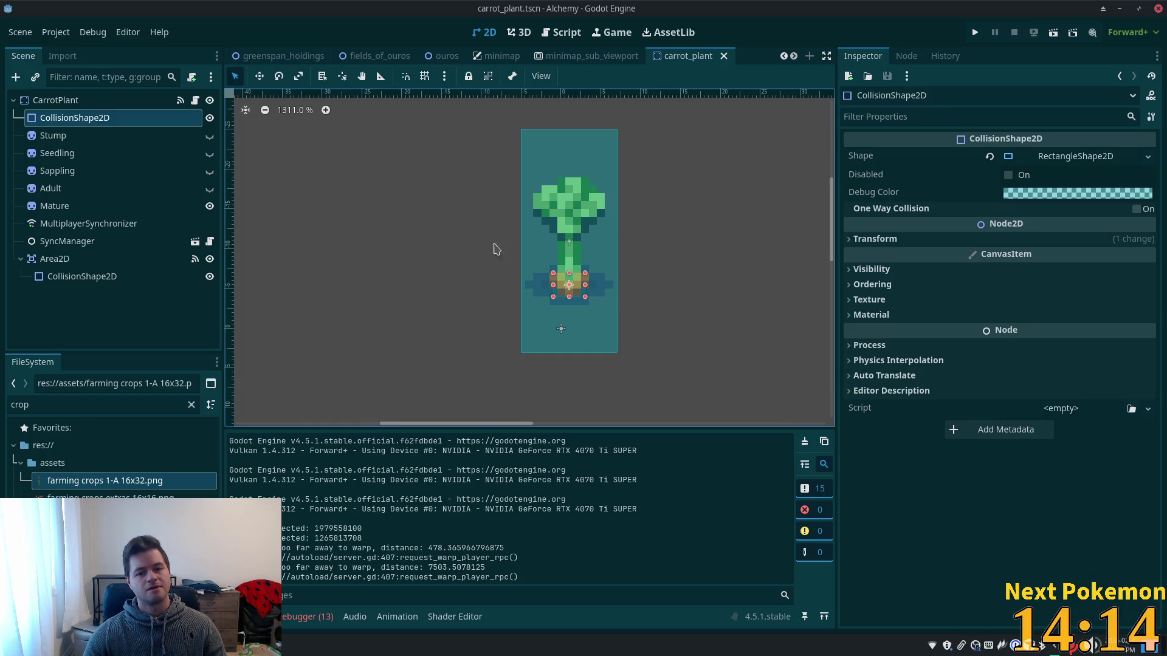
pyautogui.moveTo(557, 286); pyautogui.dragTo(577, 286)
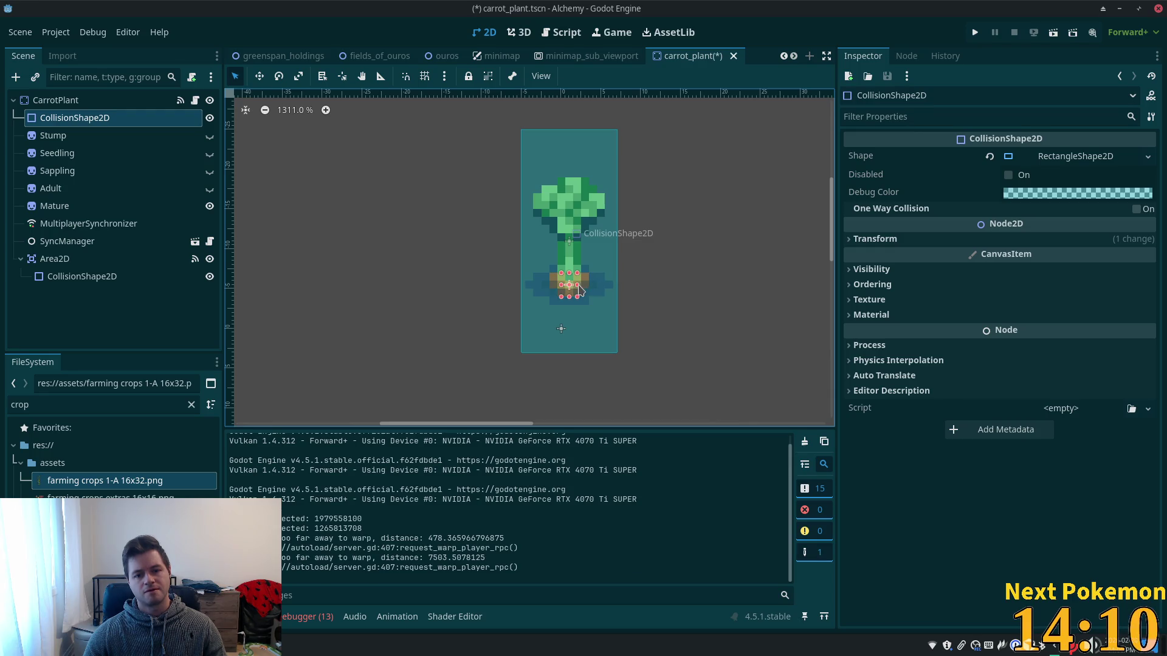
pyautogui.click(975, 33)
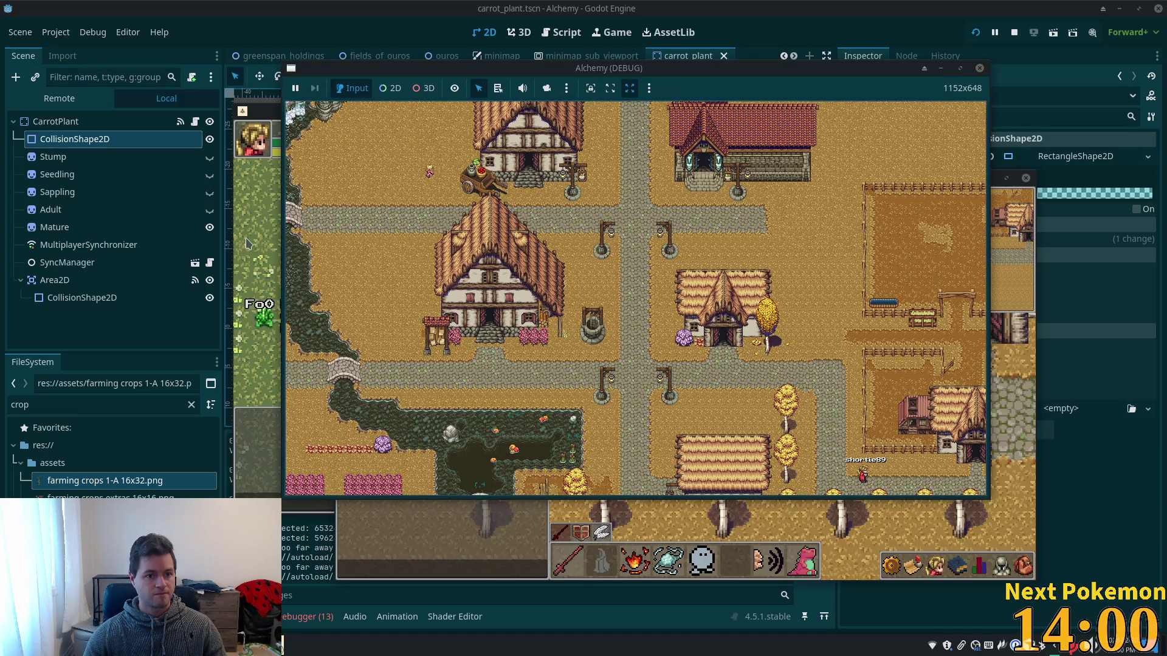
# Walk the player left and right across the field, past the carrots to the west edge.
pyautogui.press('Right')
pyautogui.press('Down')
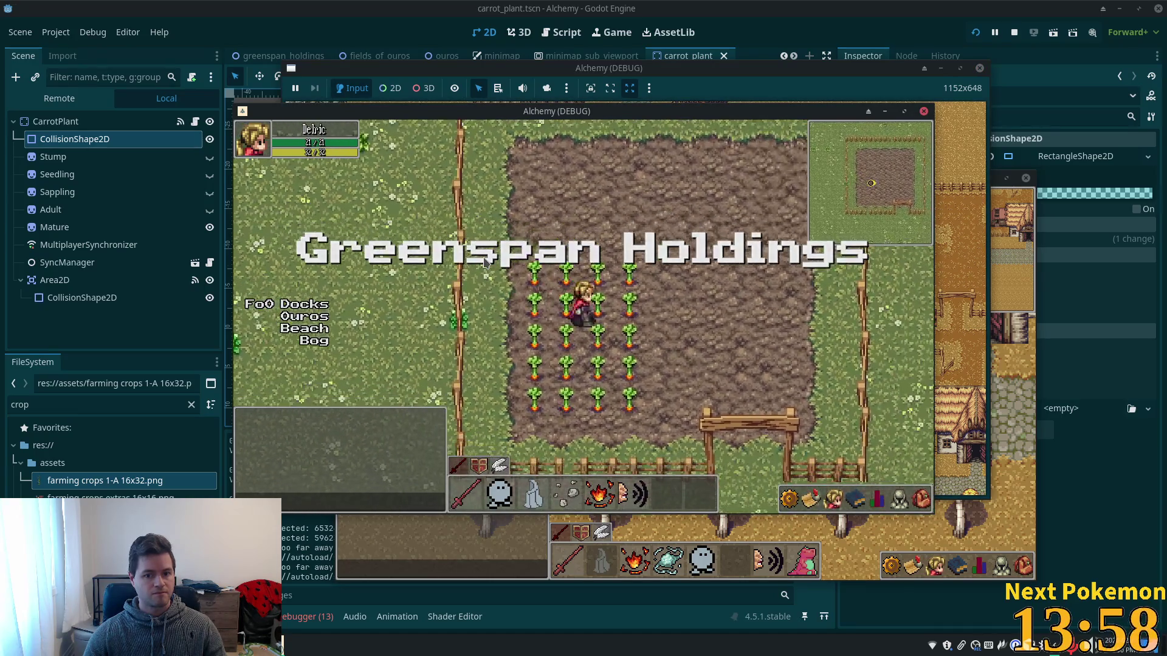
pyautogui.press('Right')
pyautogui.press('Up')
pyautogui.press('Left')
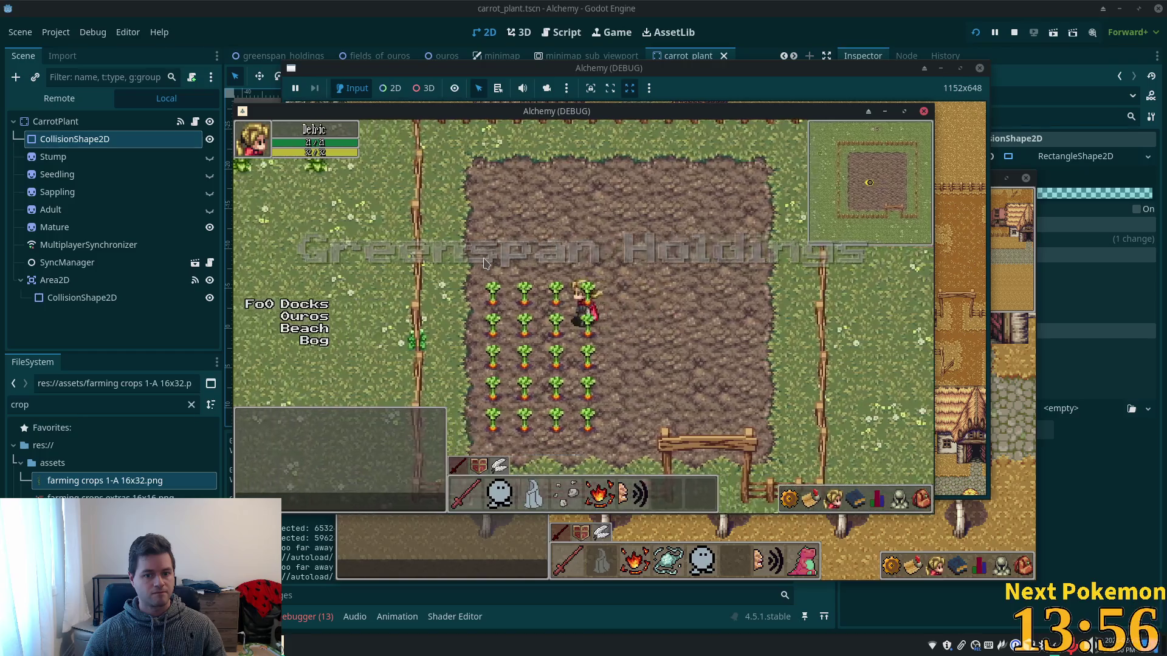
pyautogui.press('Left')
pyautogui.press('Down')
pyautogui.press('Right')
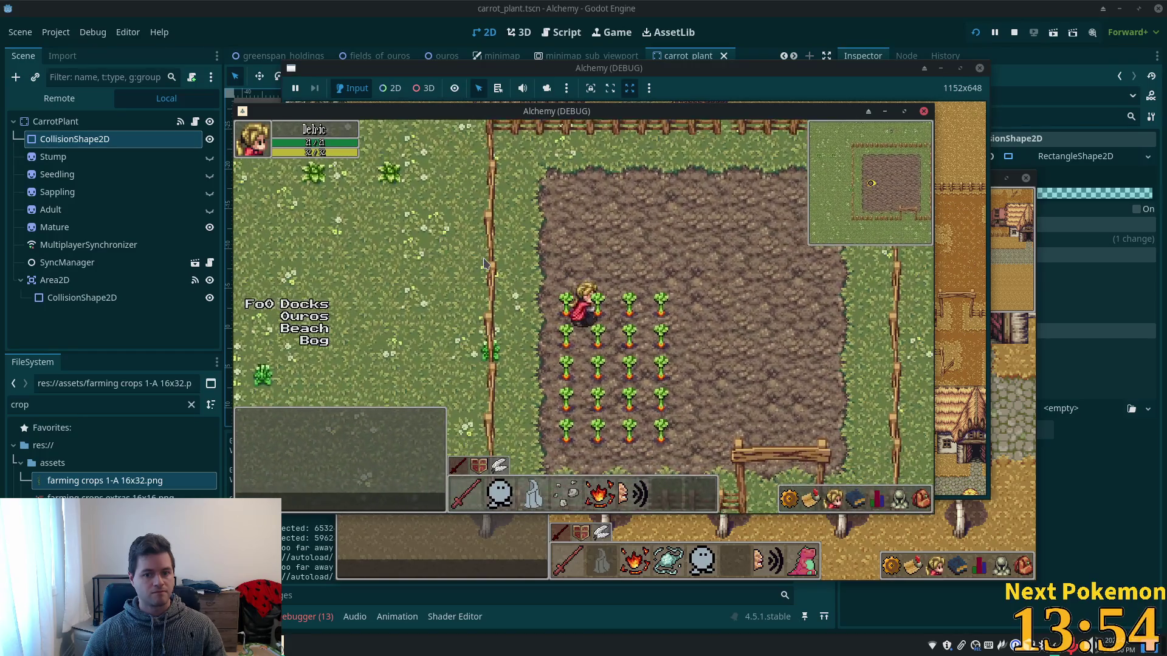
pyautogui.press('Up')
pyautogui.press('Left')
pyautogui.press('Down')
pyautogui.press('Left')
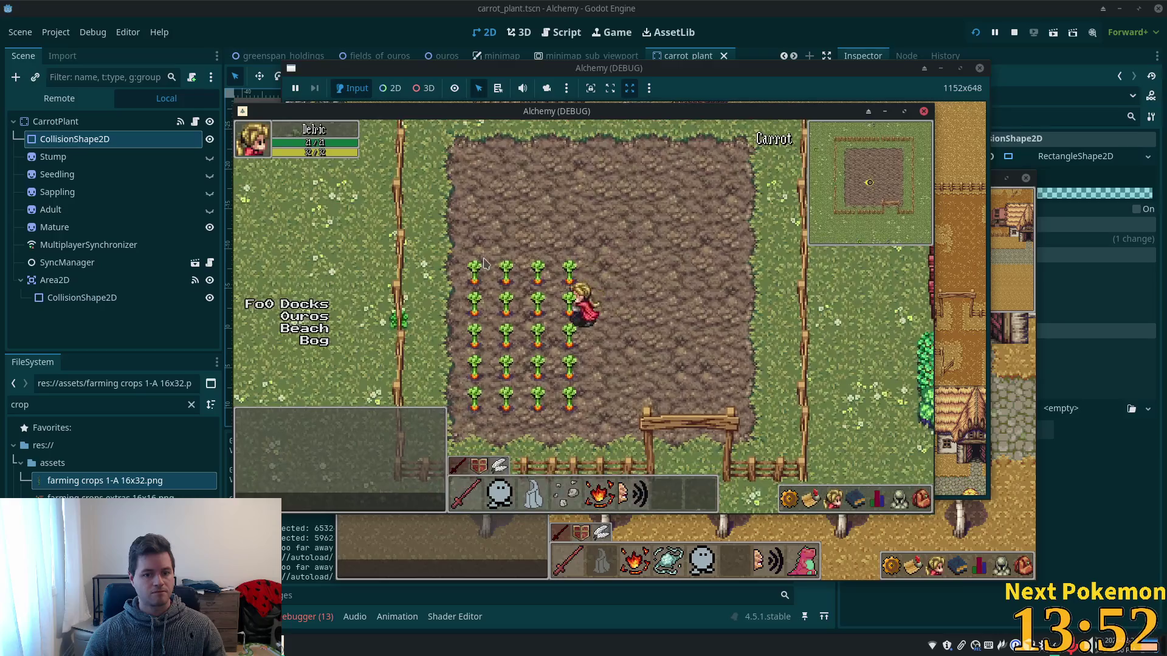
pyautogui.press('Left')
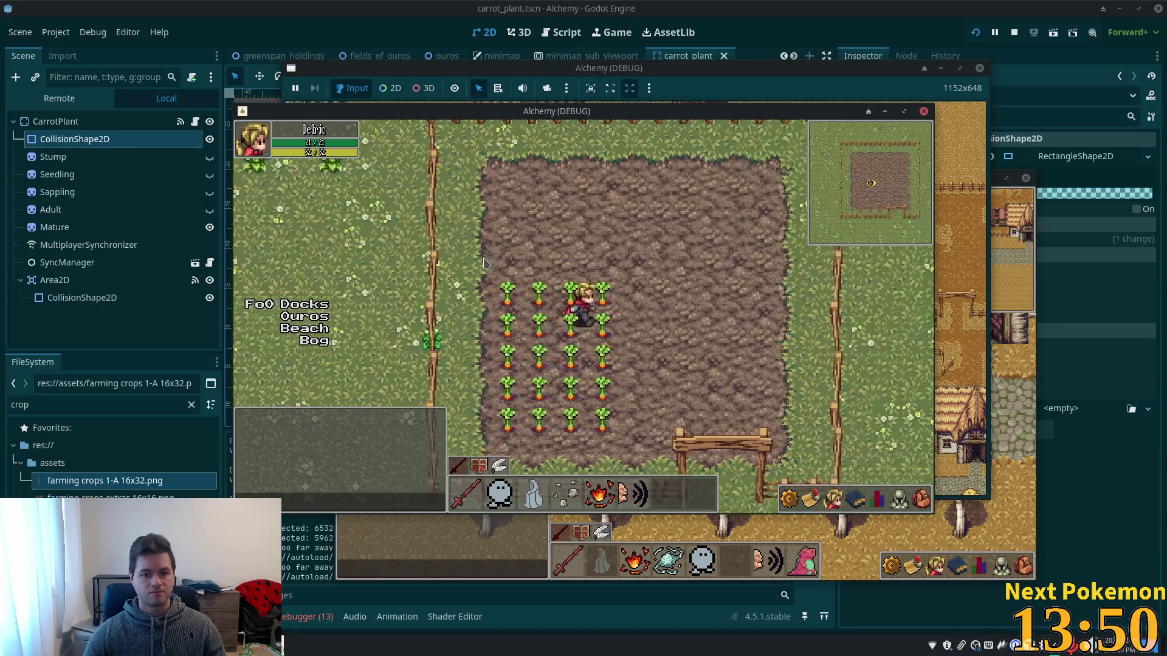
pyautogui.press('Right')
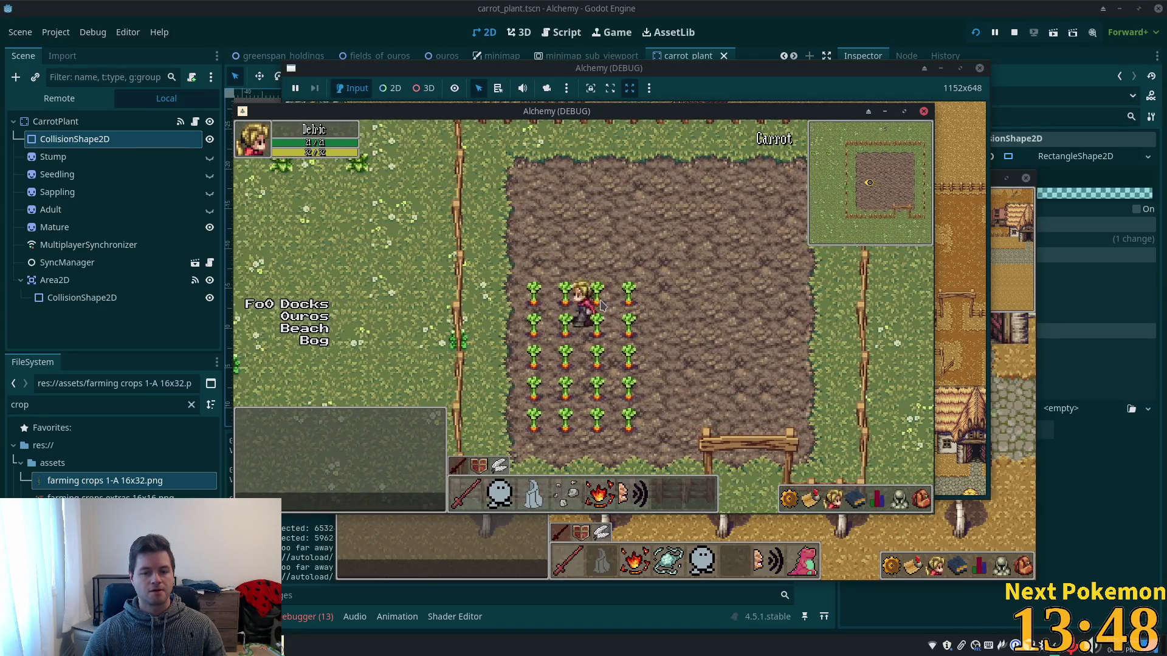
pyautogui.press('Left')
pyautogui.press('Right')
pyautogui.press('Right')
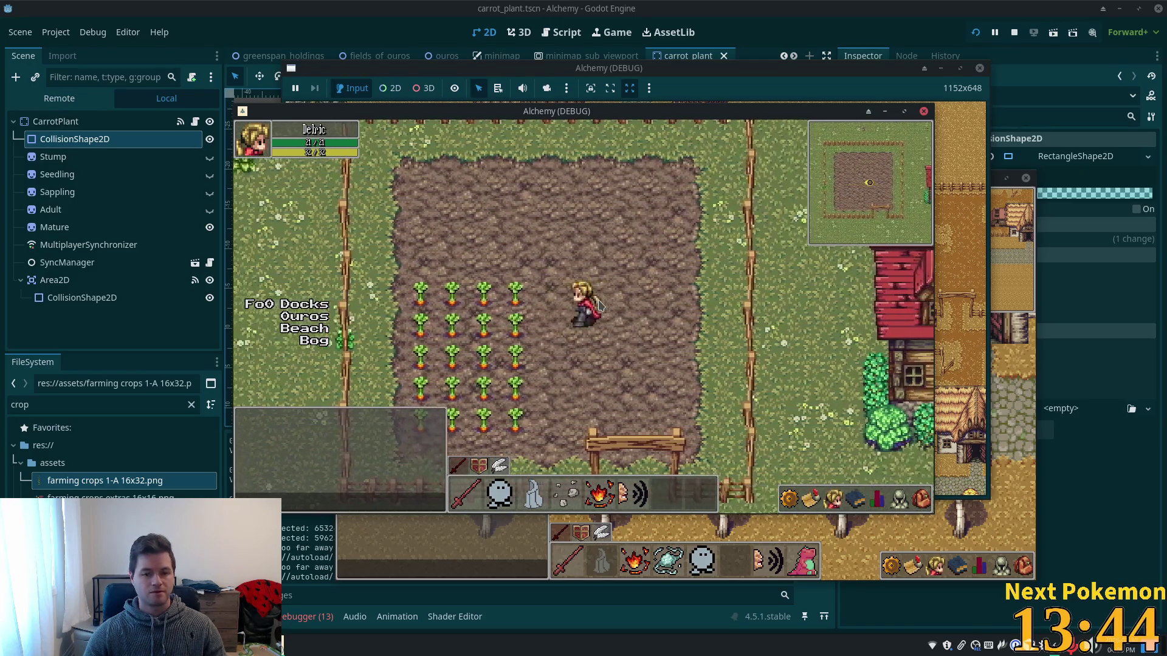
pyautogui.press('Left')
pyautogui.press('Right')
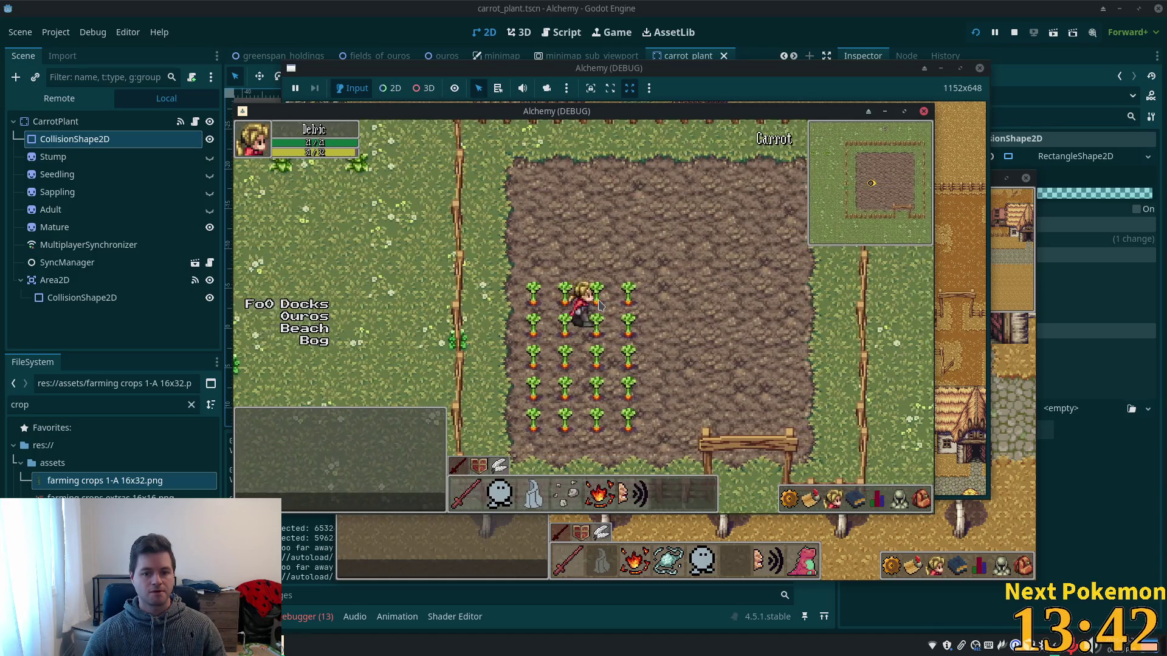
pyautogui.press('Right')
pyautogui.press('Left')
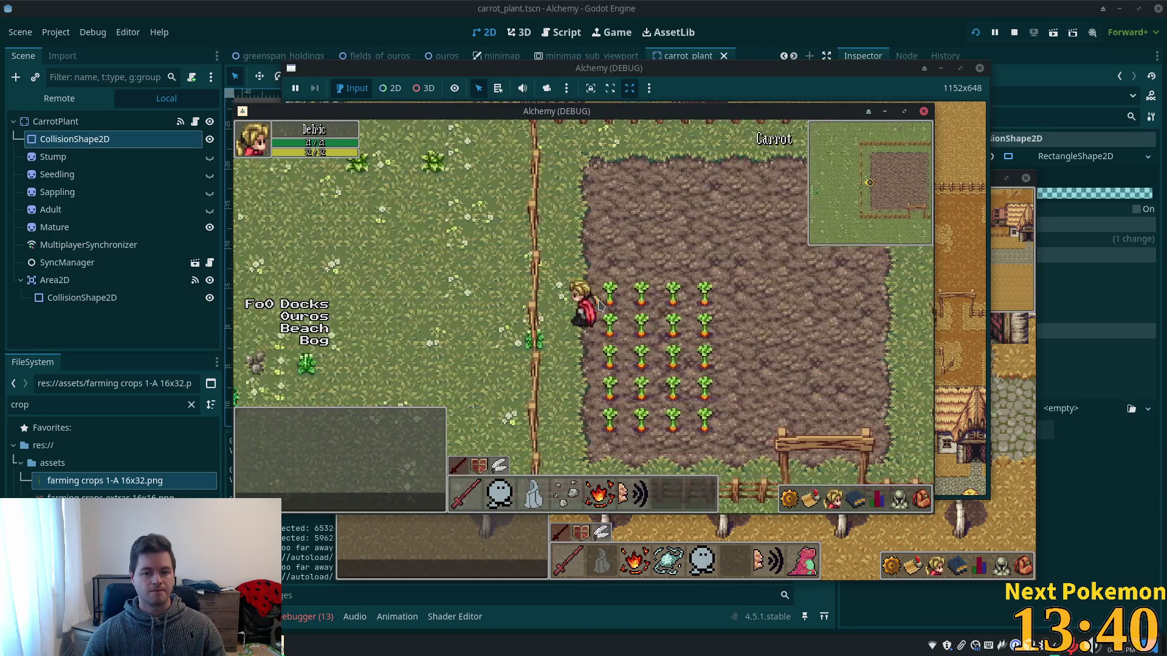
pyautogui.press('Left')
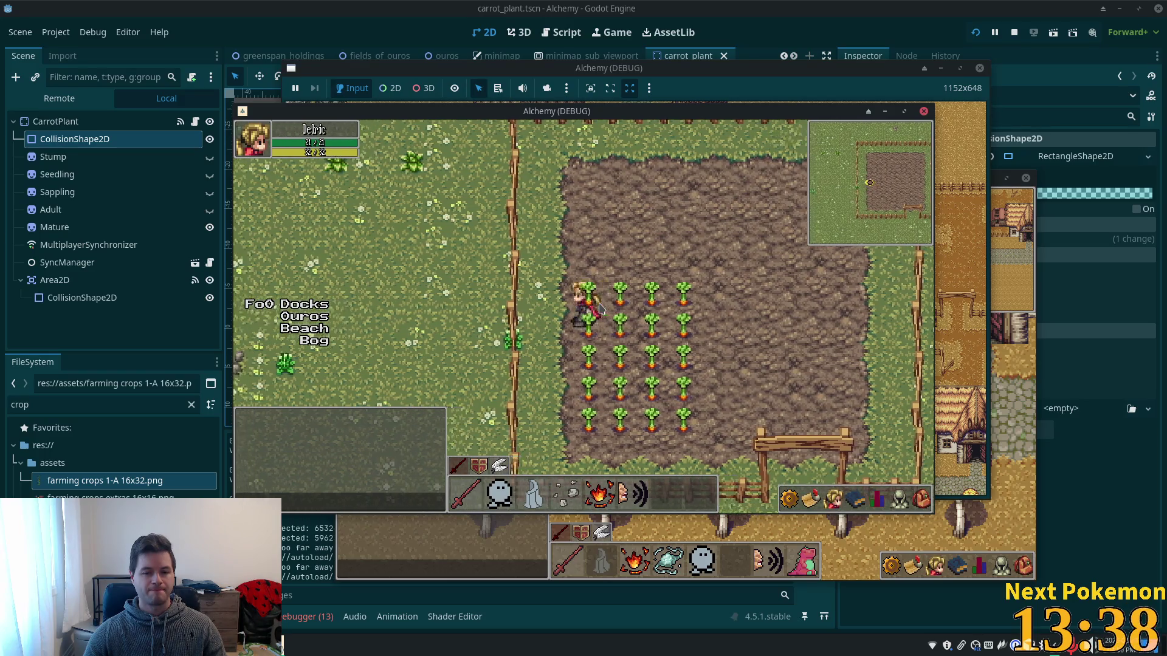
pyautogui.press('Left')
# Walk the player down into the carrot rows, along them, and back up across the field.
pyautogui.press('Down')
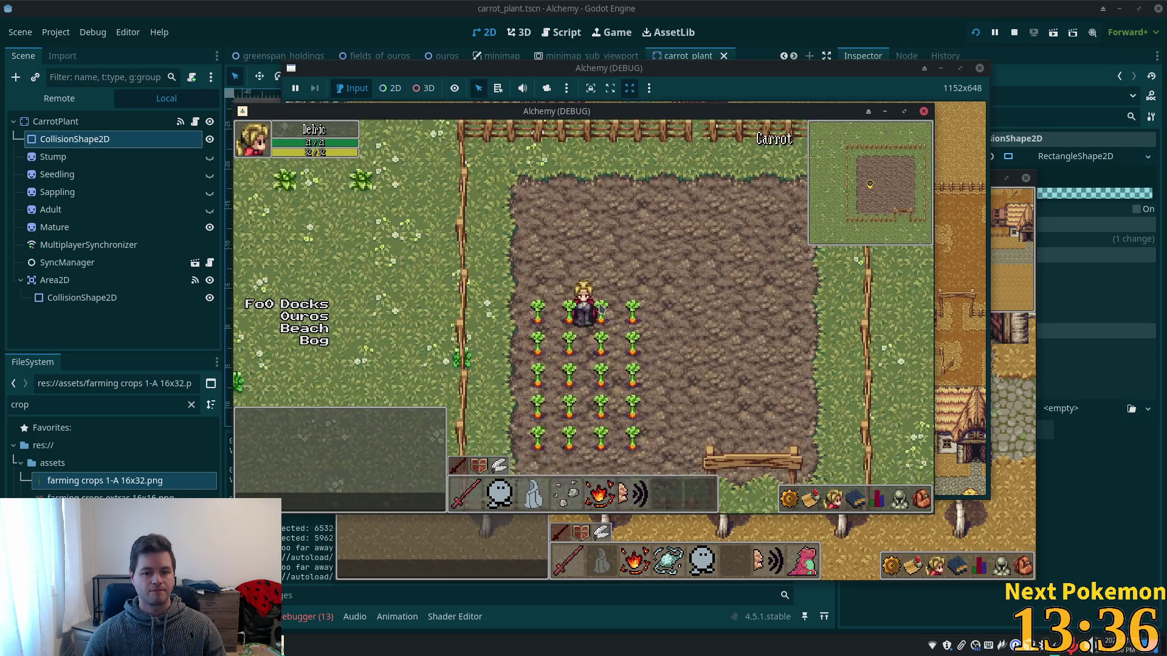
pyautogui.press('Down')
pyautogui.press('Down')
pyautogui.press('Left')
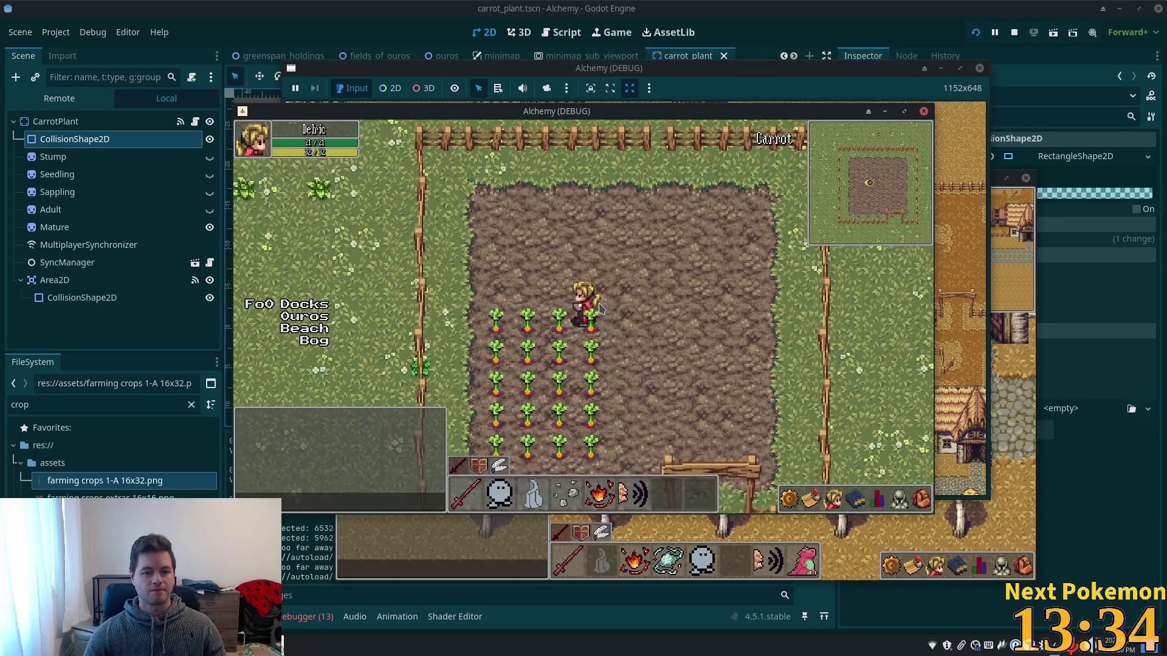
pyautogui.press('Left')
pyautogui.press('Right')
pyautogui.press('Down')
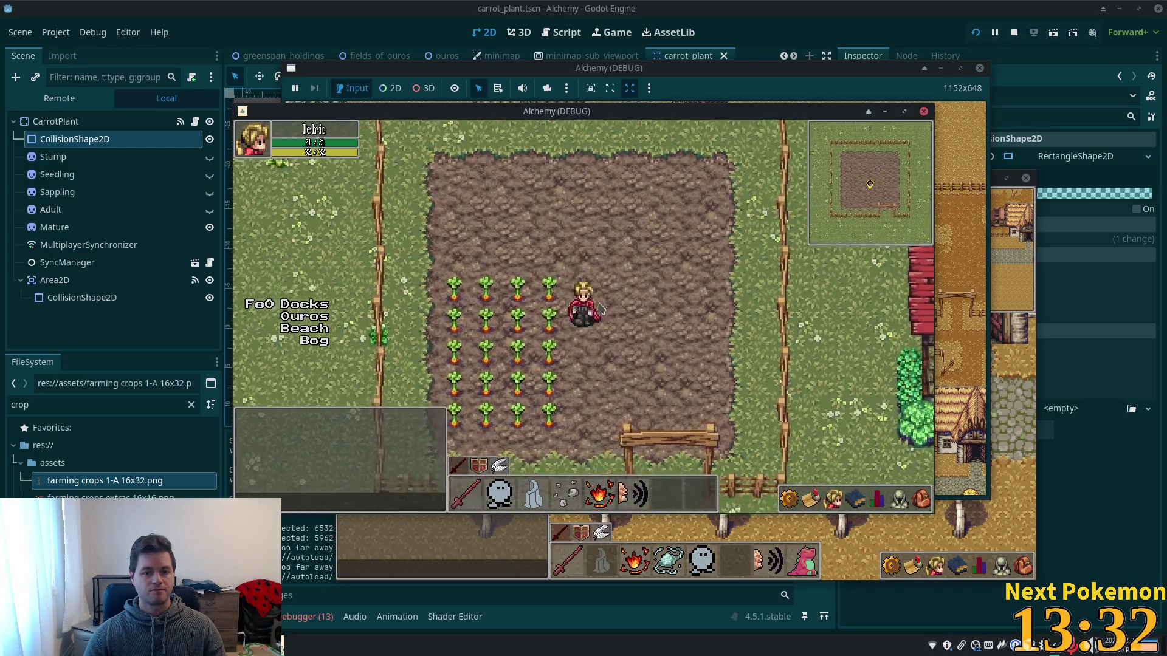
pyautogui.press('Left')
pyautogui.press('Right')
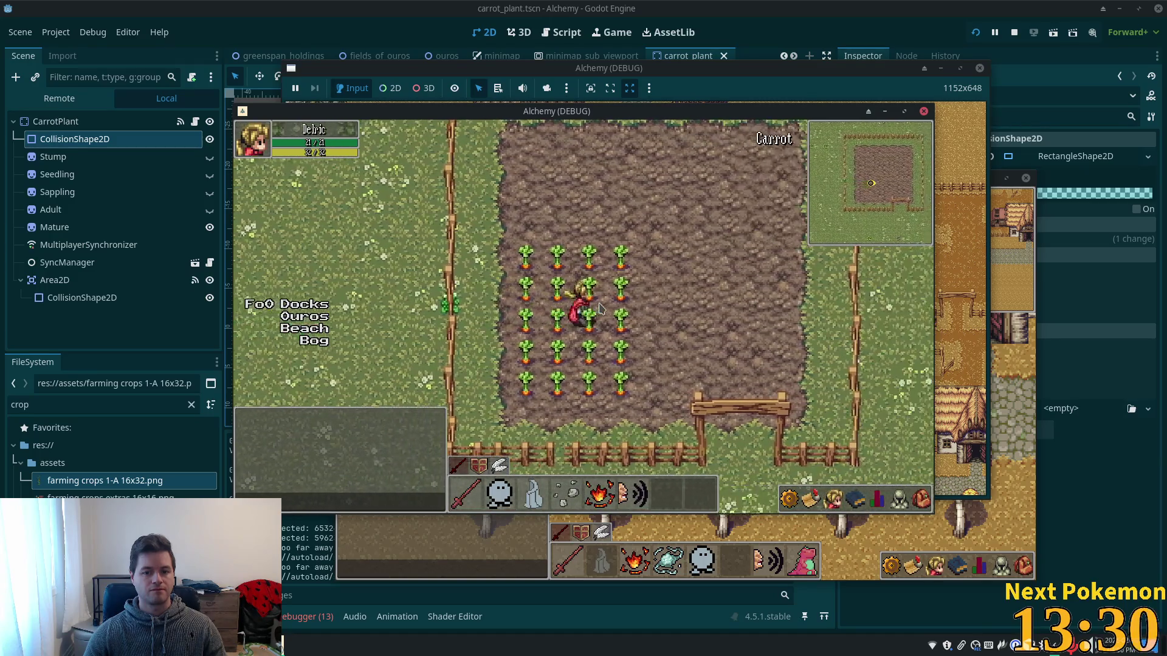
pyautogui.press('Down')
pyautogui.press('Left')
pyautogui.press('Down')
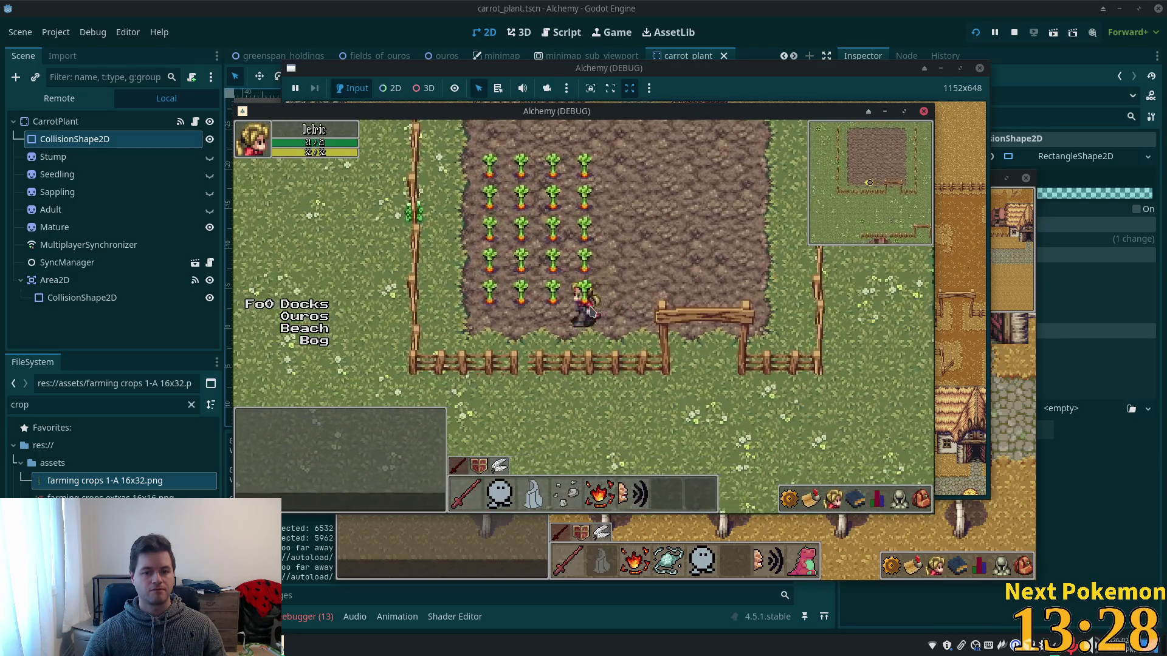
pyautogui.press('Right')
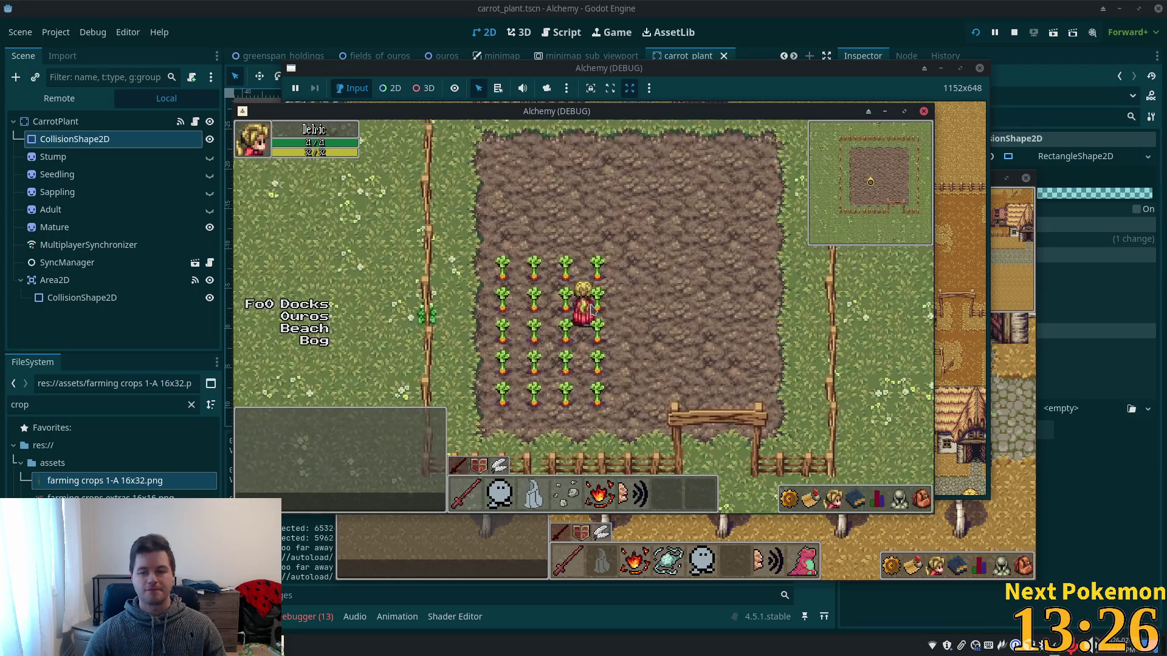
pyautogui.press('Left')
pyautogui.press('Down')
pyautogui.press('Down')
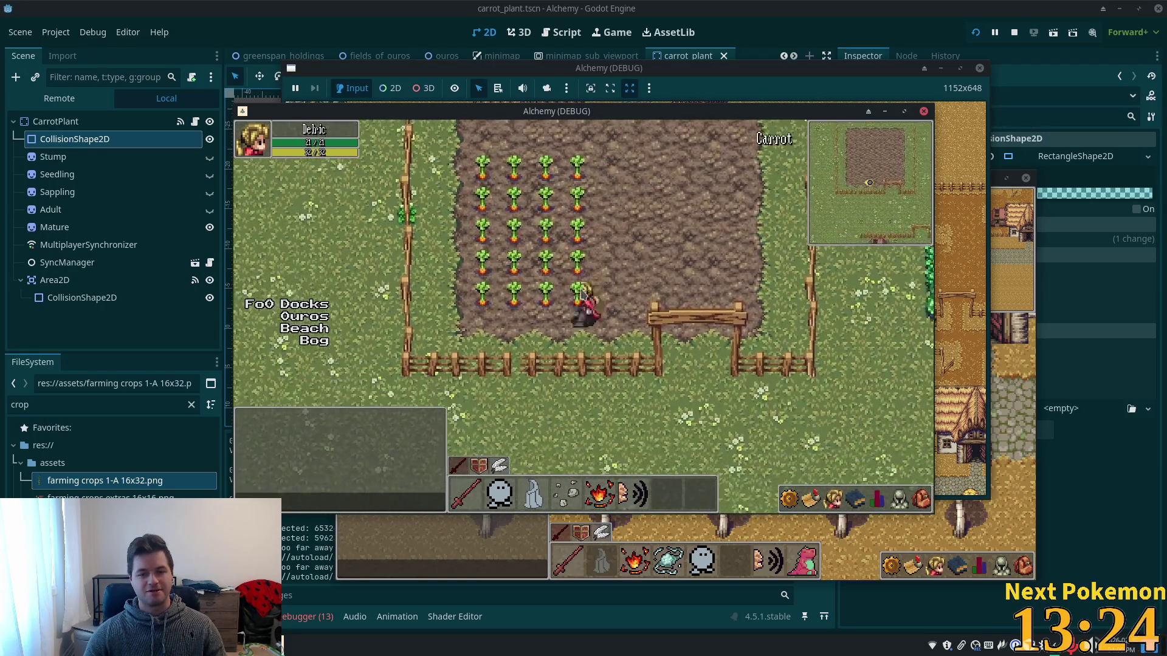
pyautogui.press('Left')
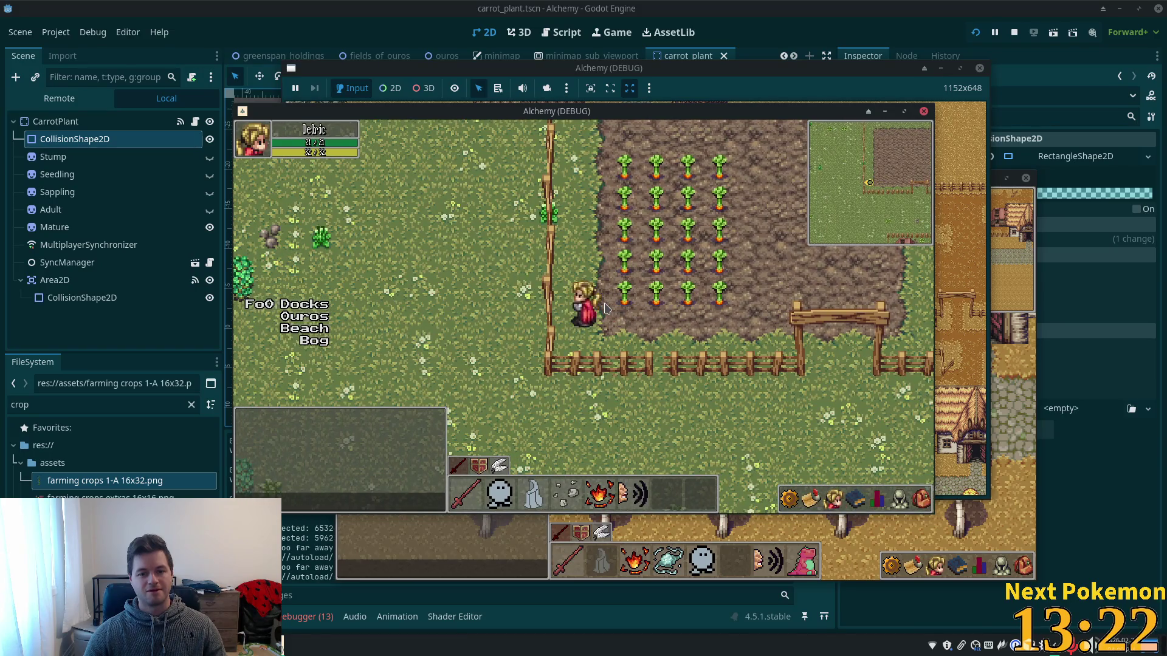
pyautogui.press('Up')
pyautogui.press('Right')
pyautogui.press('Right')
pyautogui.press('Up')
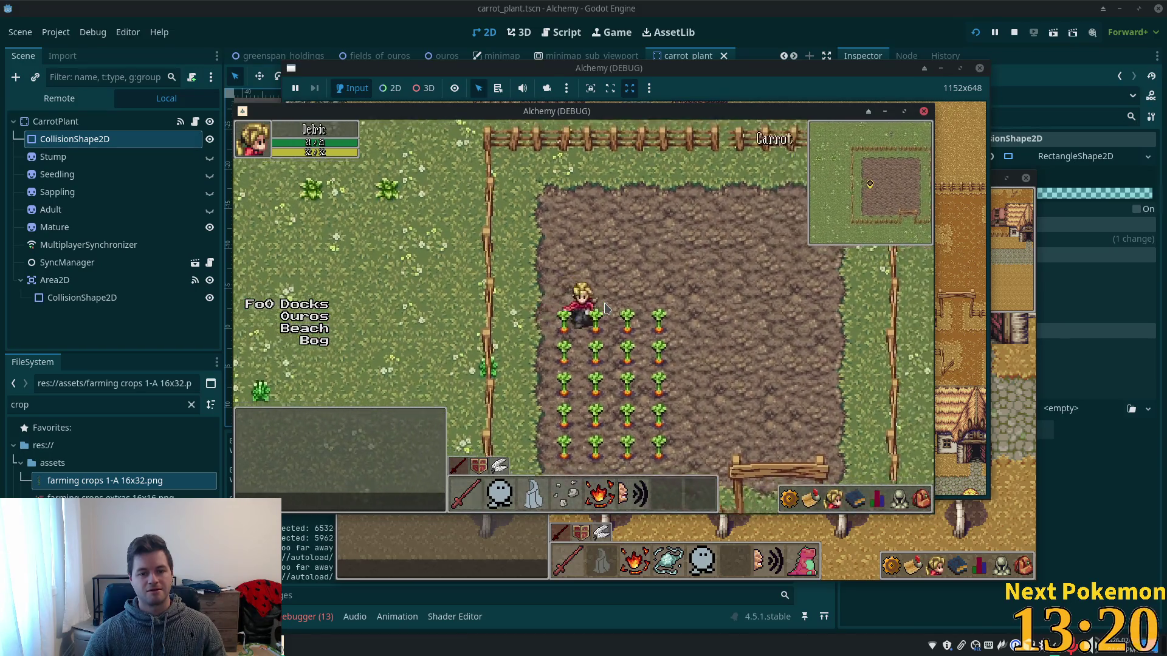
pyautogui.press('Right')
pyautogui.press('Up')
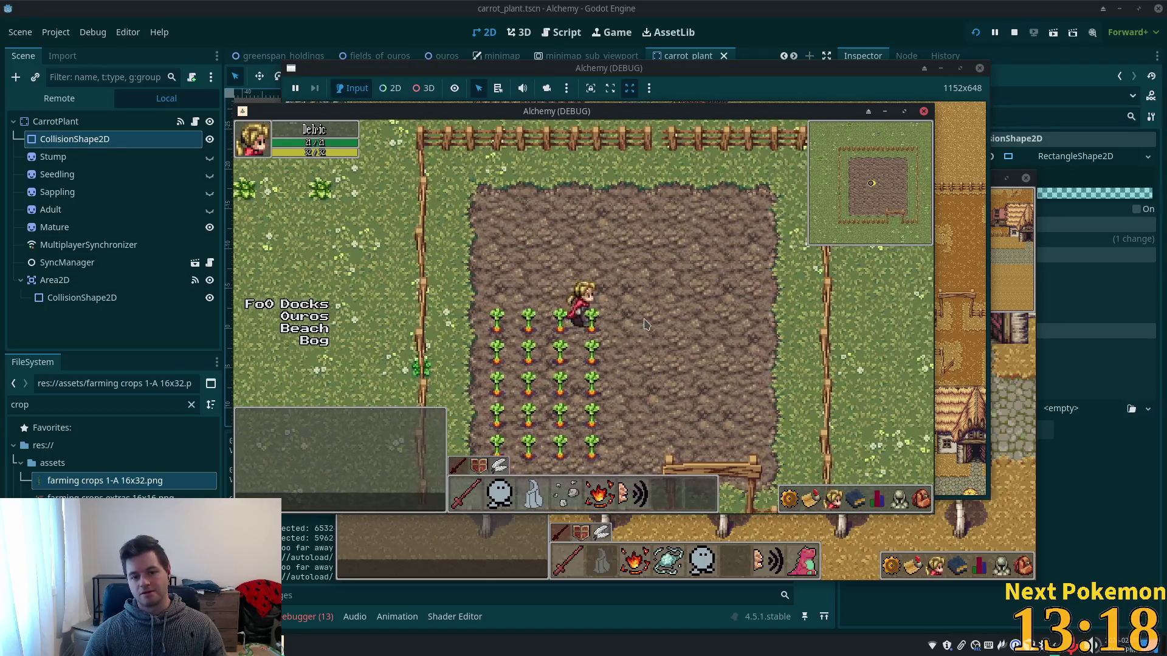
pyautogui.press('Left')
pyautogui.press('Down')
pyautogui.press('Right')
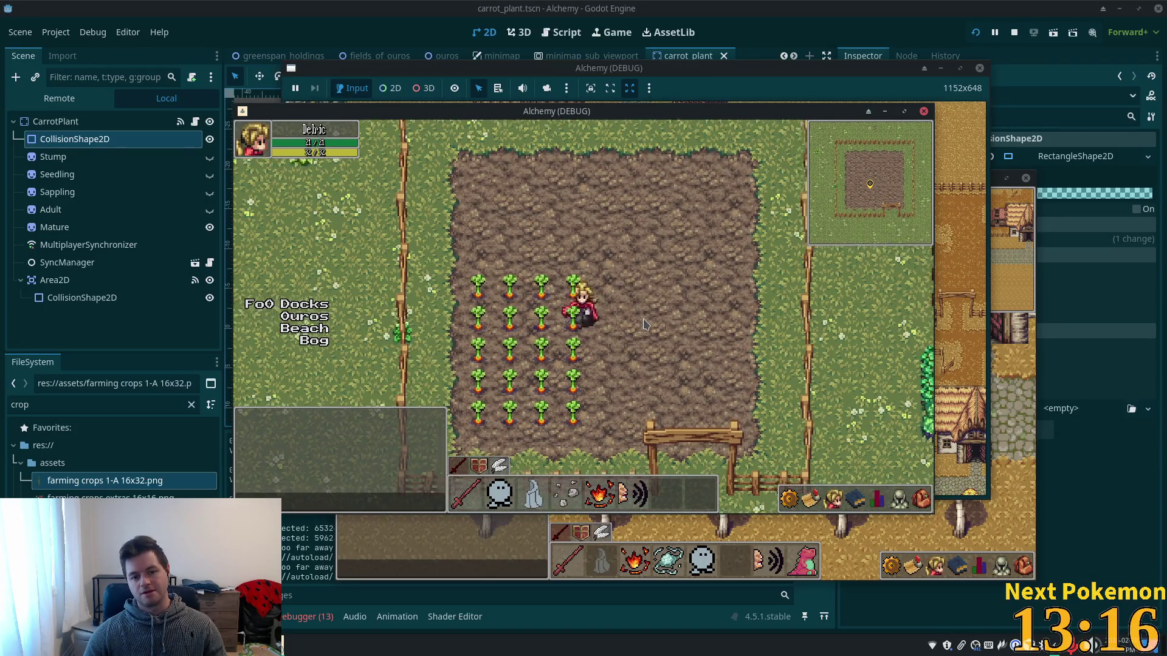
# Swing the player's tool at the carrots, walk through the rows once more, then stop the game.
pyautogui.click(645, 324)
pyautogui.press('Left')
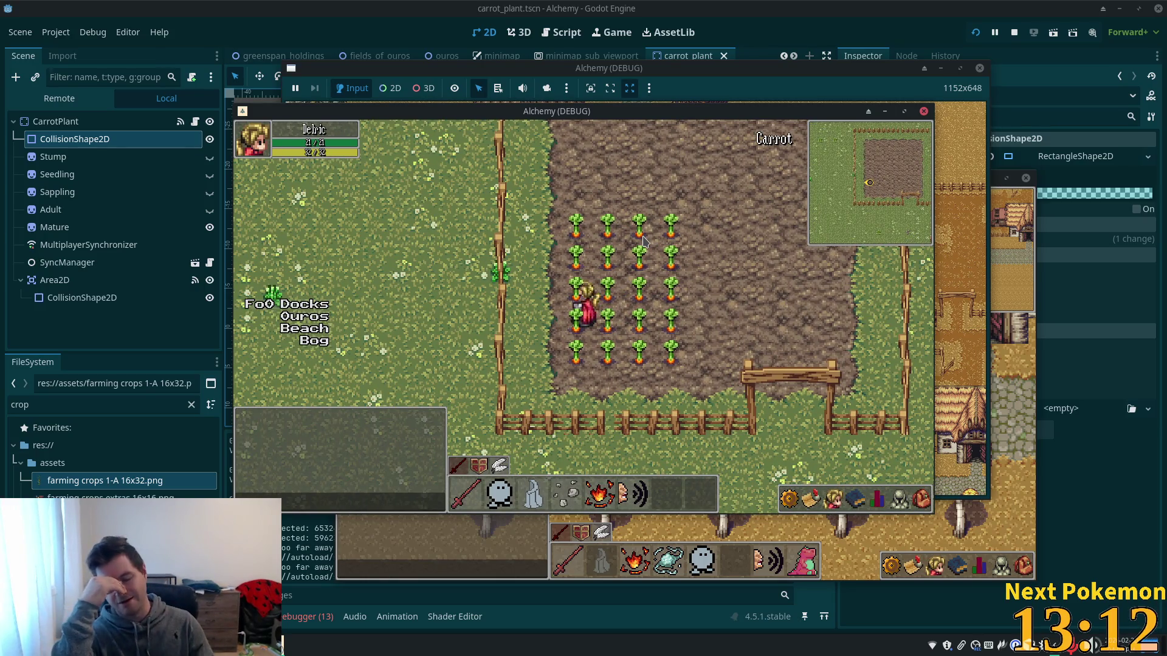
pyautogui.press('Up')
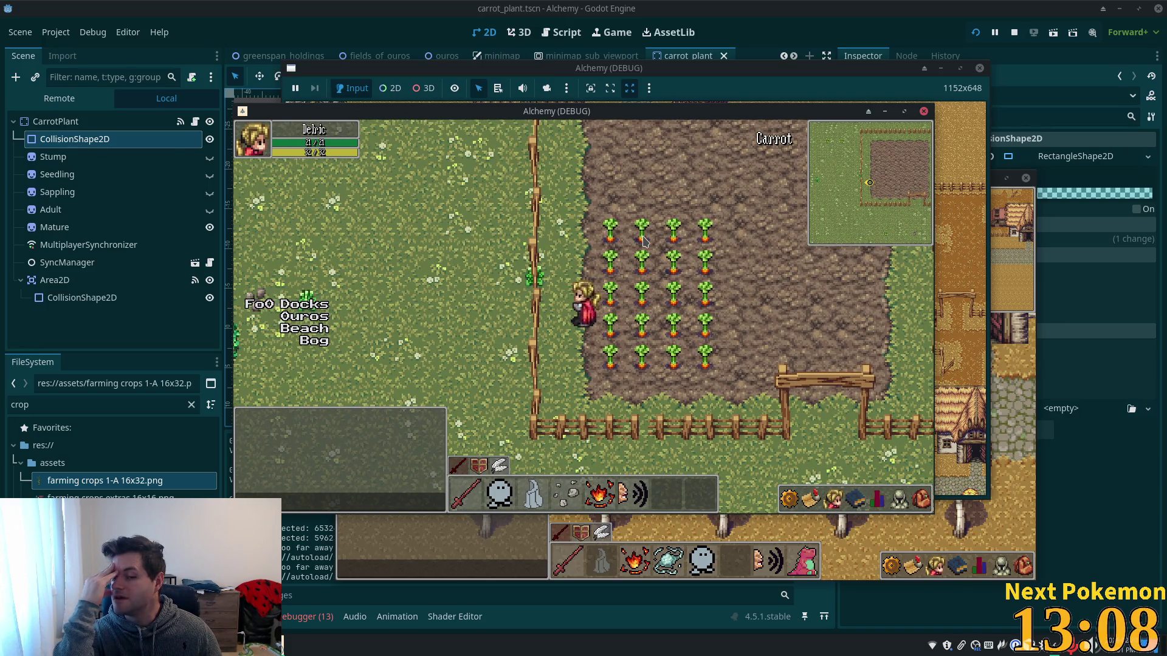
pyautogui.press('Up')
pyautogui.press('Right')
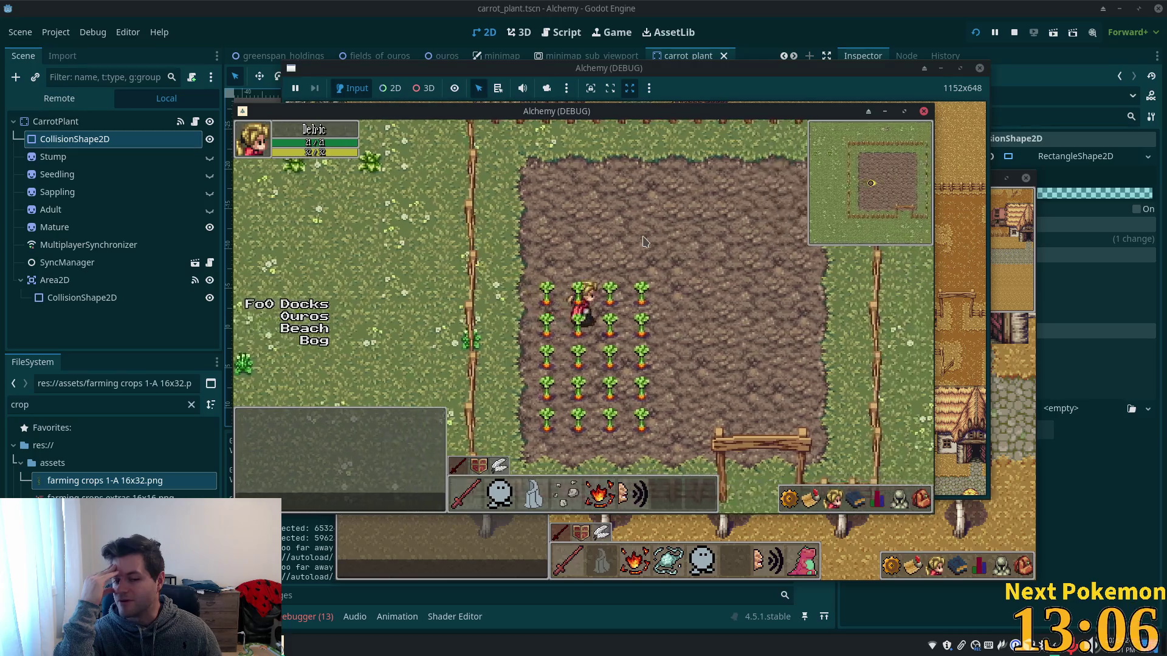
pyautogui.press('Down')
pyautogui.press('Left')
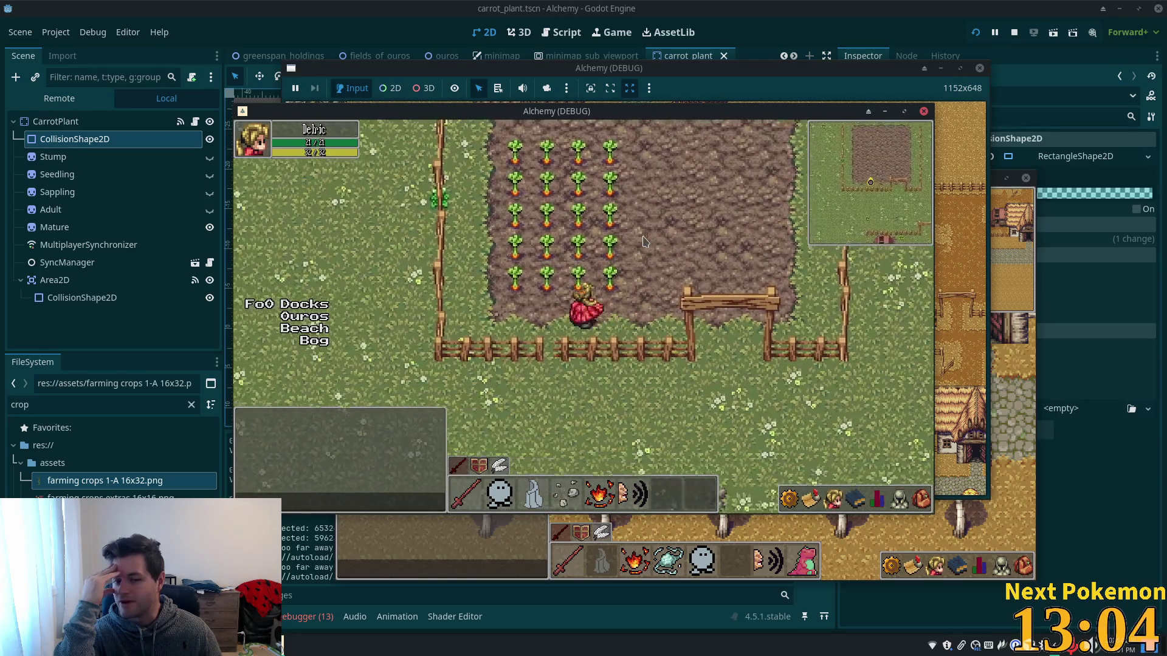
pyautogui.press('Up')
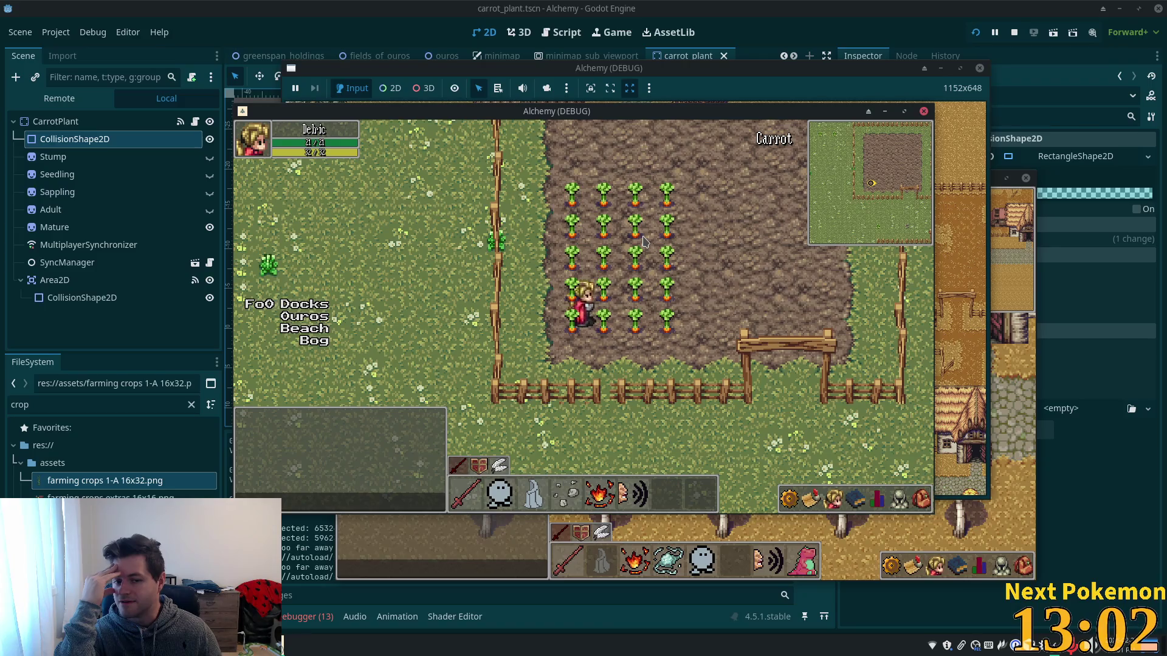
pyautogui.press('Left')
pyautogui.press('Right')
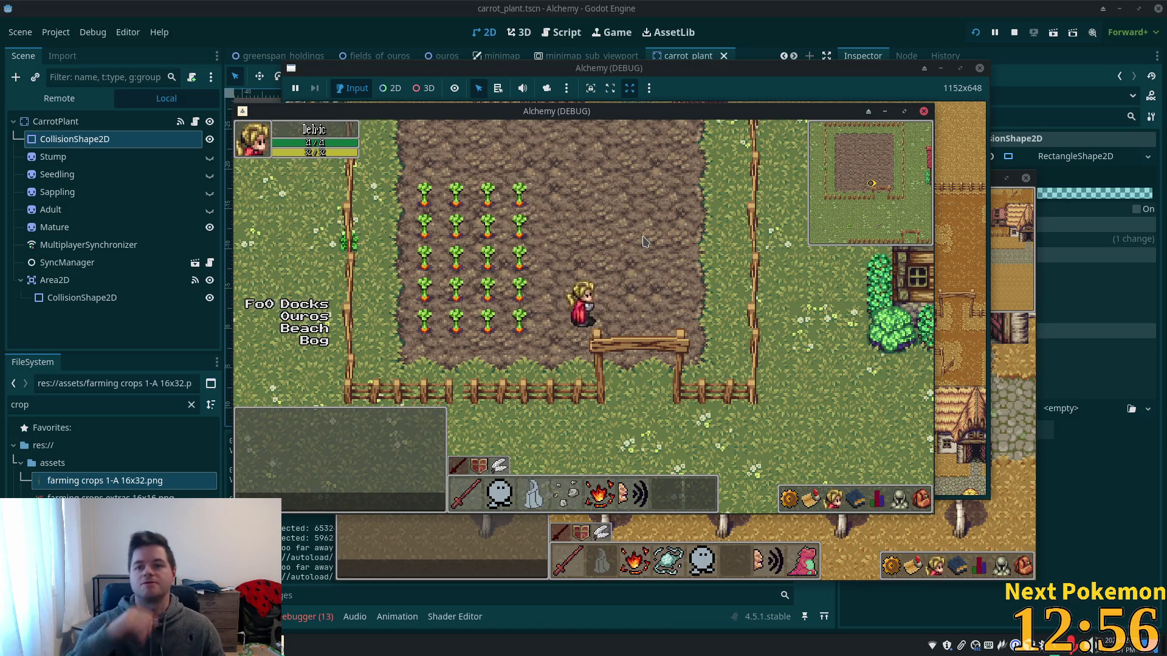
pyautogui.press('F8')
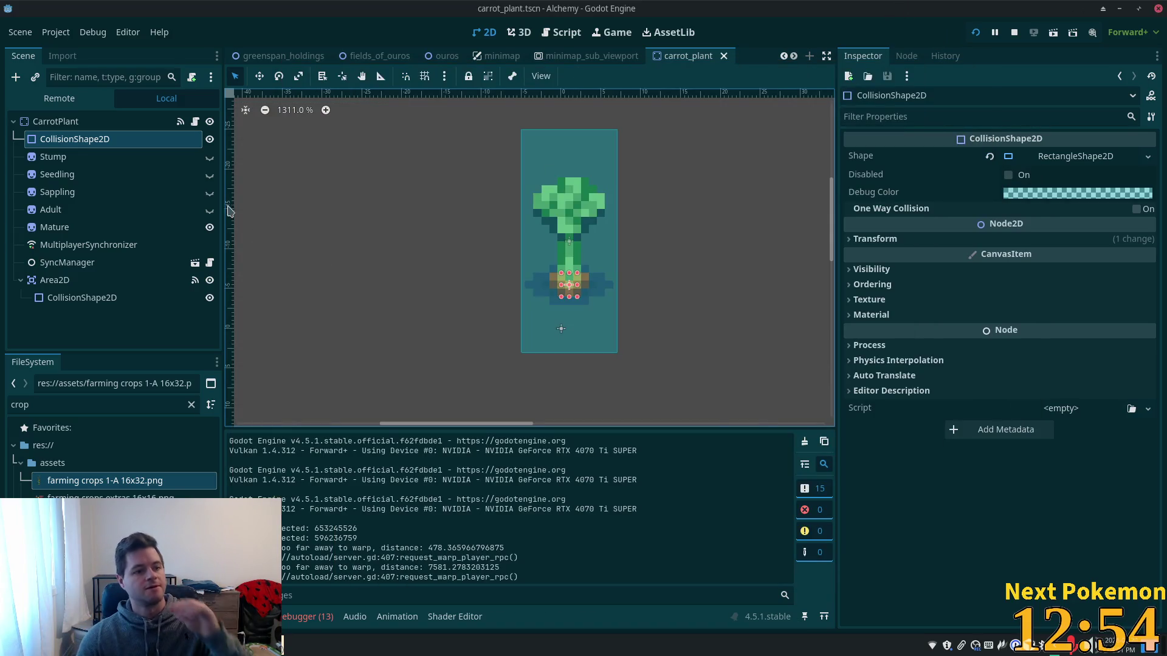
# Select the Stump sprite and expand its CanvasItem Ordering settings.
pyautogui.click(122, 159)
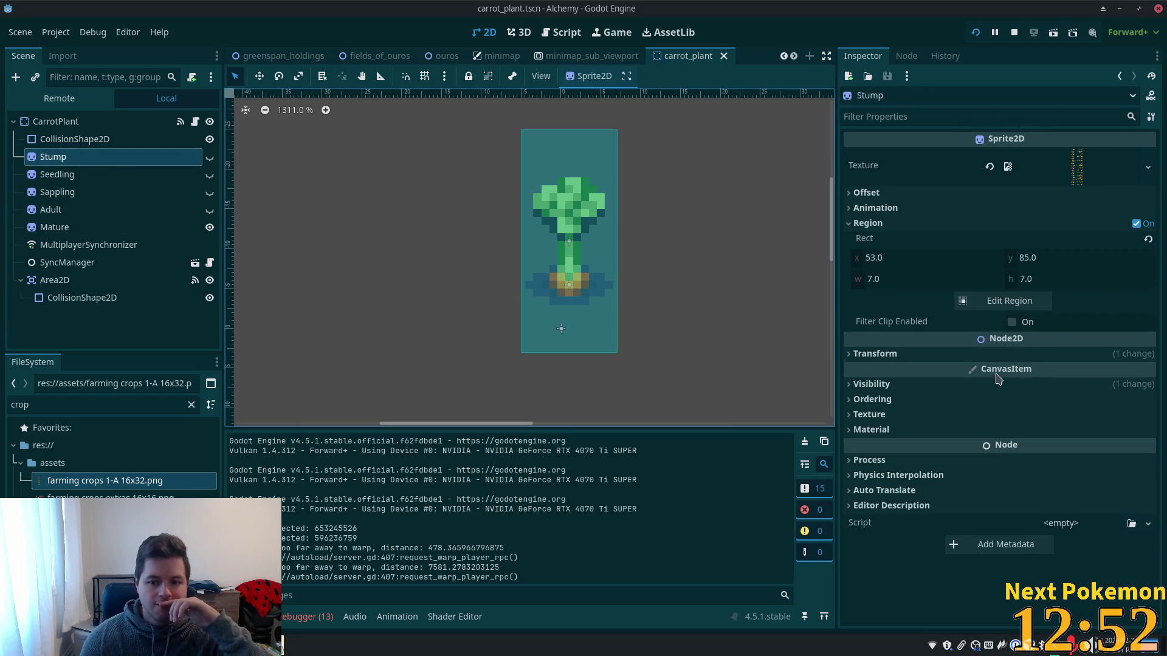
pyautogui.click(855, 398)
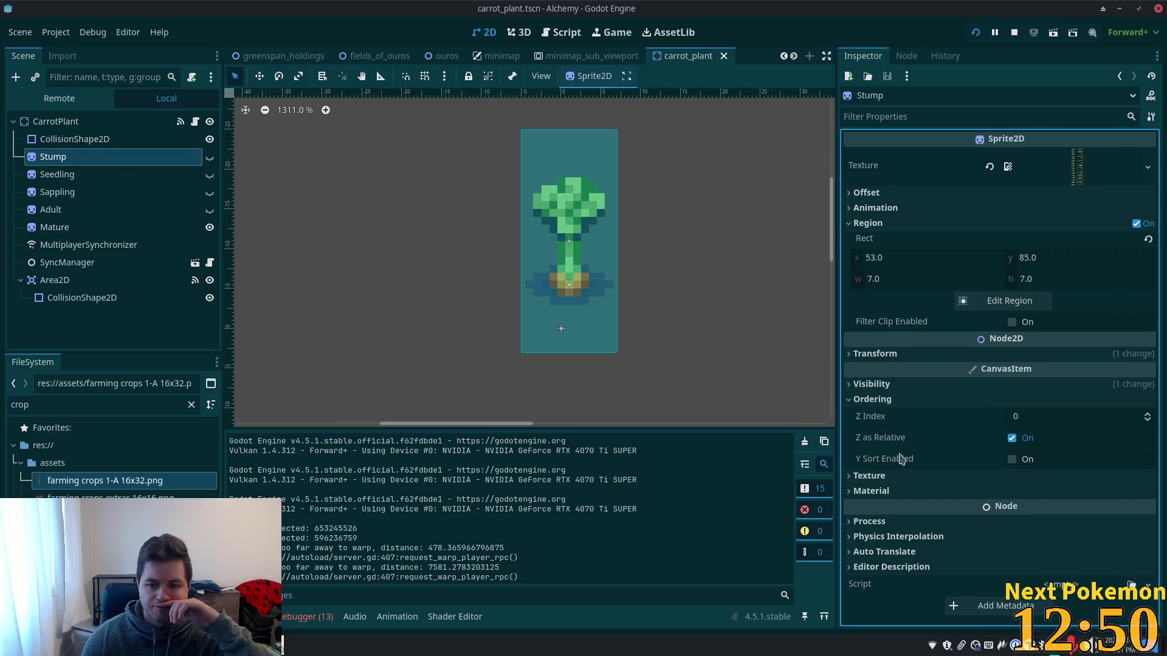
pyautogui.moveTo(870, 465)
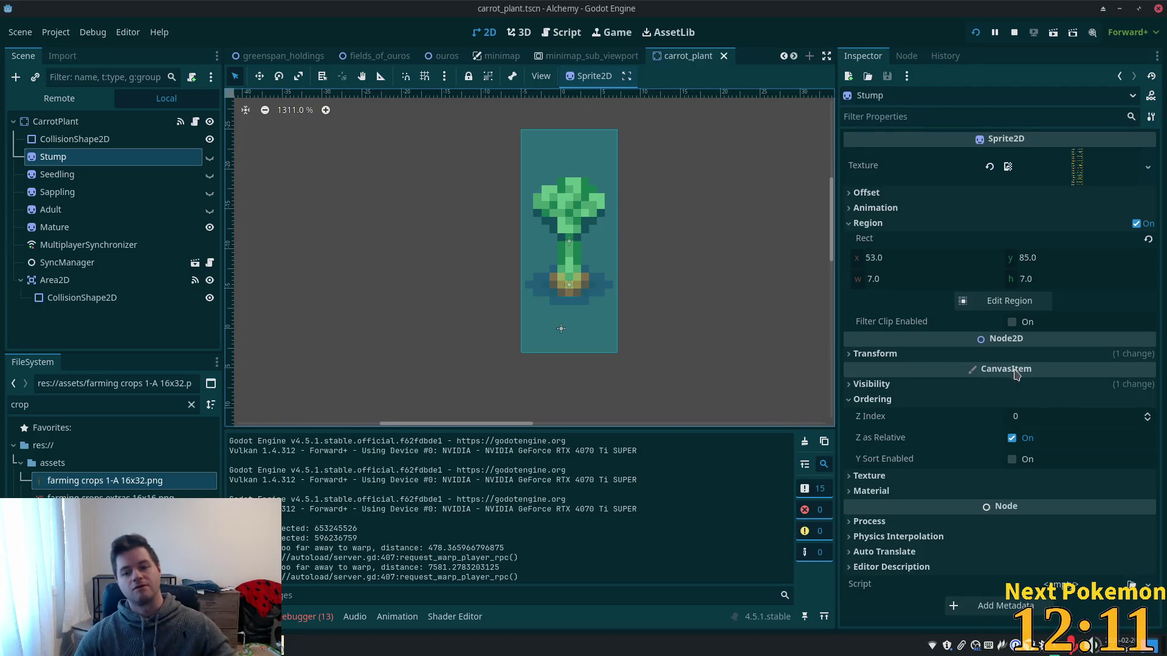
pyautogui.moveTo(1019, 368)
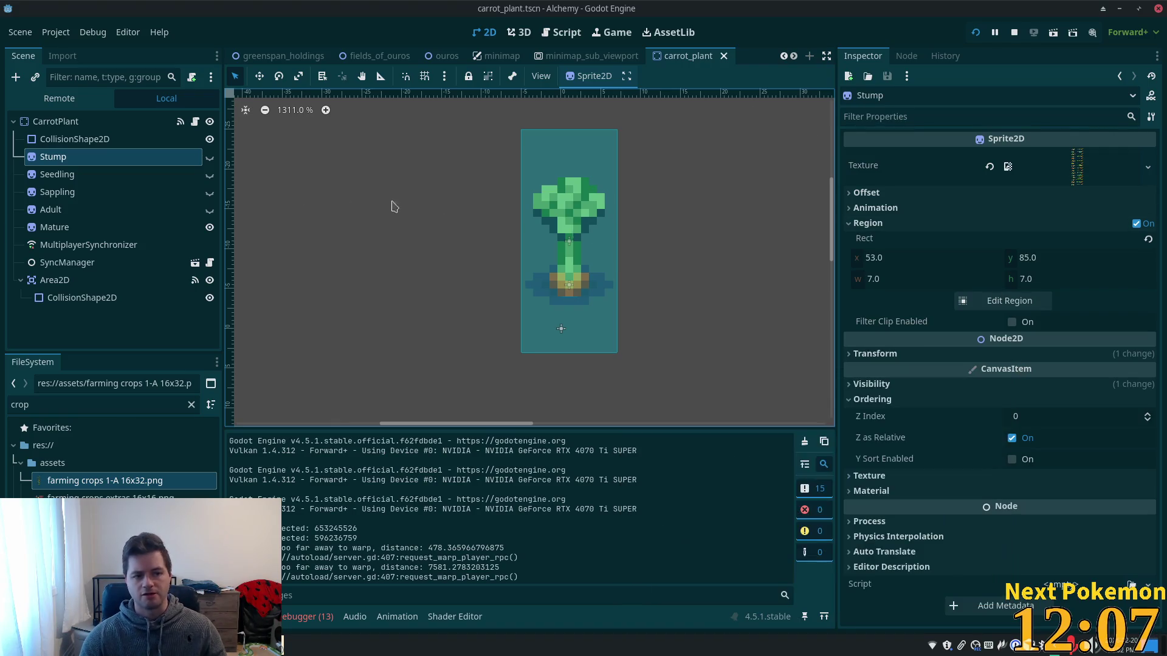
# Select all five carrot growth-stage sprites together and view their shared Ordering and Z Index settings.
pyautogui.keyDown('shift'); pyautogui.click(107, 228); pyautogui.keyUp('shift')
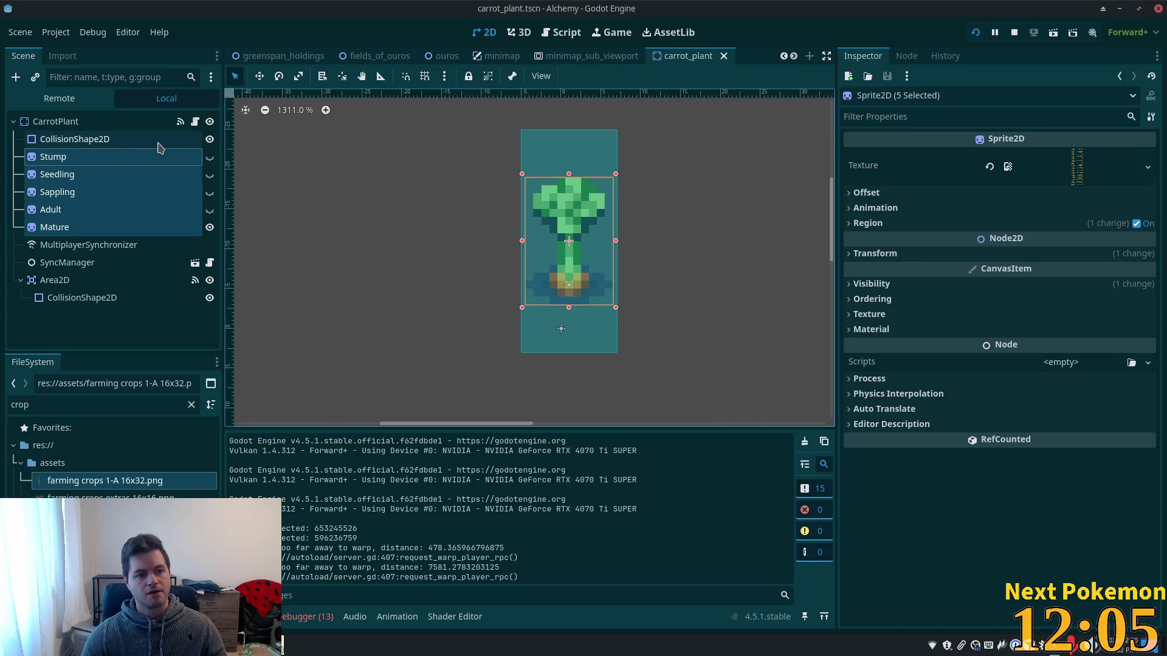
pyautogui.click(851, 299)
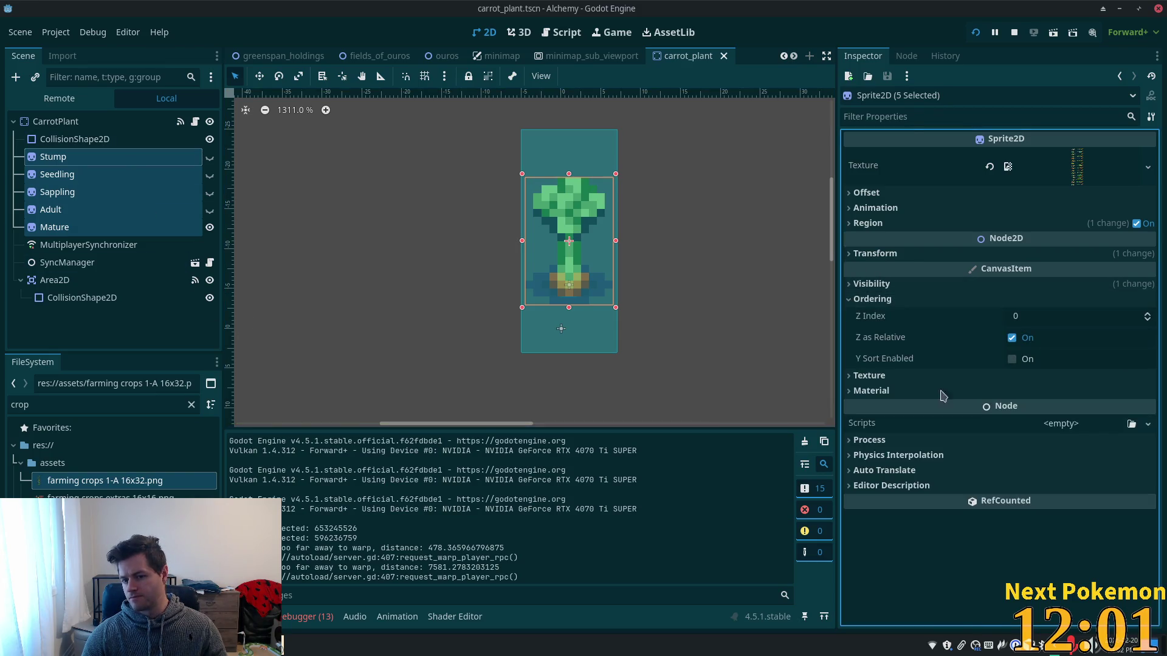
pyautogui.click(1042, 319)
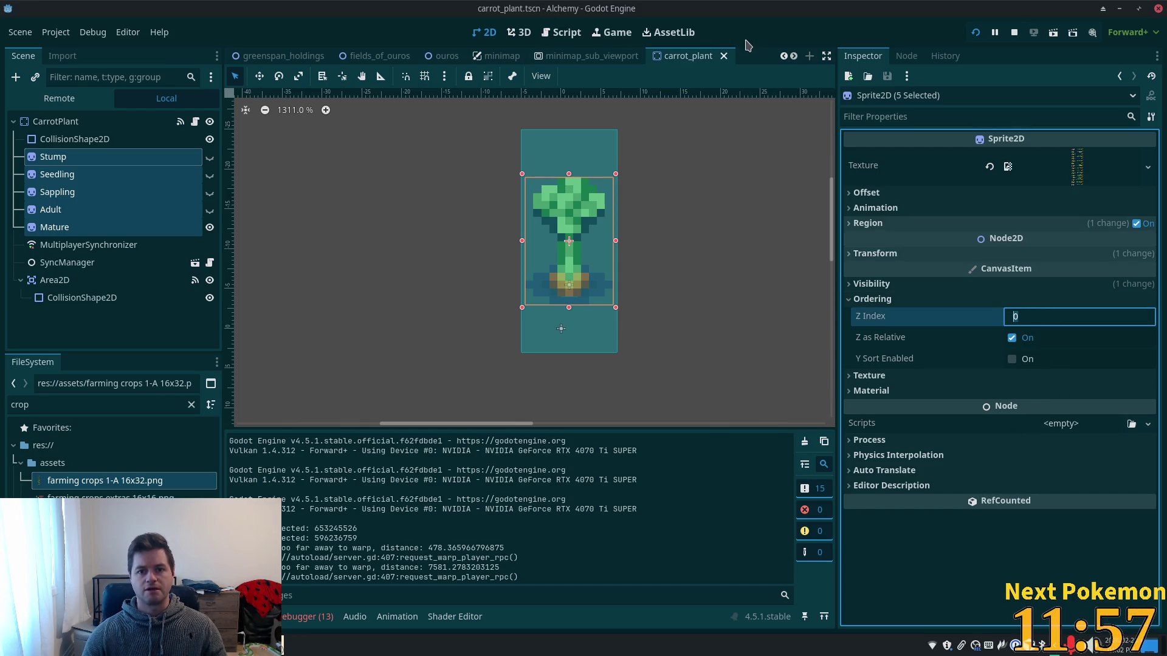
pyautogui.hotkey('shift', 'alt', 'o')
# Search for 'player' and open player.tscn.
pyautogui.write('player')
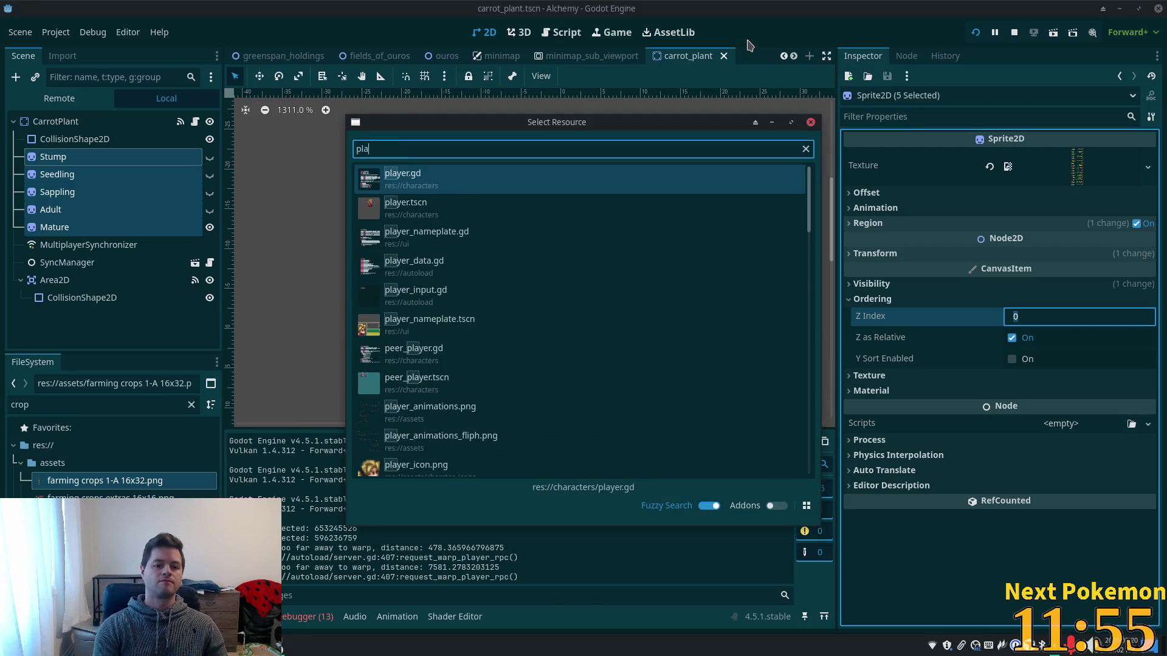
pyautogui.press('Down')
pyautogui.press('Return')
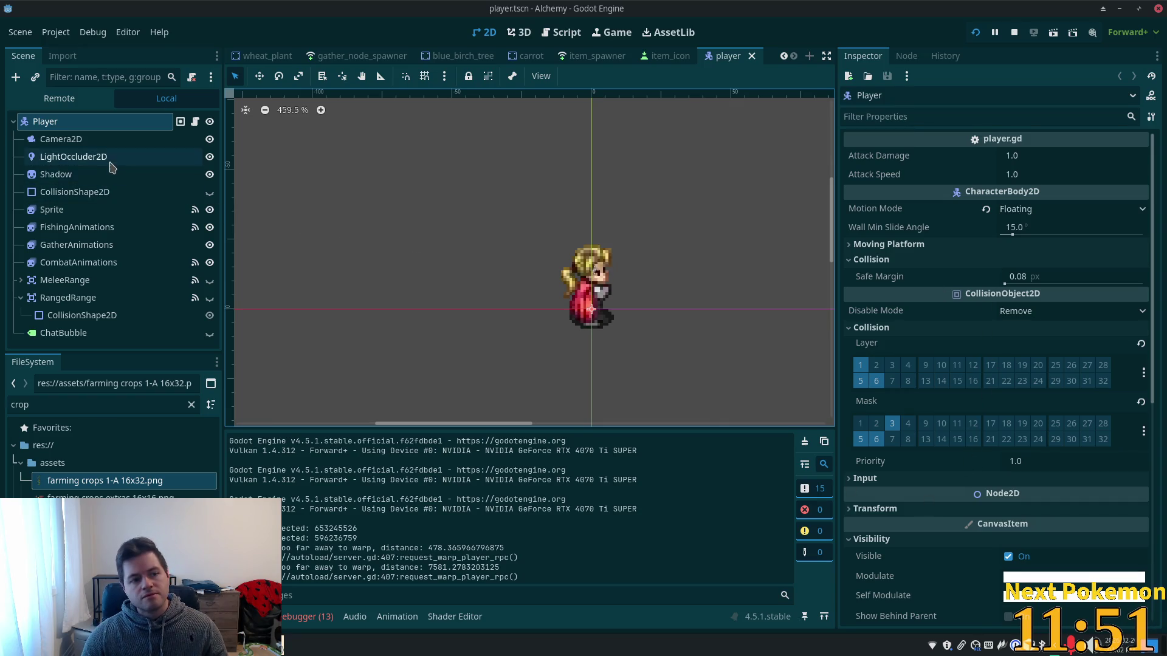
# Enable Y Sort on the player's Sprite node, then return to the carrot_plant scene.
pyautogui.scroll(-5, 1059, 389)
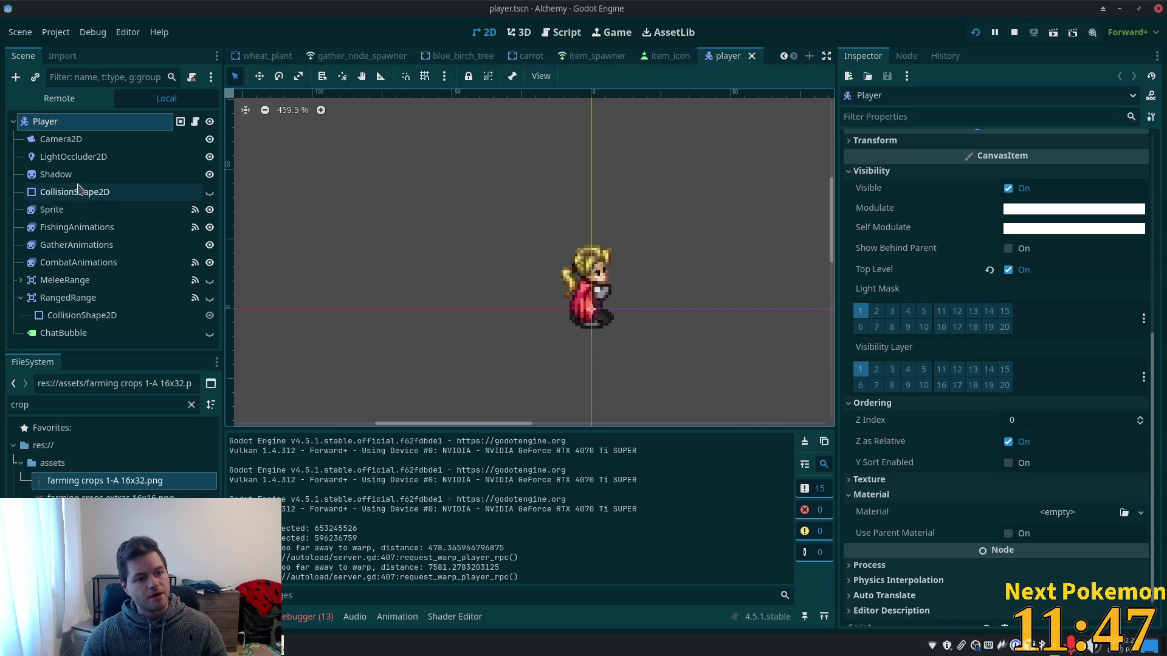
pyautogui.click(52, 209)
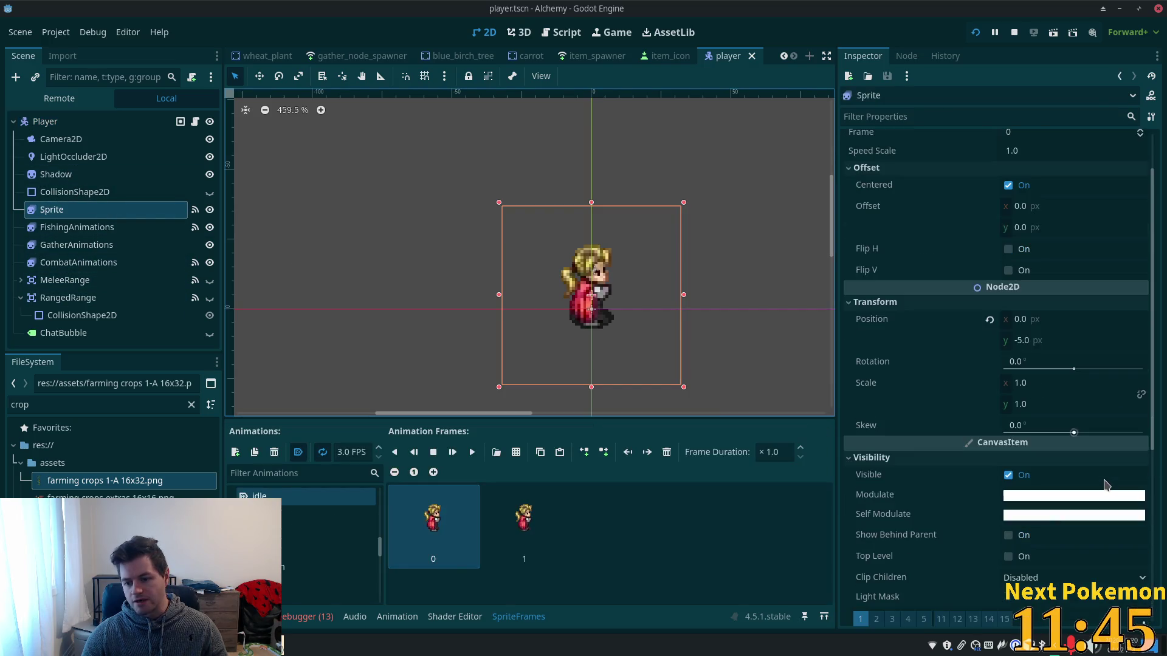
pyautogui.scroll(-5, 1073, 440)
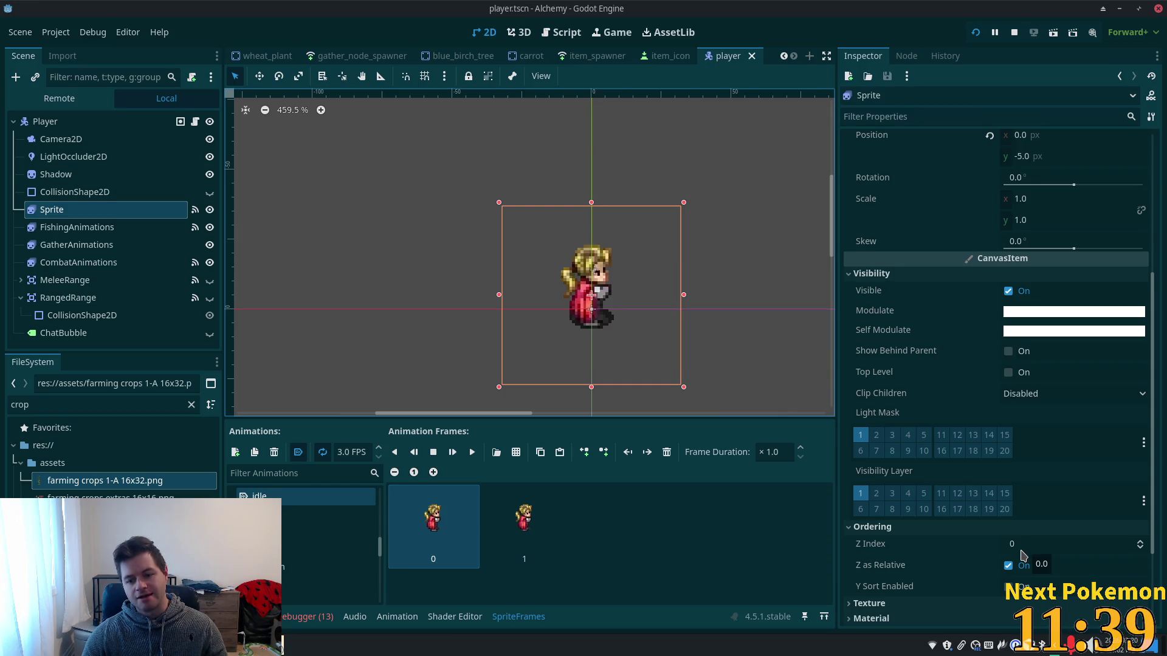
pyautogui.click(1009, 588)
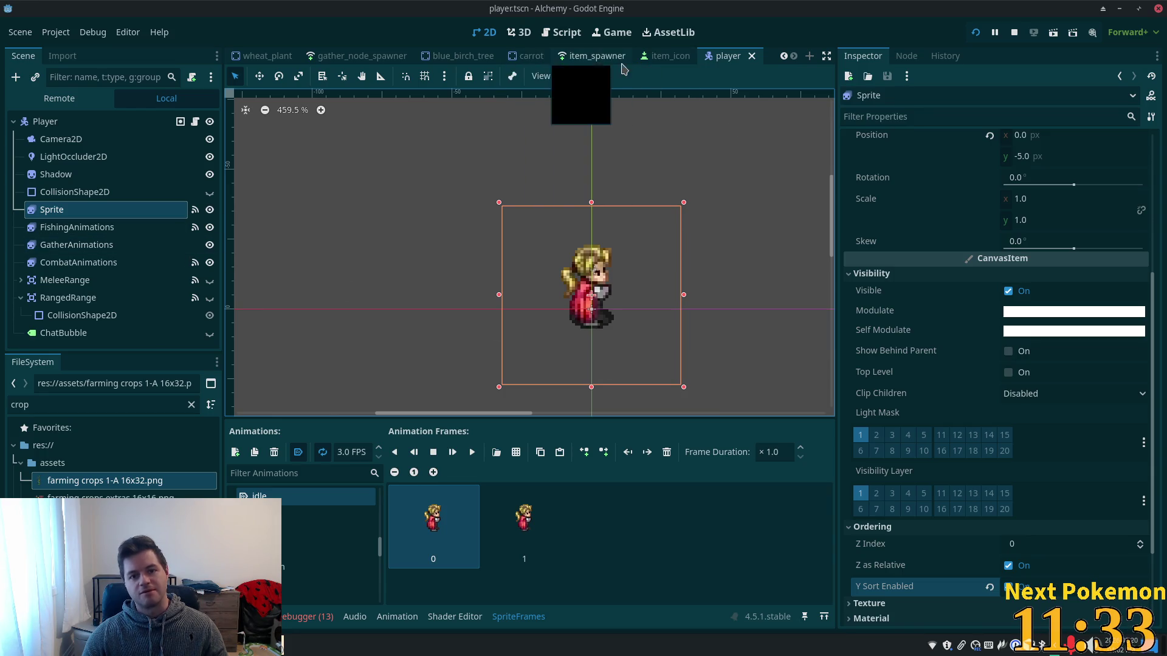
pyautogui.scroll(3, 298, 63)
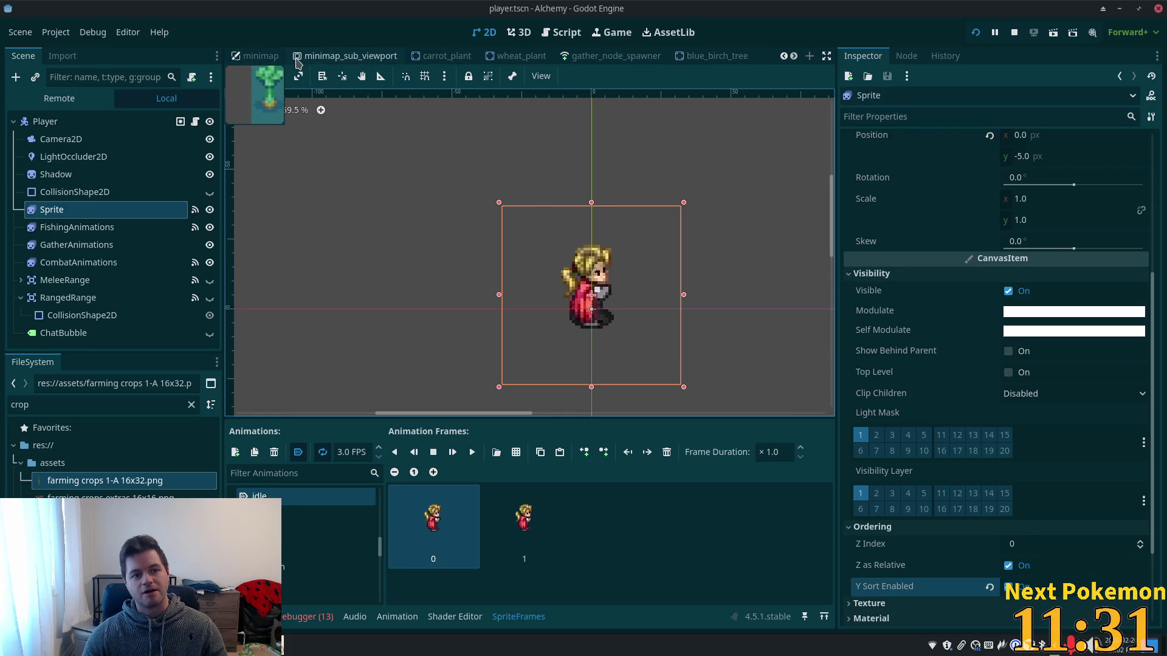
pyautogui.click(446, 55)
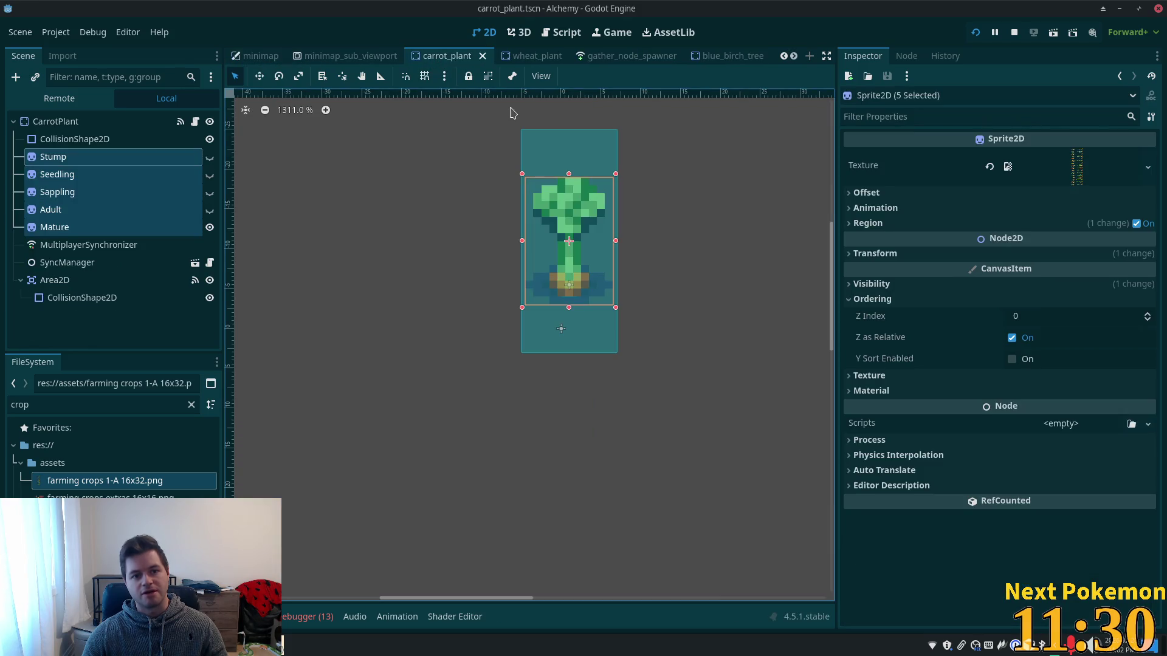
# Check Y Sort Enabled for the five selected carrot Sprite2Ds, then return to the player scene.
pyautogui.click(1012, 360)
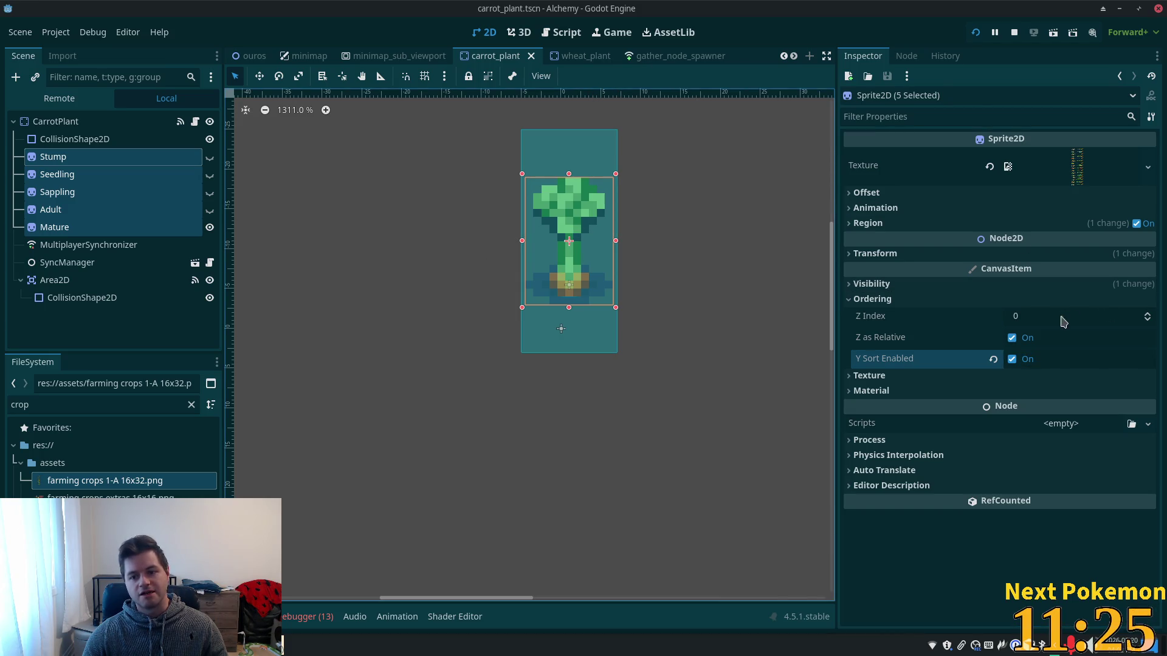
pyautogui.scroll(-2, 662, 56)
pyautogui.scroll(-2, 662, 58)
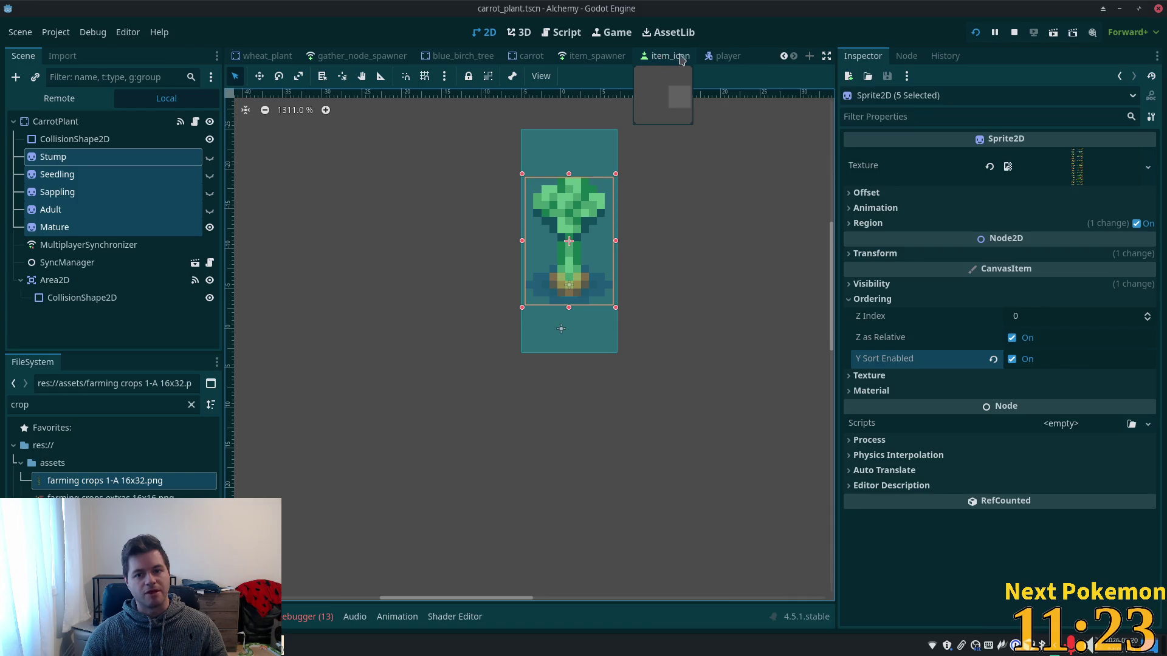
pyautogui.click(727, 56)
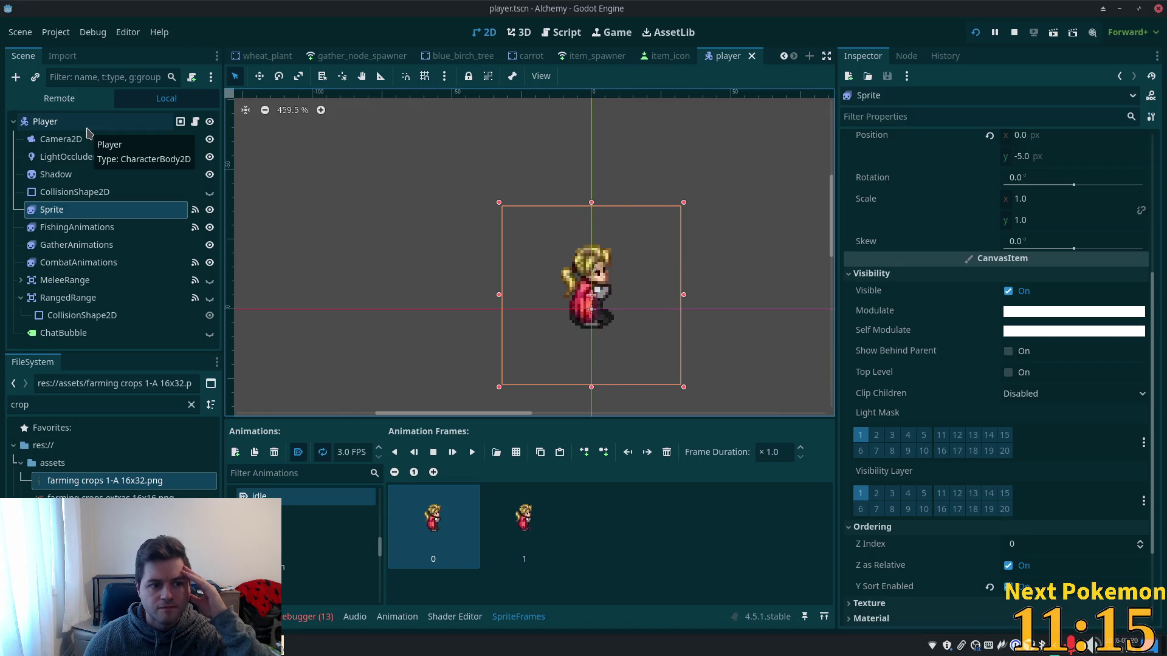
# Enable Y Sort Enabled on the Player node in the Inspector's Ordering section.
pyautogui.click(85, 175)
pyautogui.scroll(-3, 1033, 374)
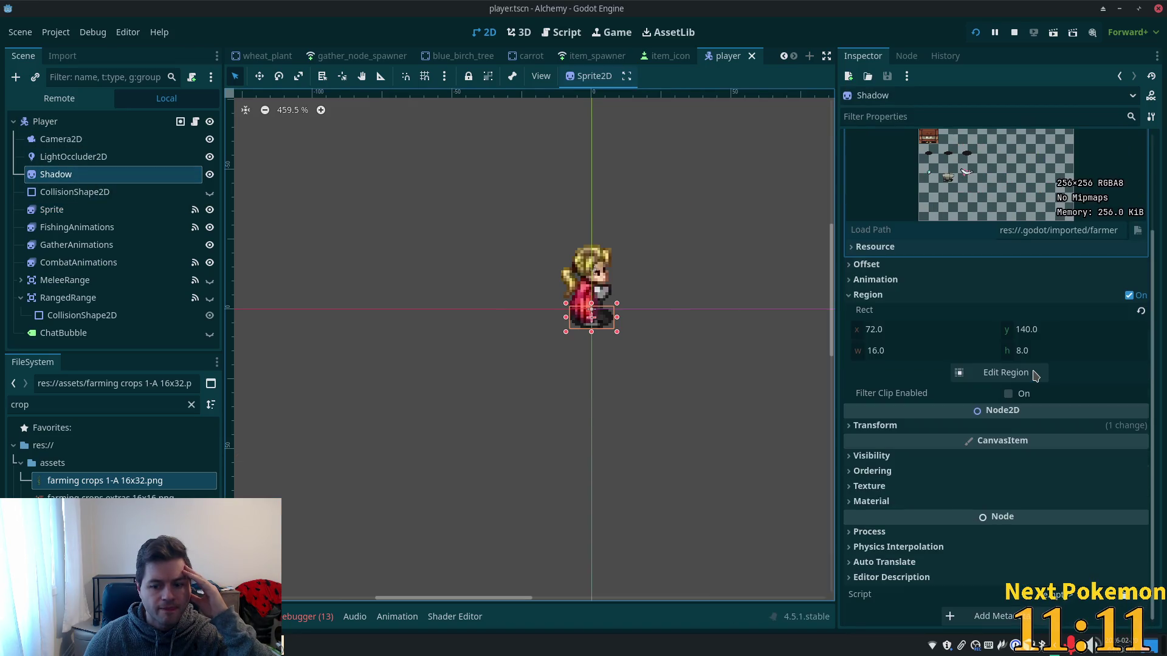
pyautogui.click(55, 122)
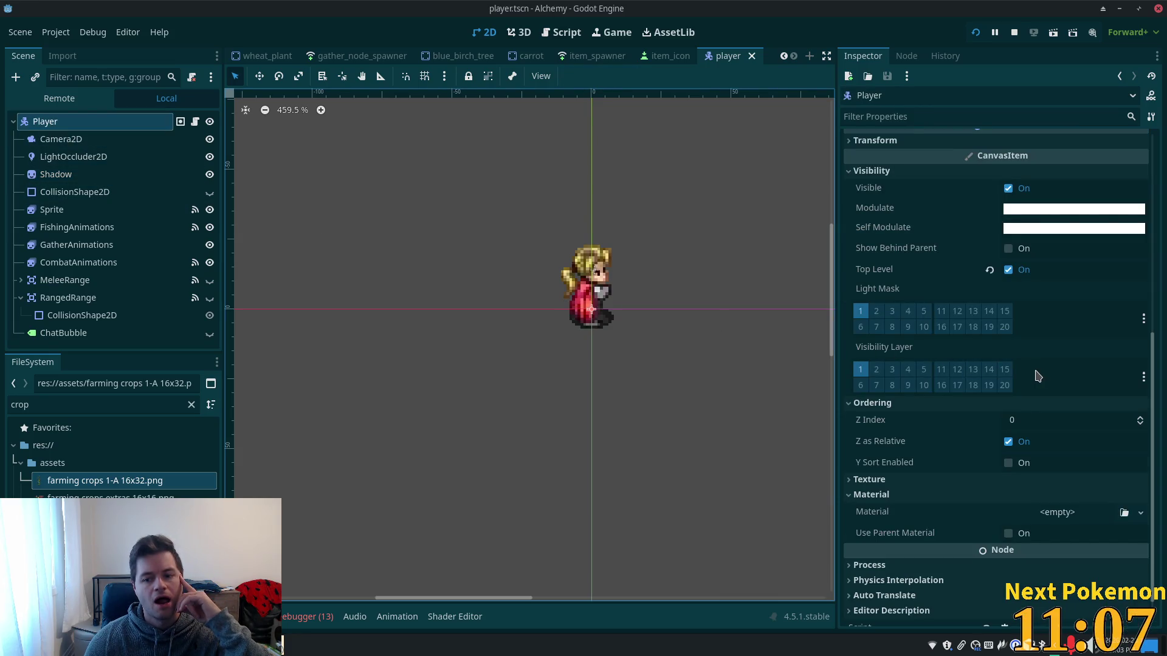
pyautogui.click(1009, 465)
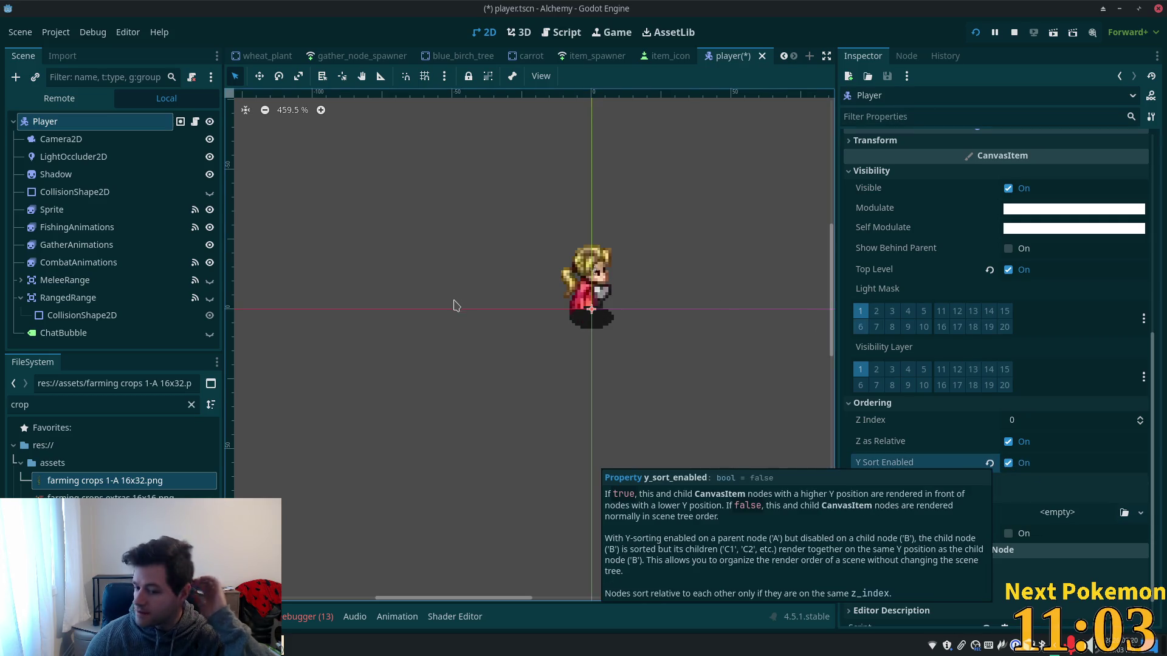
# Make Shadow a child of Sprite and turn on Y-sorting for Shadow.
pyautogui.click(53, 175)
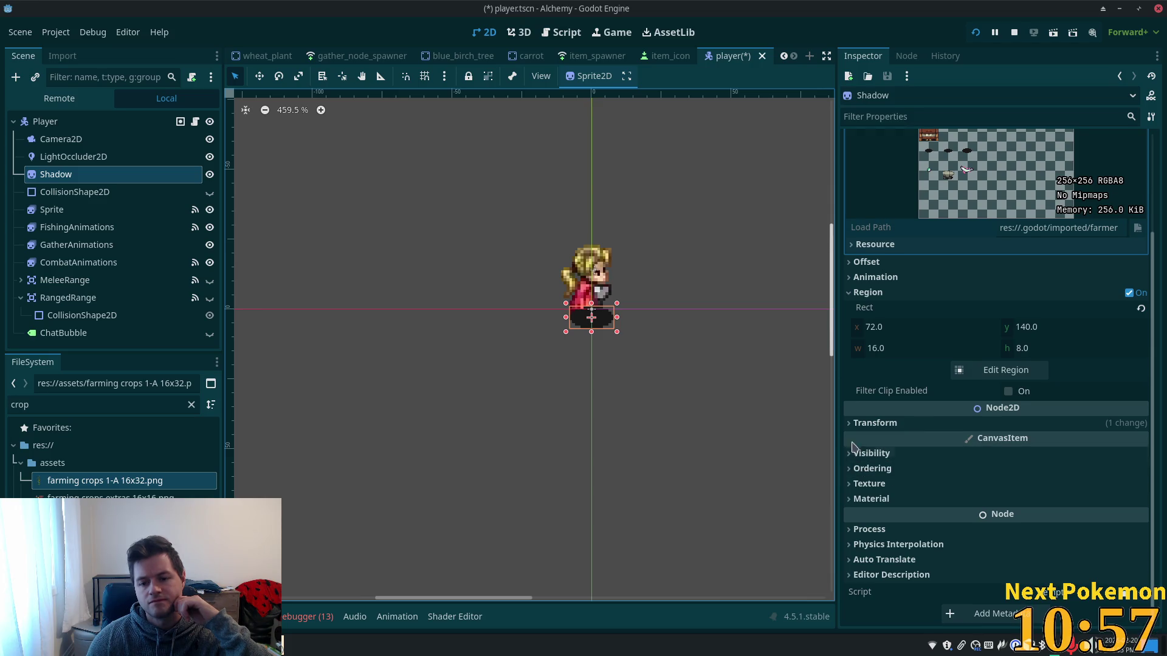
pyautogui.click(854, 469)
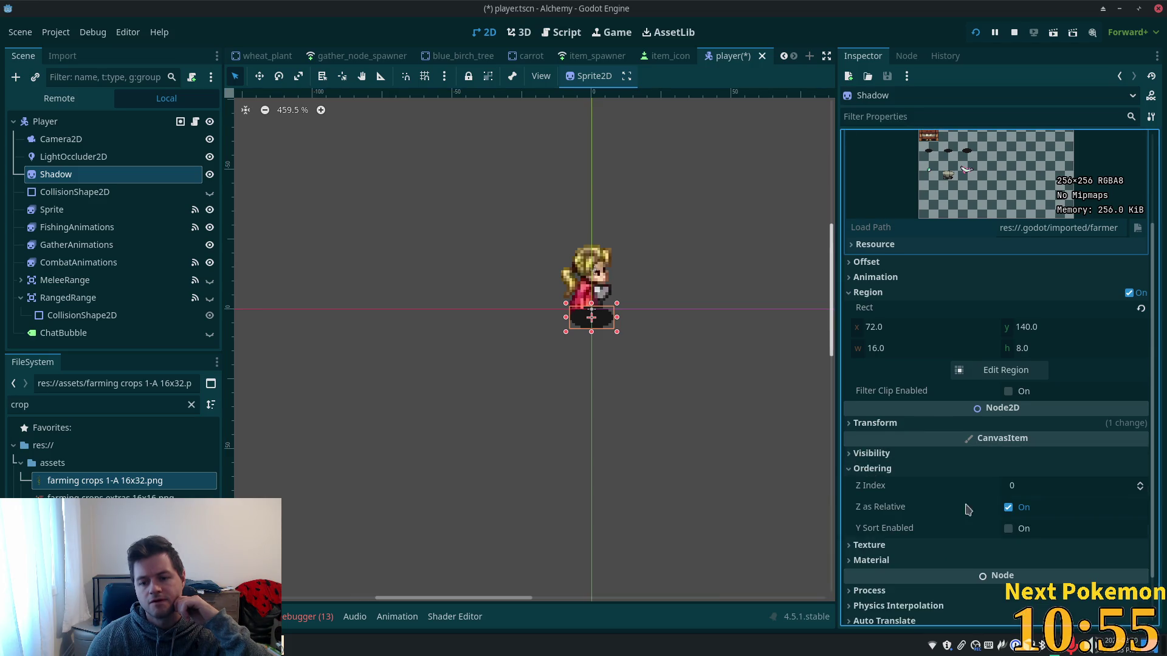
pyautogui.click(1009, 530)
pyautogui.click(1010, 529)
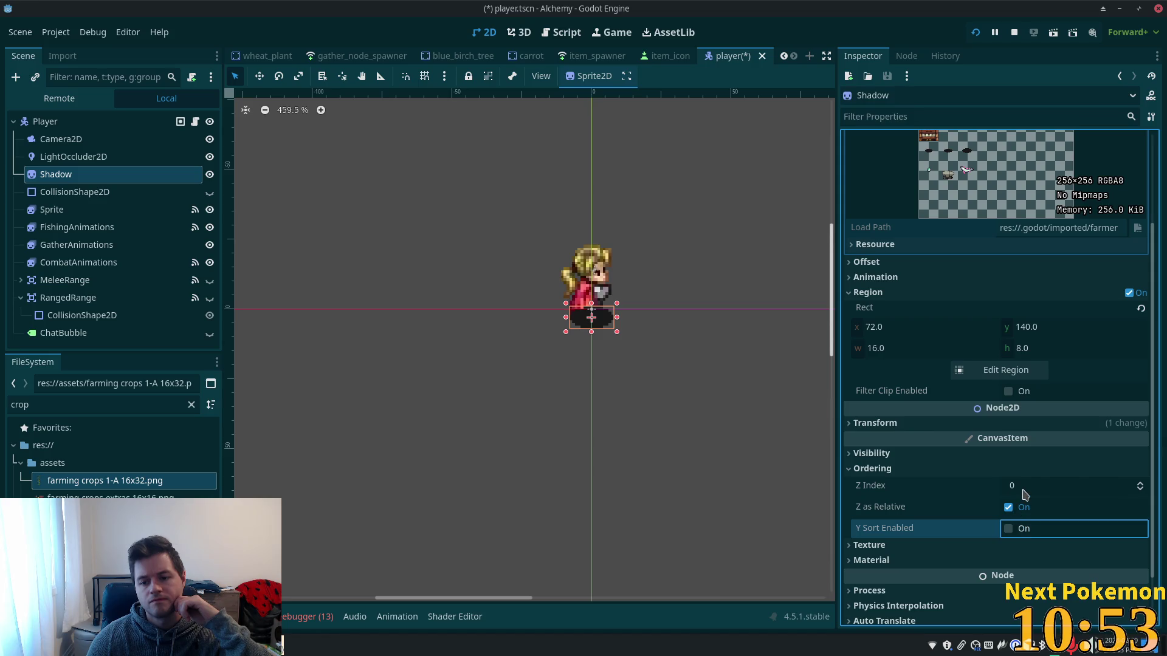
pyautogui.click(1024, 490)
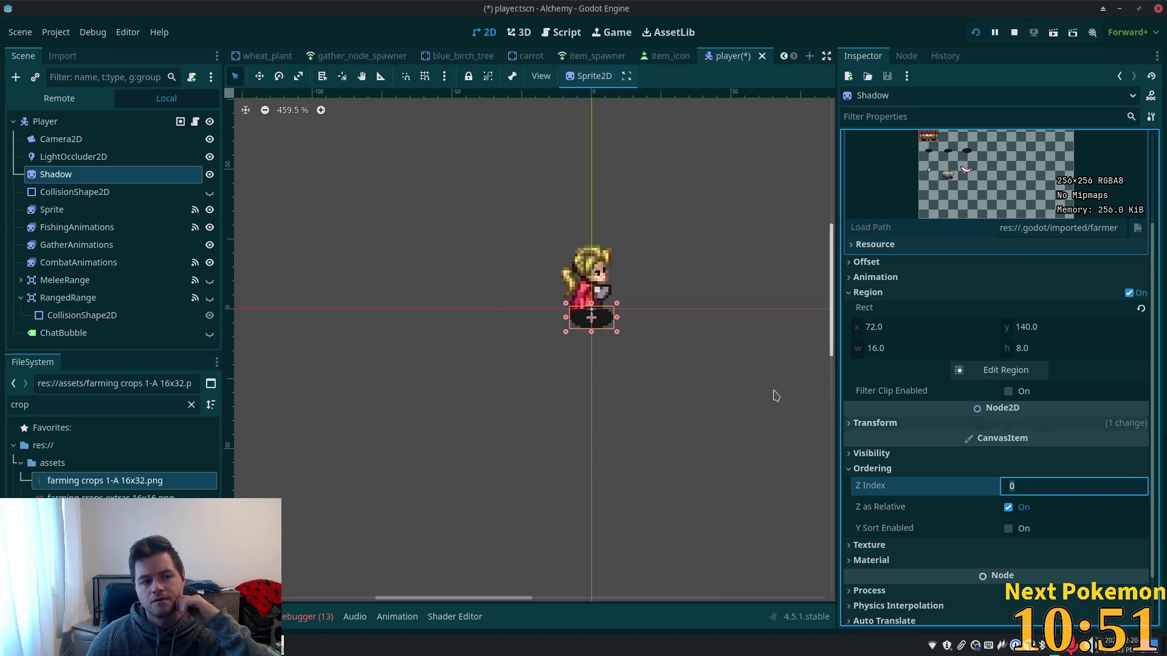
pyautogui.moveTo(68, 192); pyautogui.dragTo(68, 213)
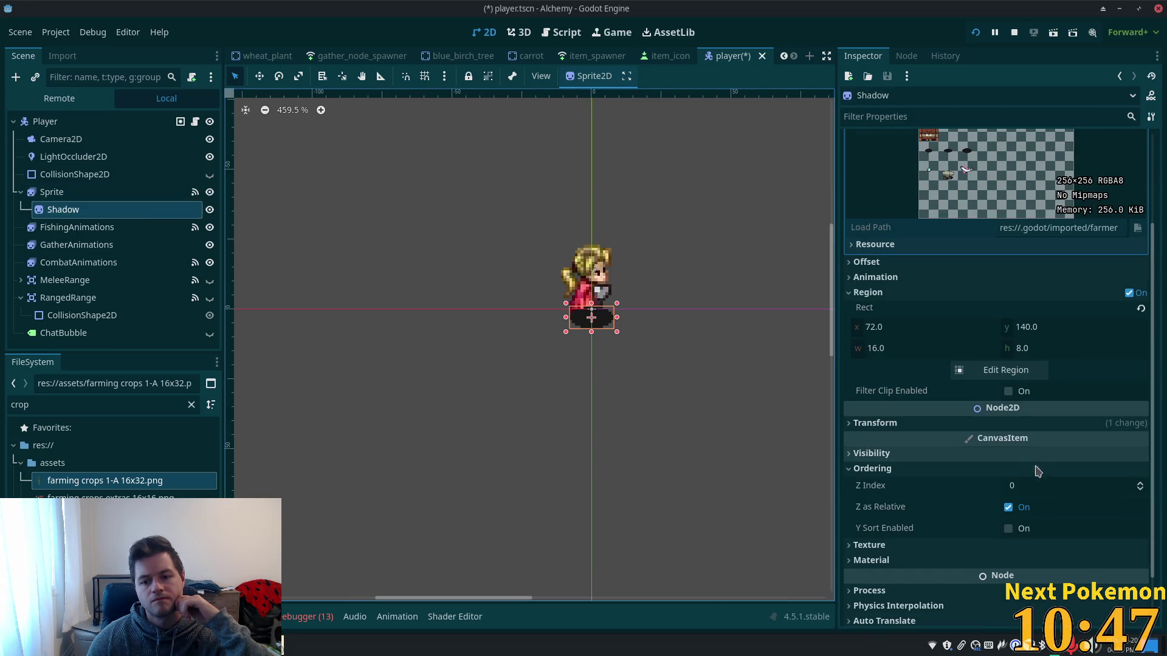
pyautogui.click(1008, 529)
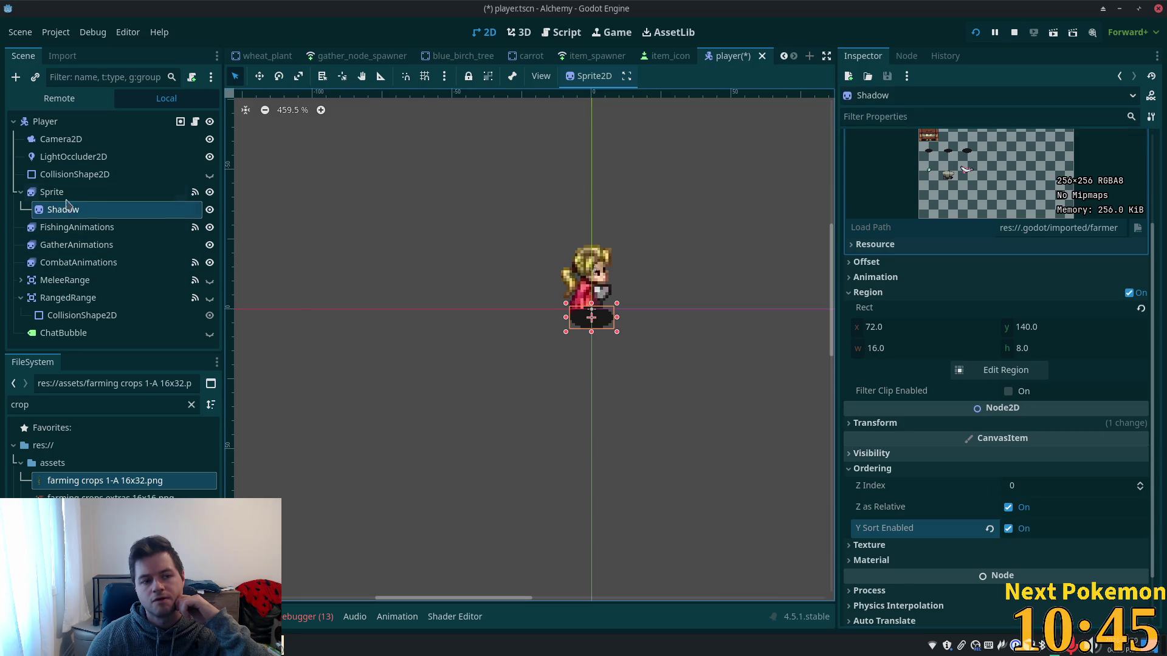
# Check the Sprite and Shadow ordering settings and save player.tscn.
pyautogui.click(54, 192)
pyautogui.scroll(-5, 972, 428)
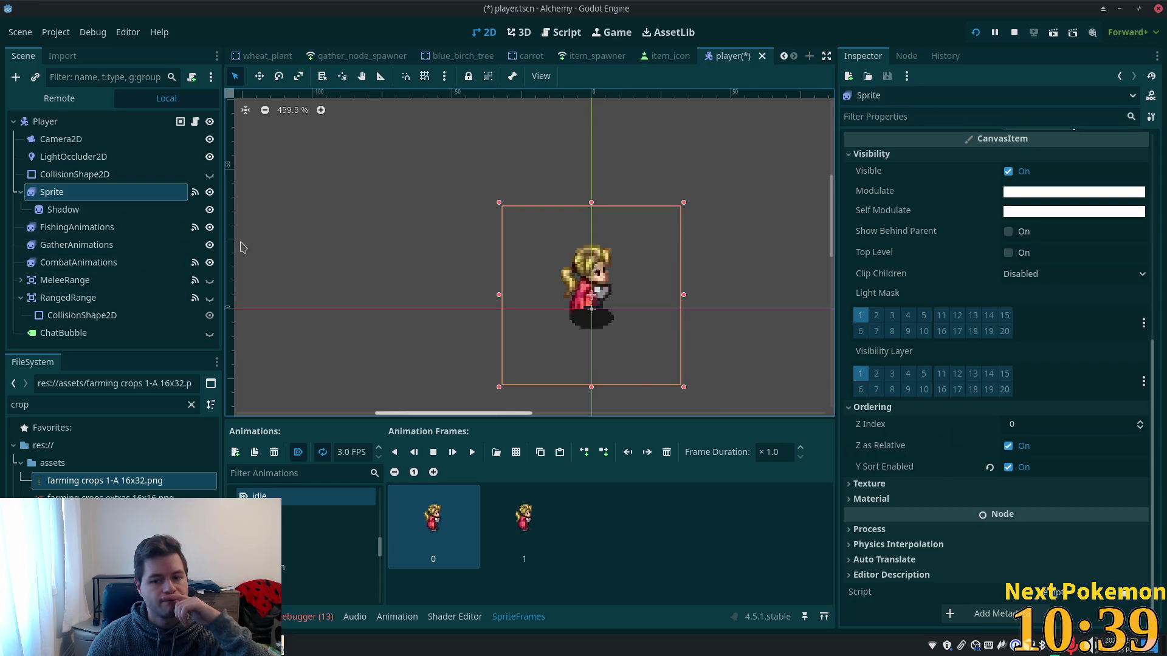
pyautogui.click(88, 211)
pyautogui.click(1010, 509)
pyautogui.scroll(-2, 1014, 515)
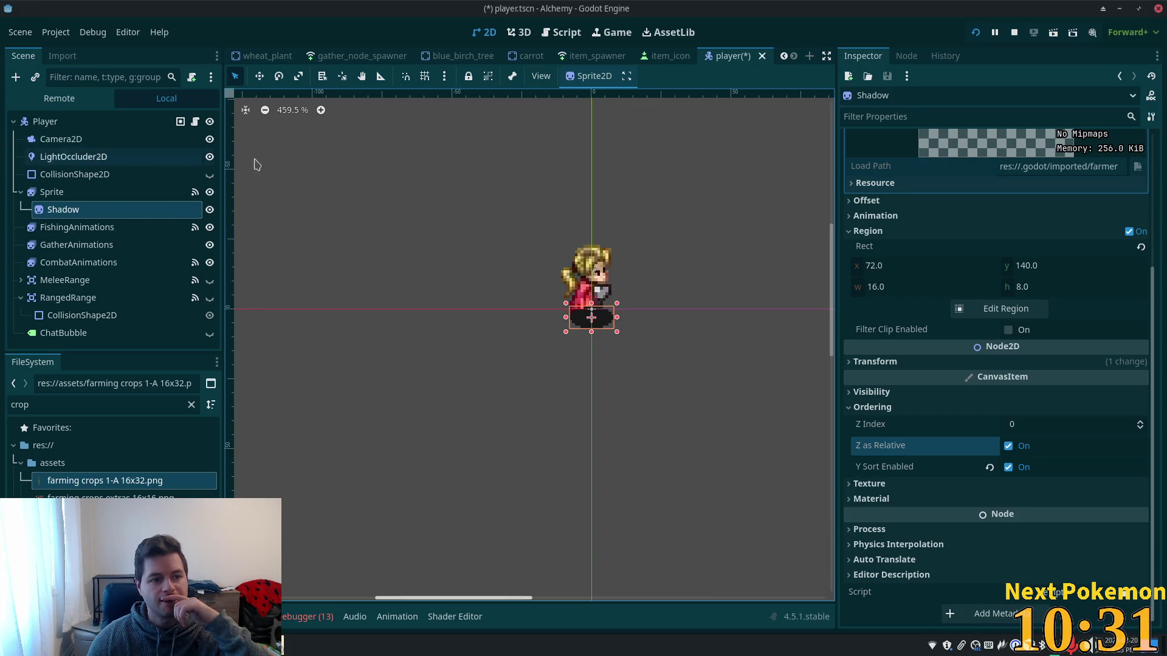
pyautogui.hotkey('ctrl', 's')
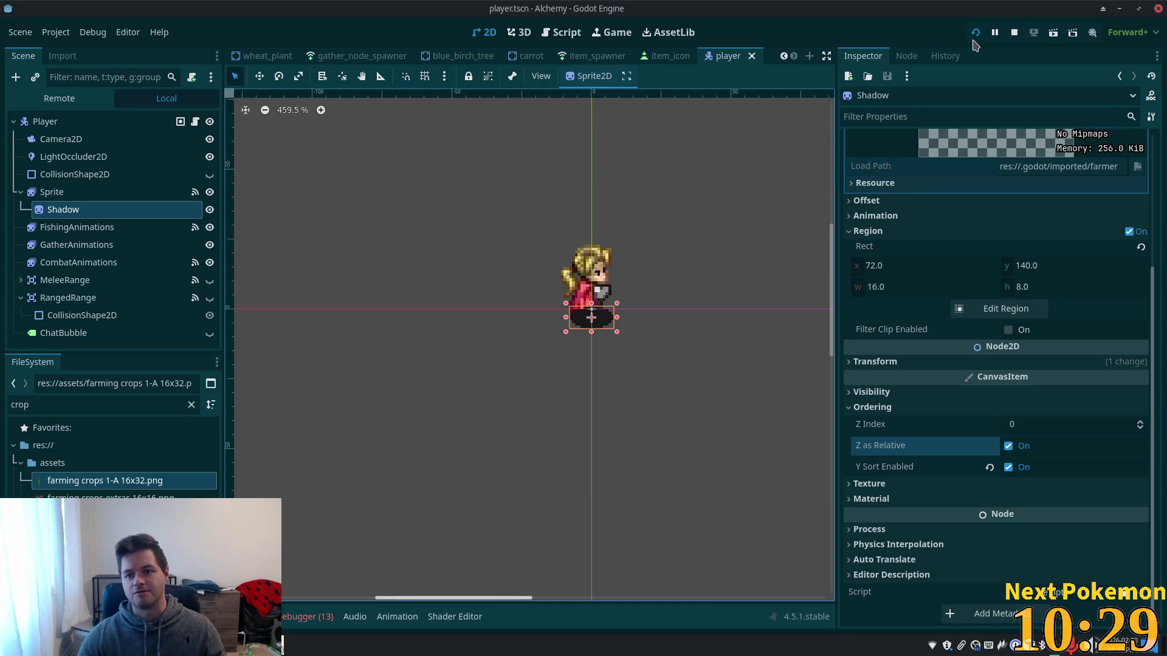
pyautogui.click(976, 33)
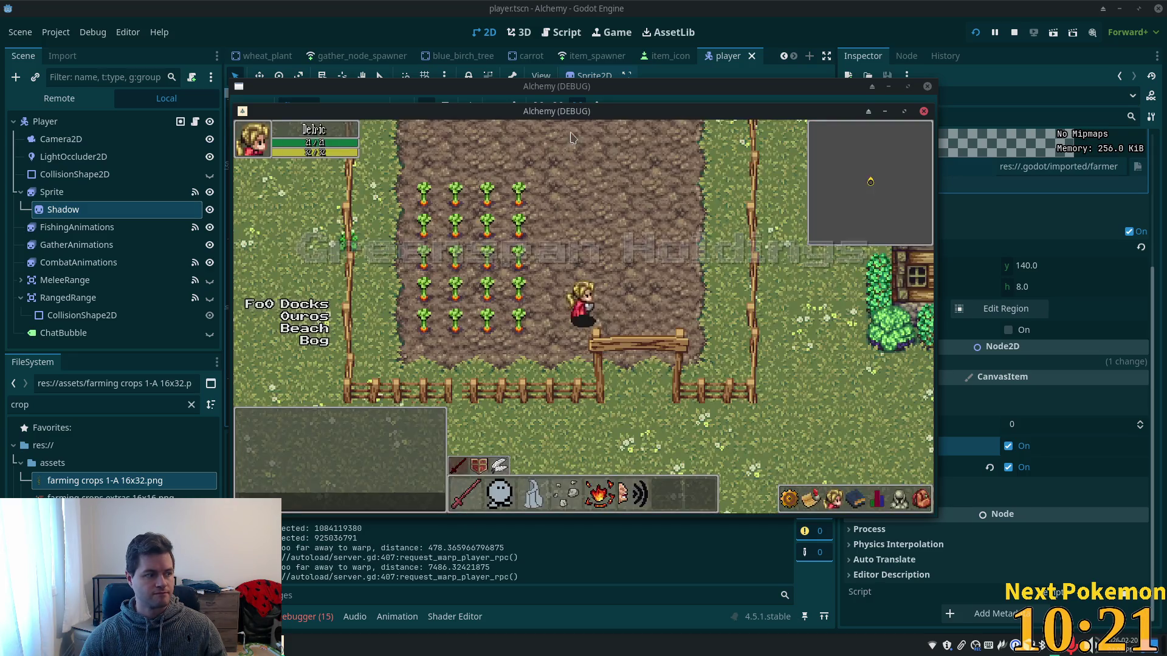
pyautogui.press('a')
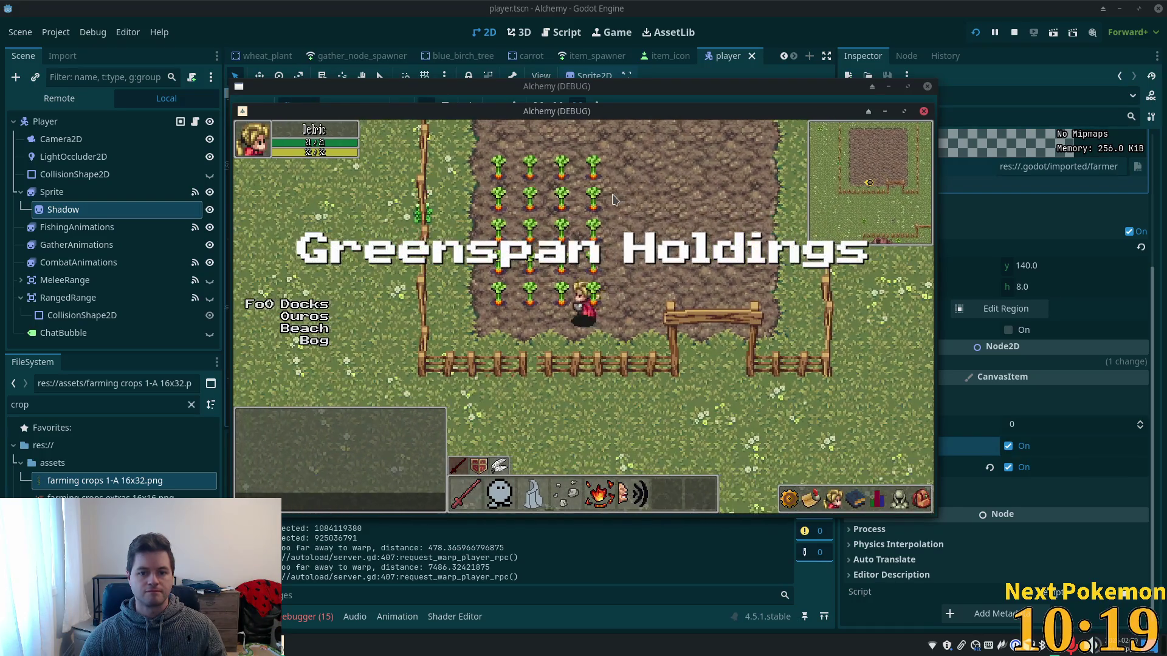
pyautogui.press('a')
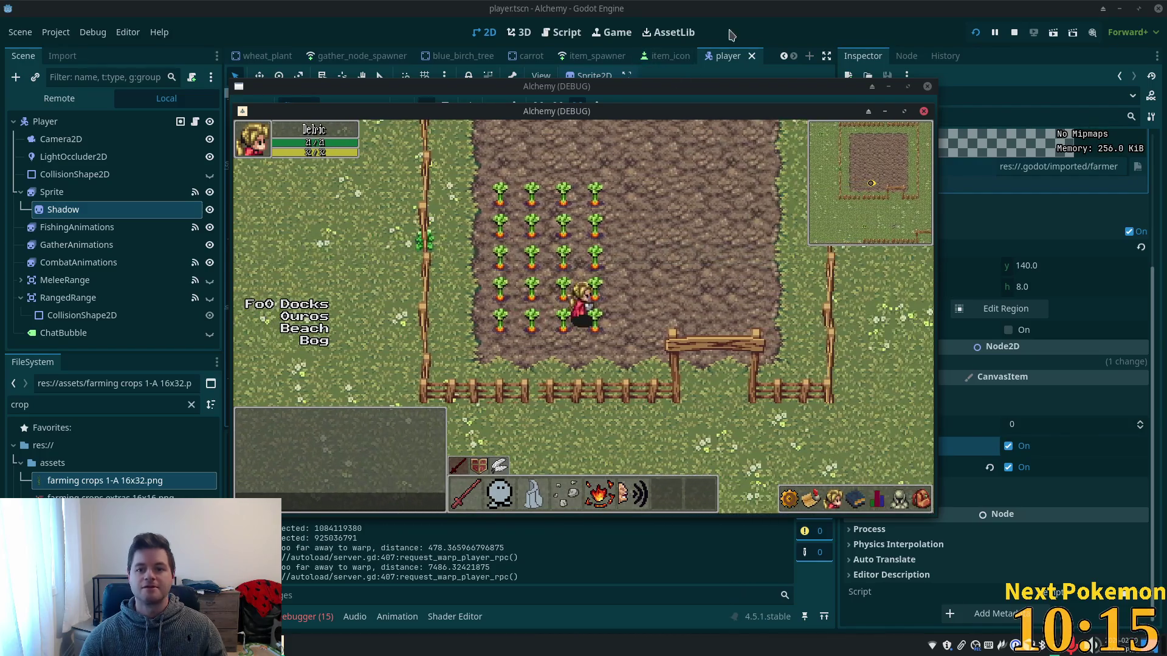
pyautogui.press('F8')
pyautogui.click(76, 124)
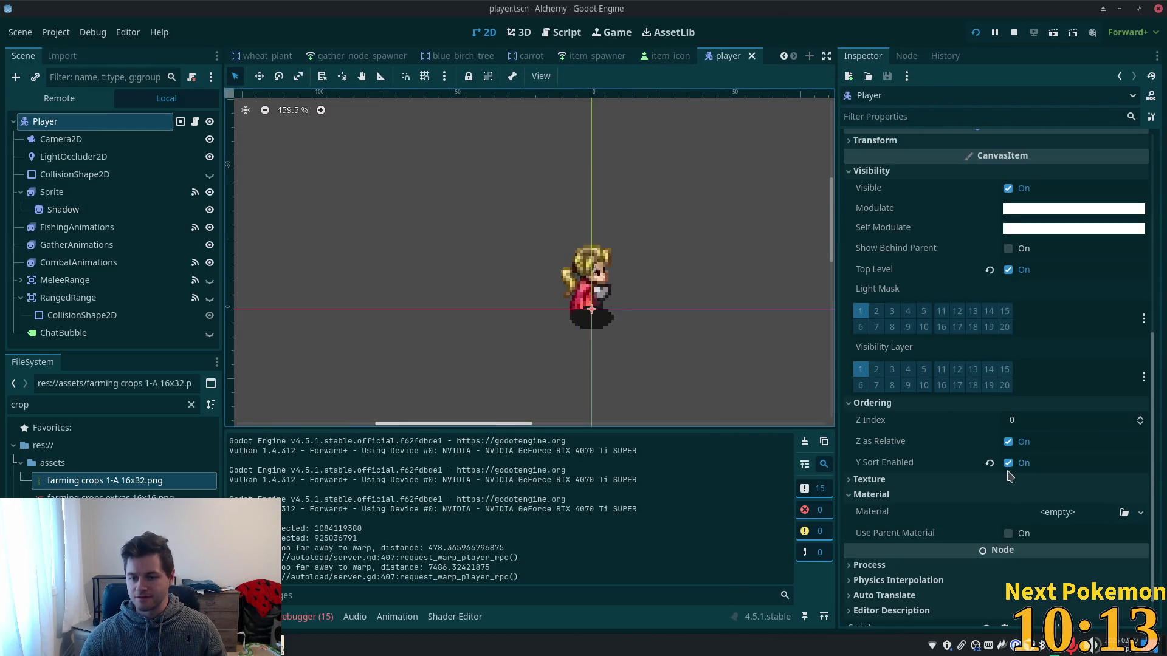
# Turn Y-sorting off on Player and Sprite, saving the player scene.
pyautogui.click(1009, 464)
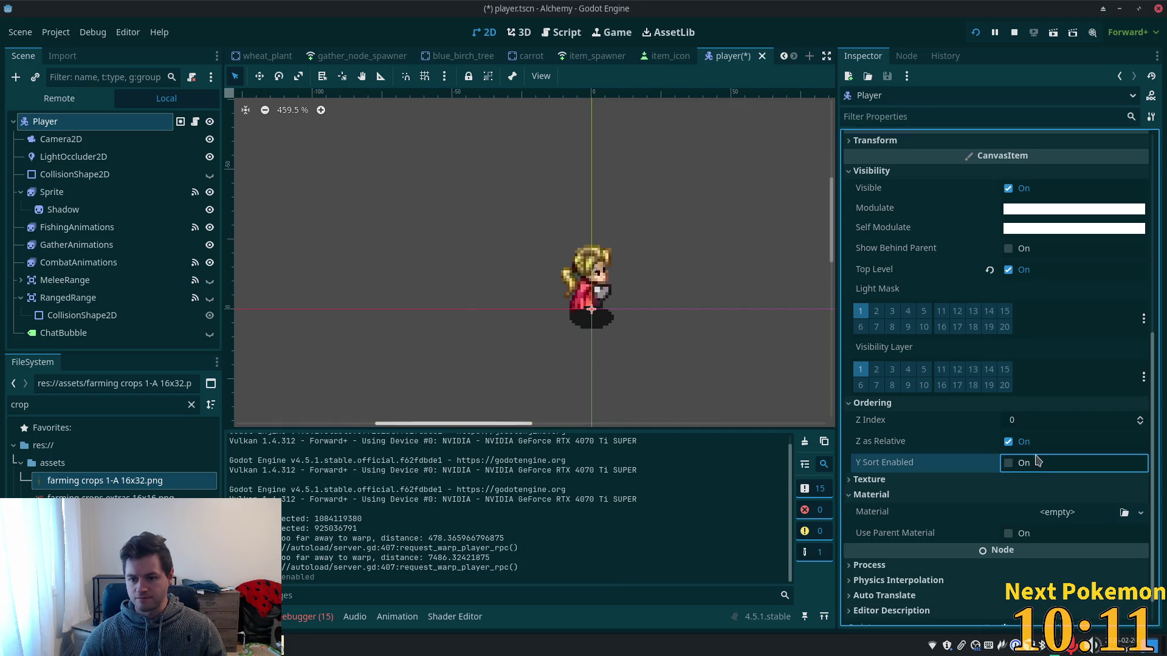
pyautogui.hotkey('ctrl', 's')
pyautogui.moveTo(61, 210); pyautogui.dragTo(52, 192)
pyautogui.click(51, 193)
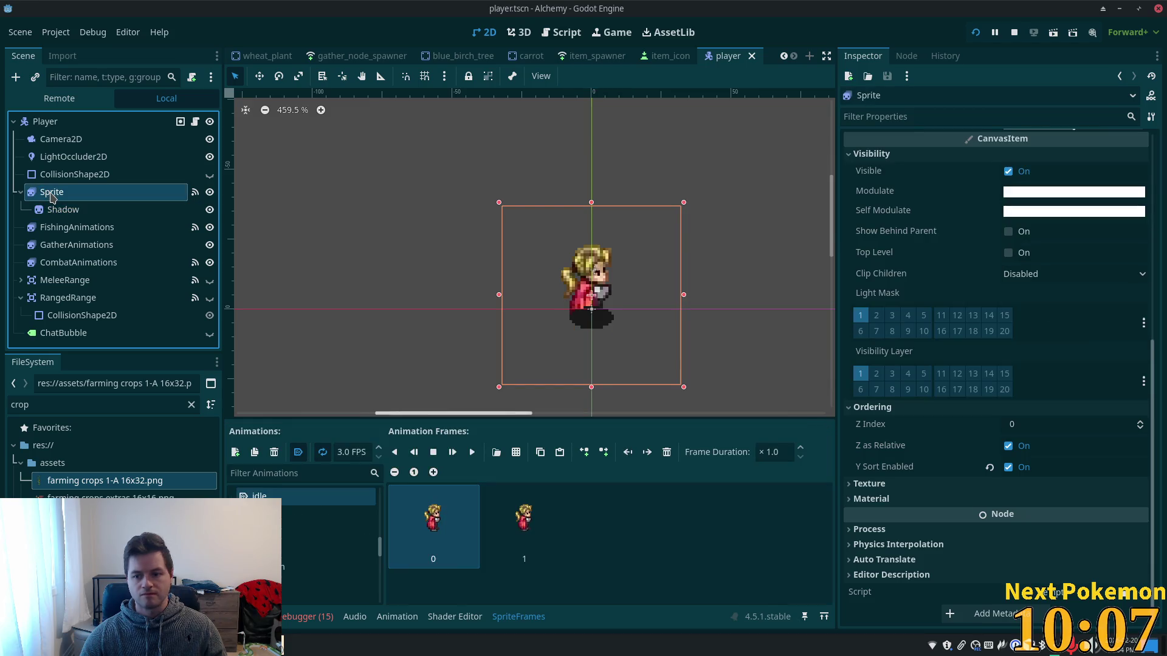
pyautogui.click(1008, 467)
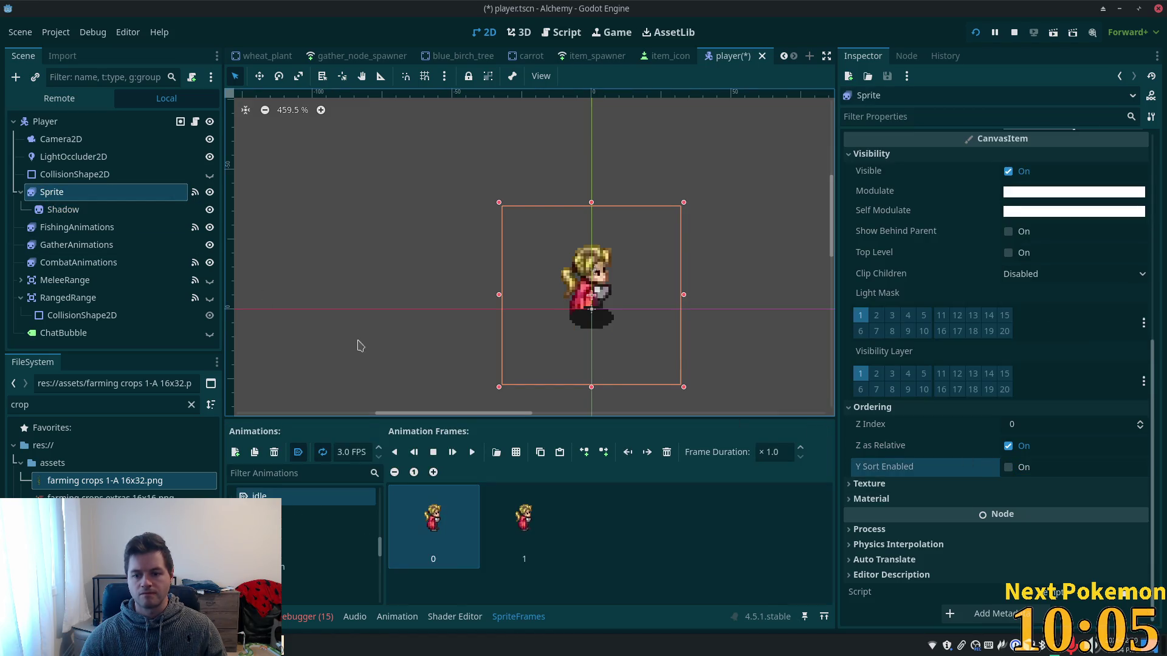
pyautogui.click(63, 209)
pyautogui.hotkey('ctrl', 's')
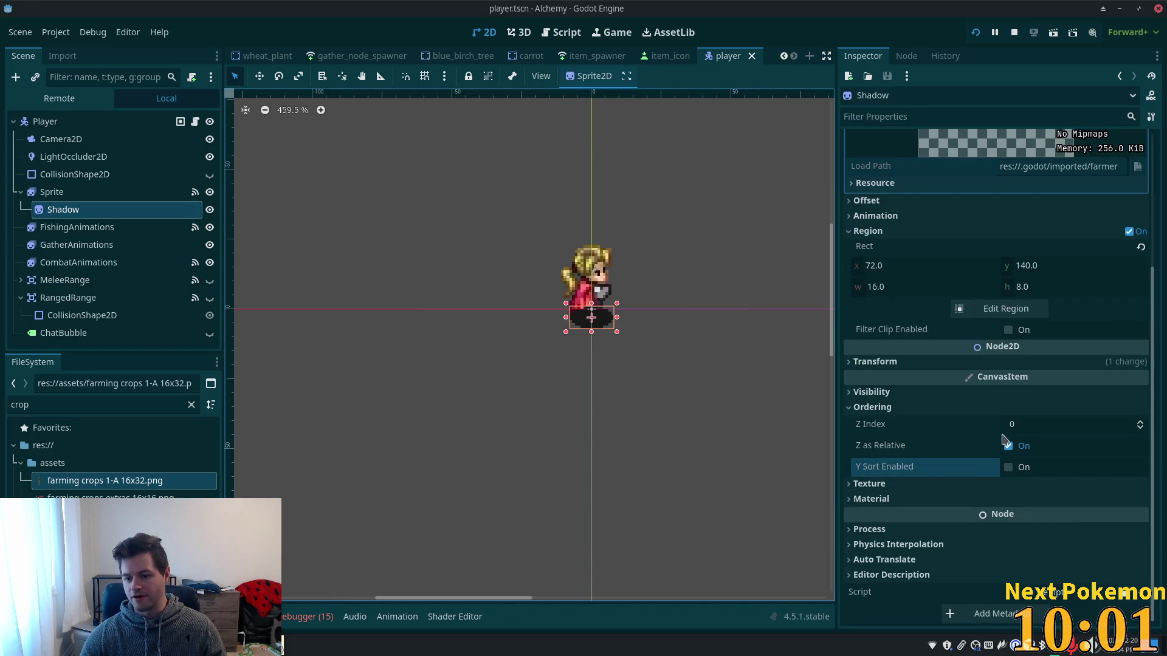
# Move Shadow back directly under Player, above Sprite, and enable Y-sorting on Shadow and Player.
pyautogui.moveTo(63, 209); pyautogui.dragTo(46, 186)
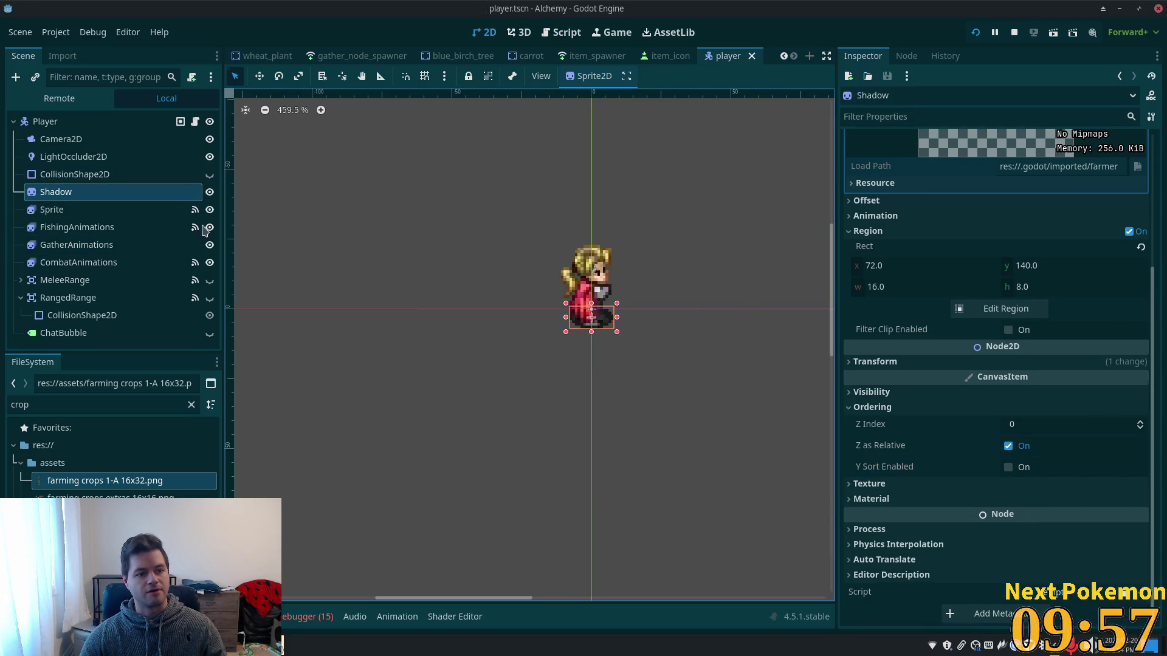
pyautogui.click(1007, 467)
pyautogui.click(65, 123)
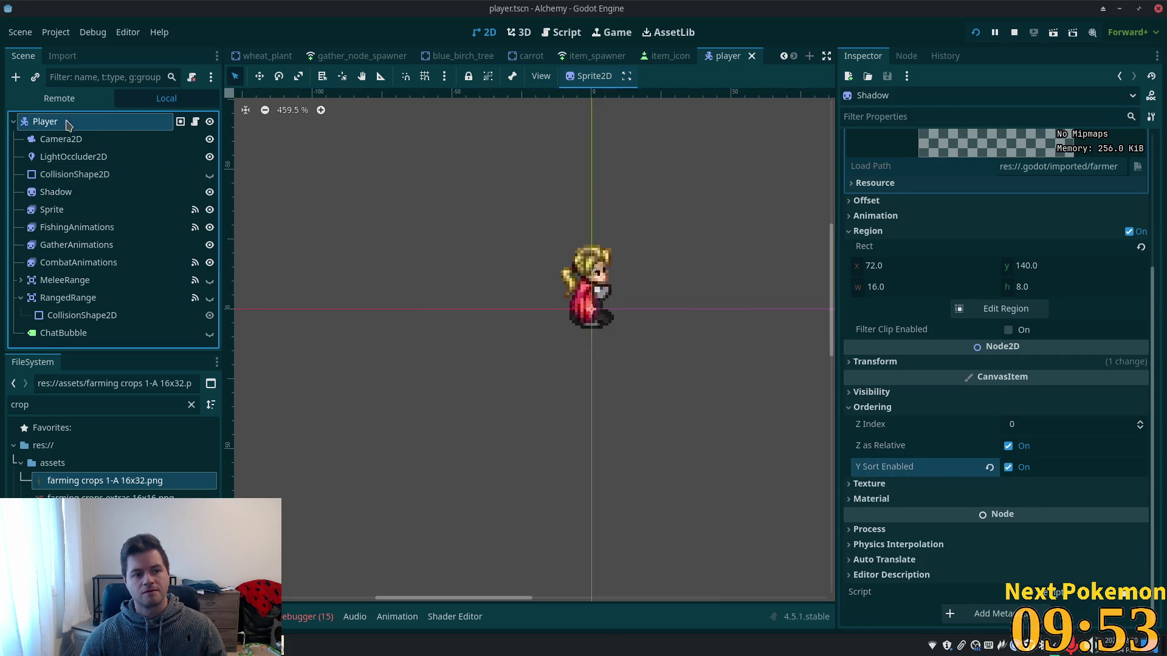
pyautogui.click(1008, 462)
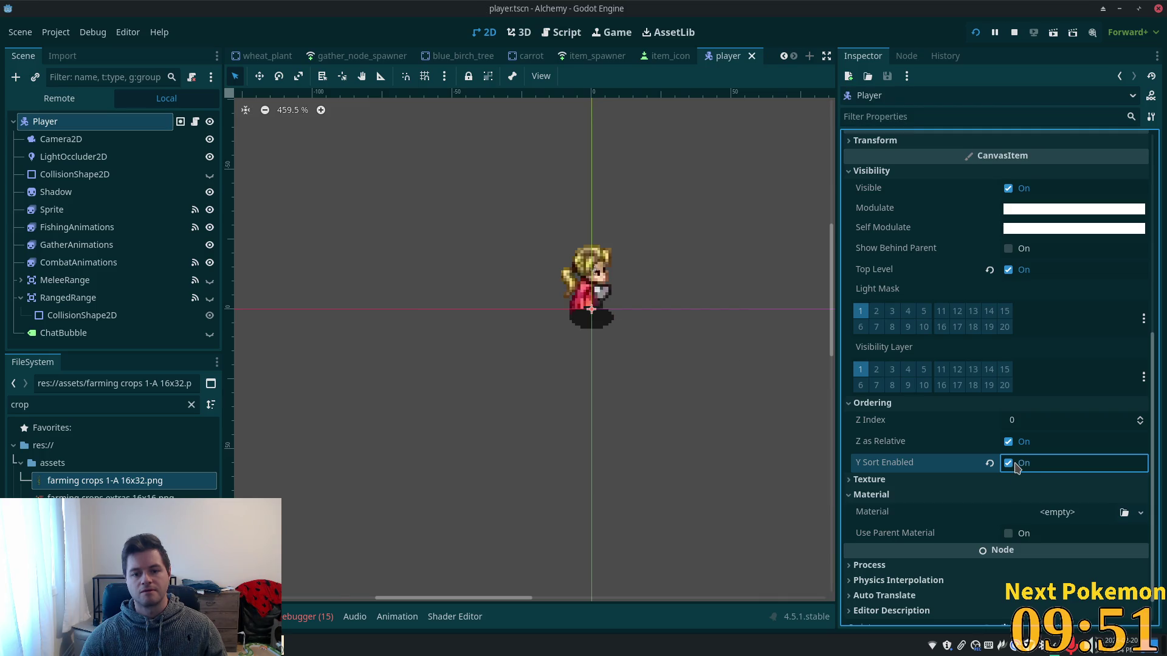
# Review the Sprite and Player settings, then run the project to test the ordering.
pyautogui.click(83, 214)
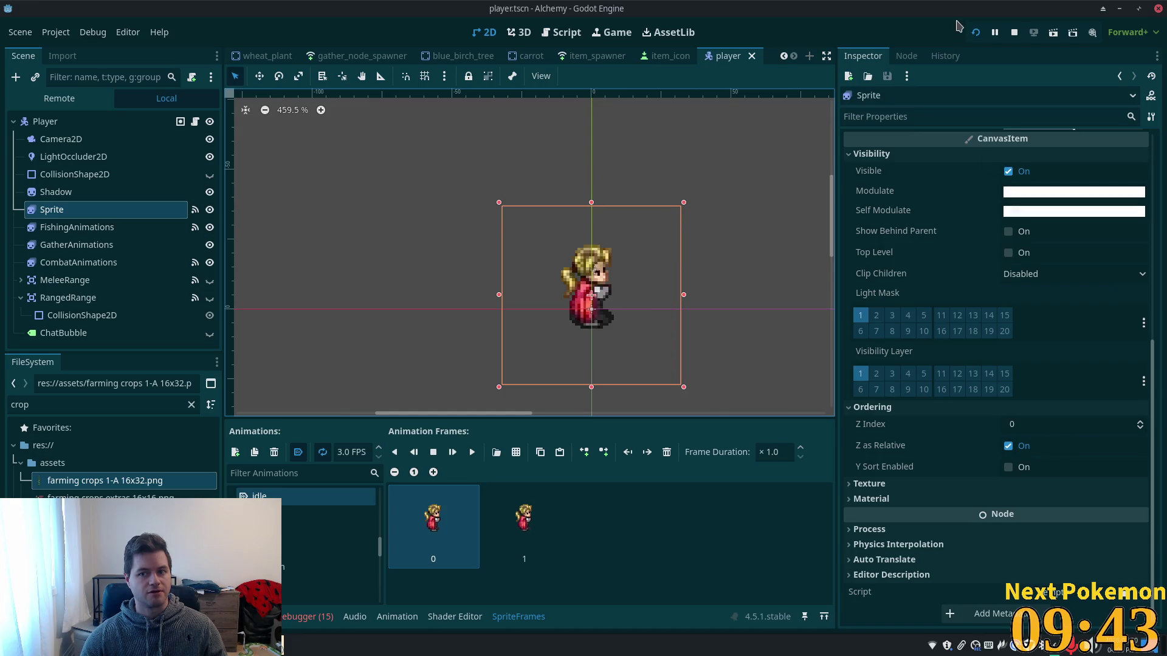
pyautogui.click(85, 121)
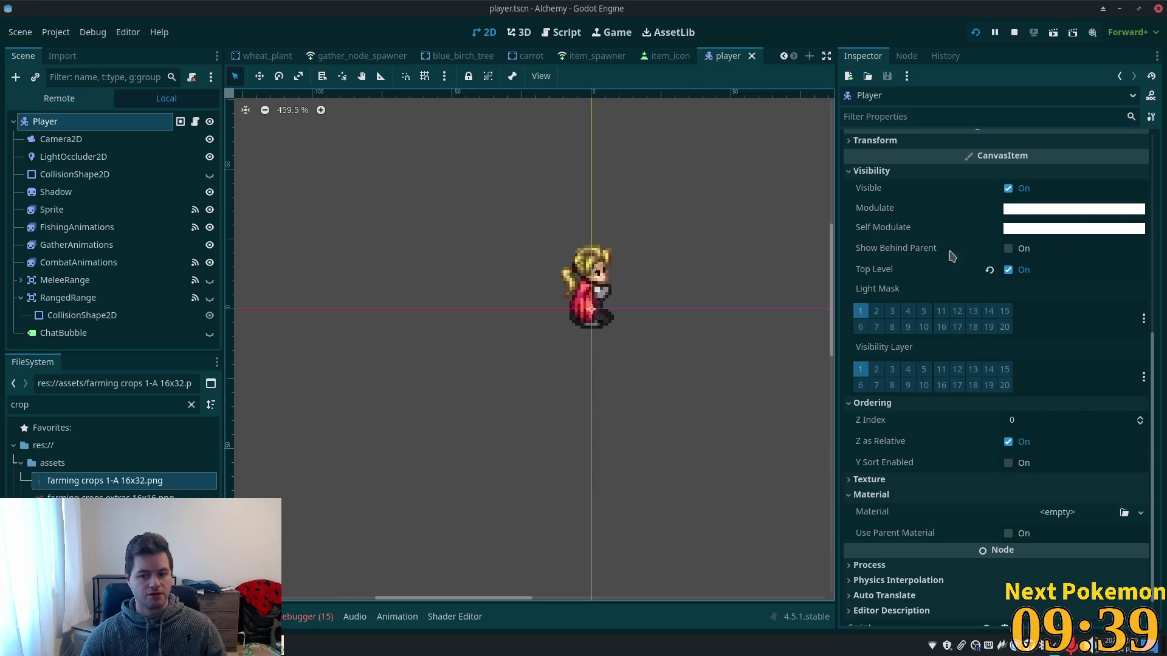
pyautogui.click(977, 31)
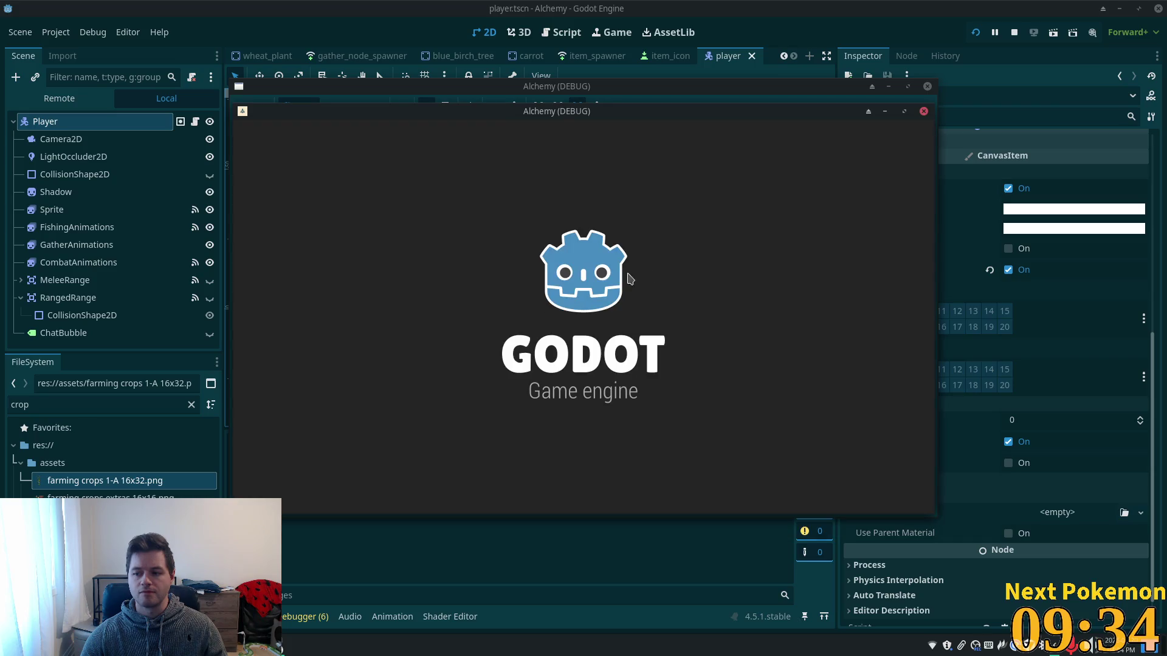